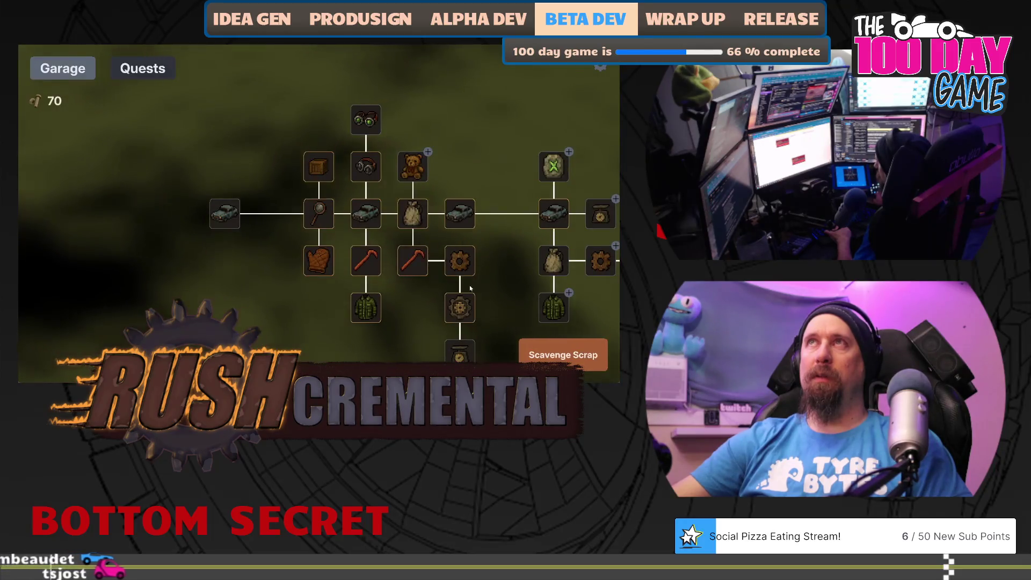
- Max out the teddy-bear double-loot upgrade in the Garage tree
drag(499, 266, 395, 250)
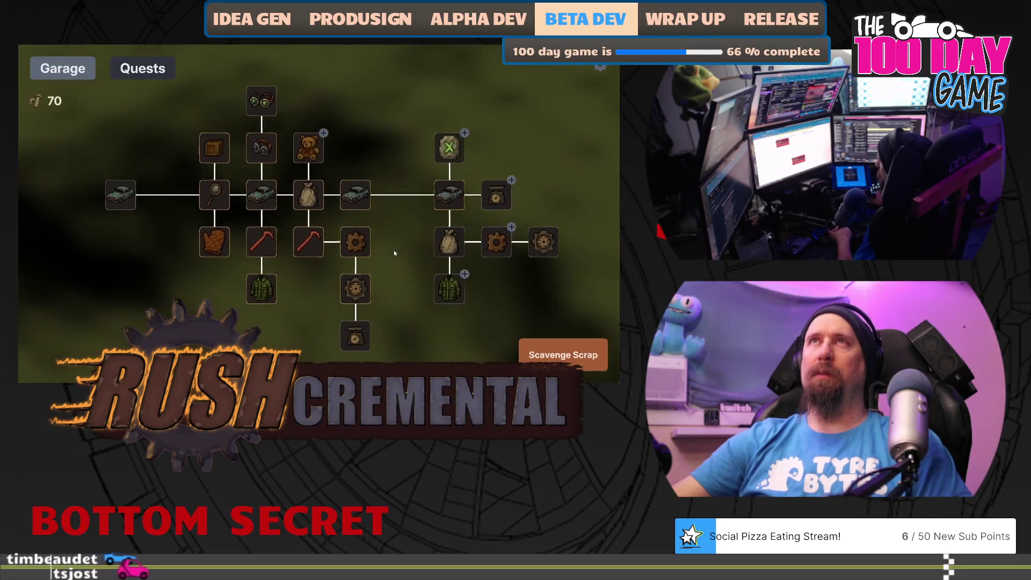
click(308, 151)
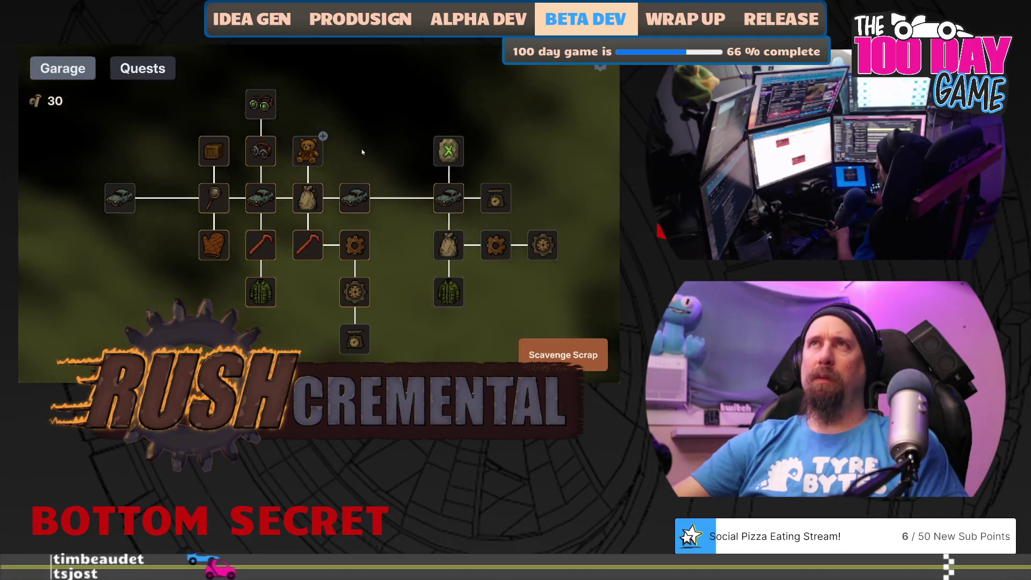
drag(332, 150, 248, 175)
click(223, 176)
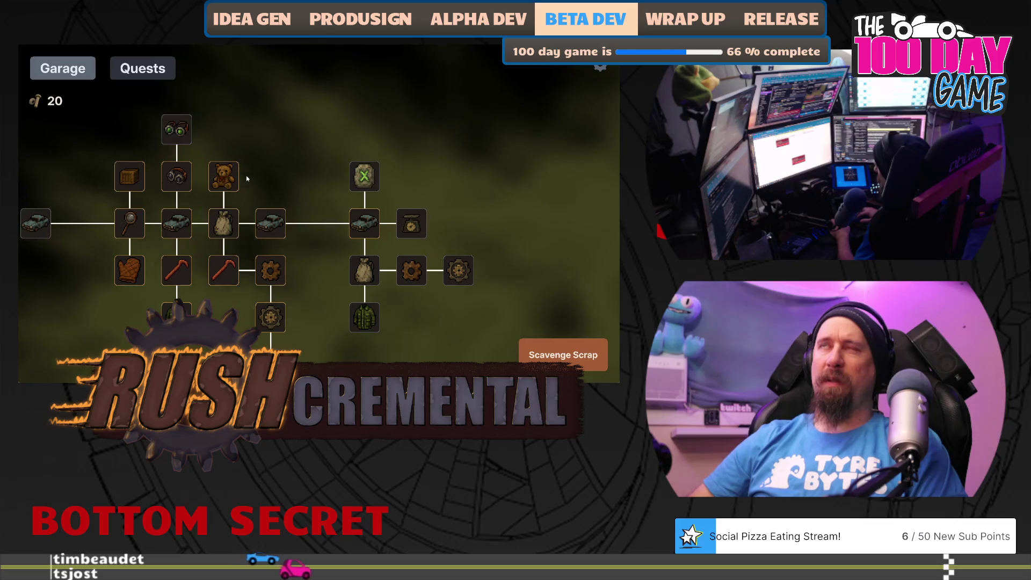
- Finish a scavenging run collecting 35 bolts, leaving 55 bolts in the garage
drag(331, 311, 303, 269)
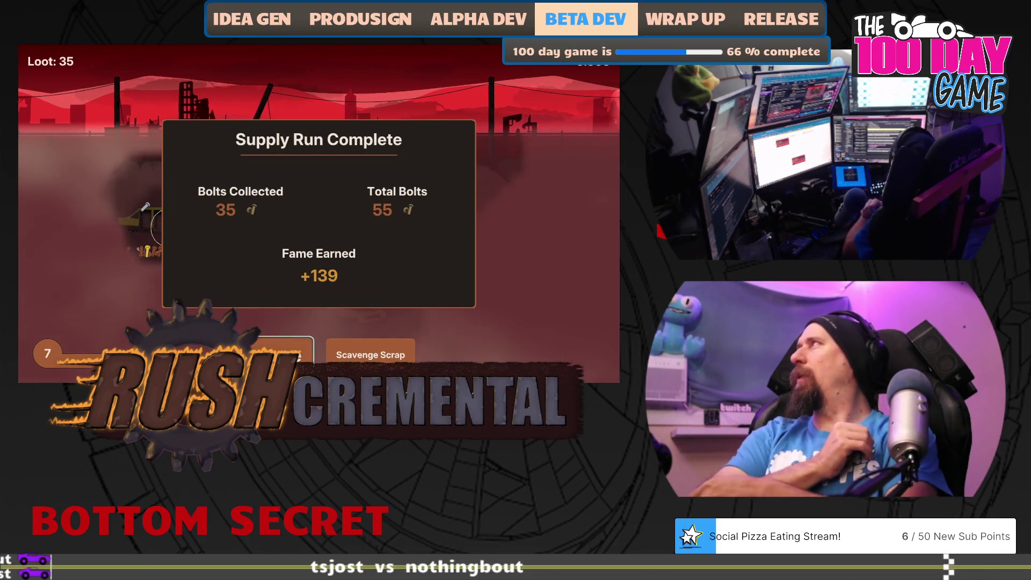
click(293, 352)
drag(396, 314, 252, 278)
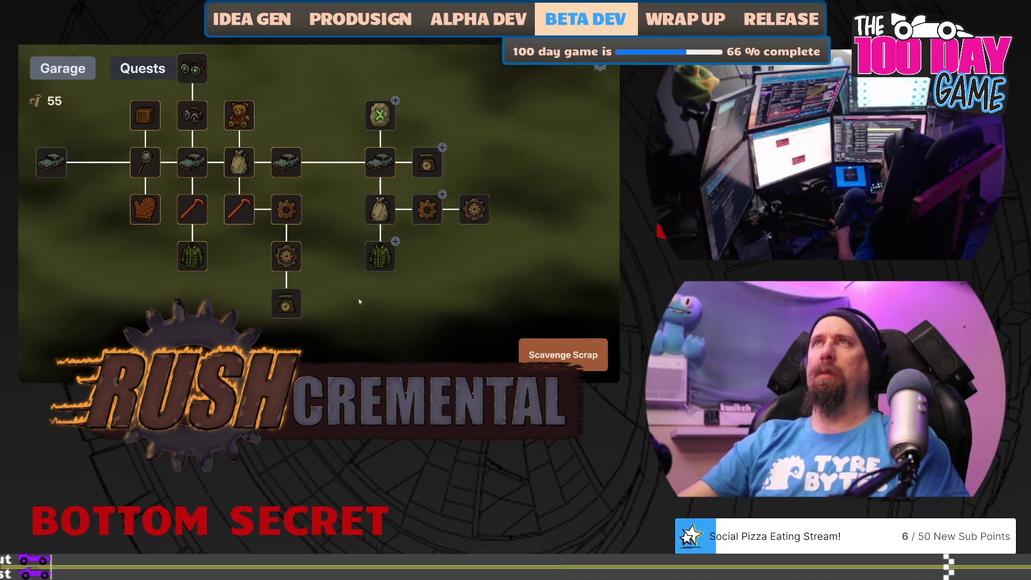
- Buy the jacket upgrade, then play runs that knock creatures off cars and collect scrap
click(387, 265)
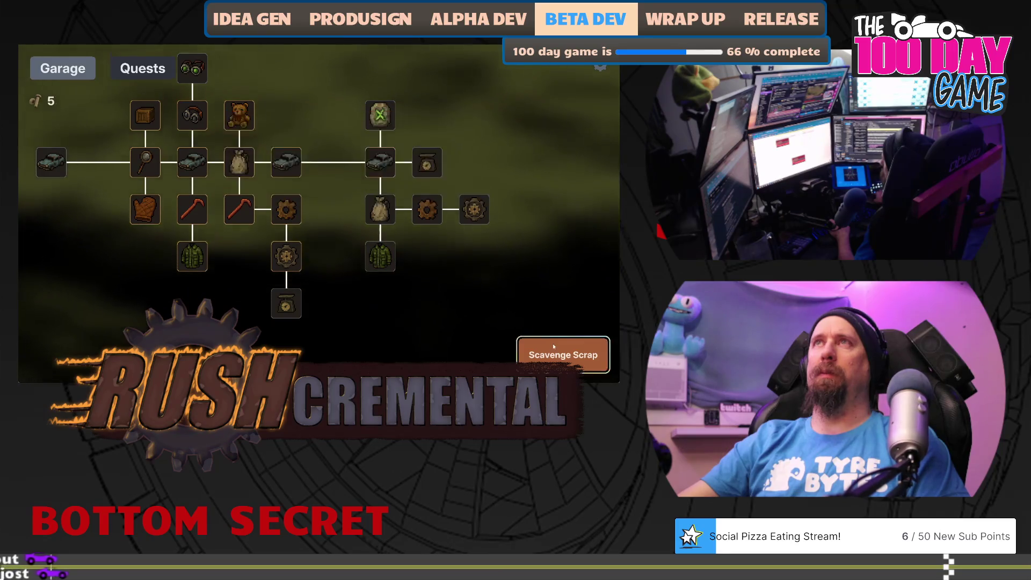
click(563, 354)
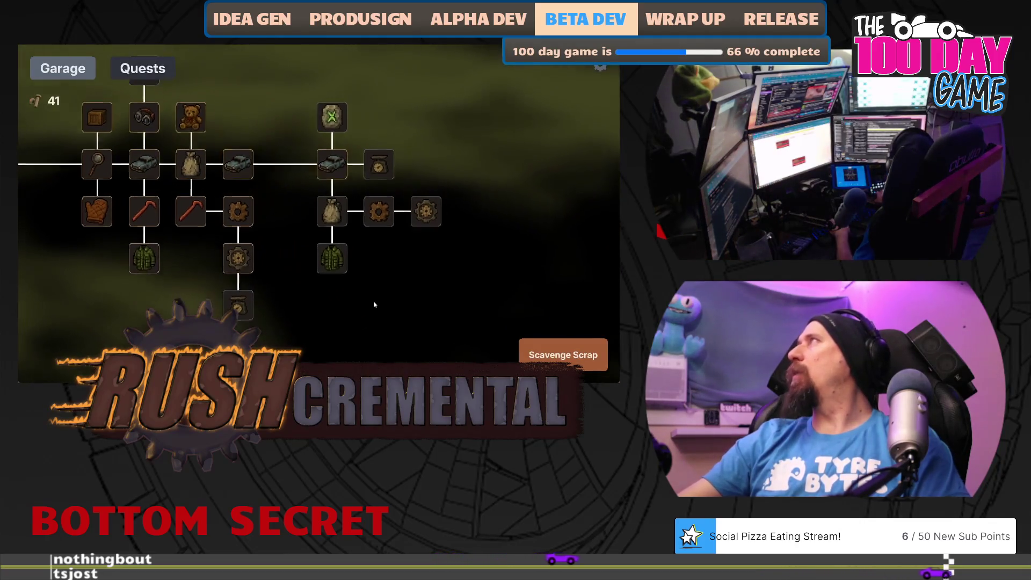
click(563, 355)
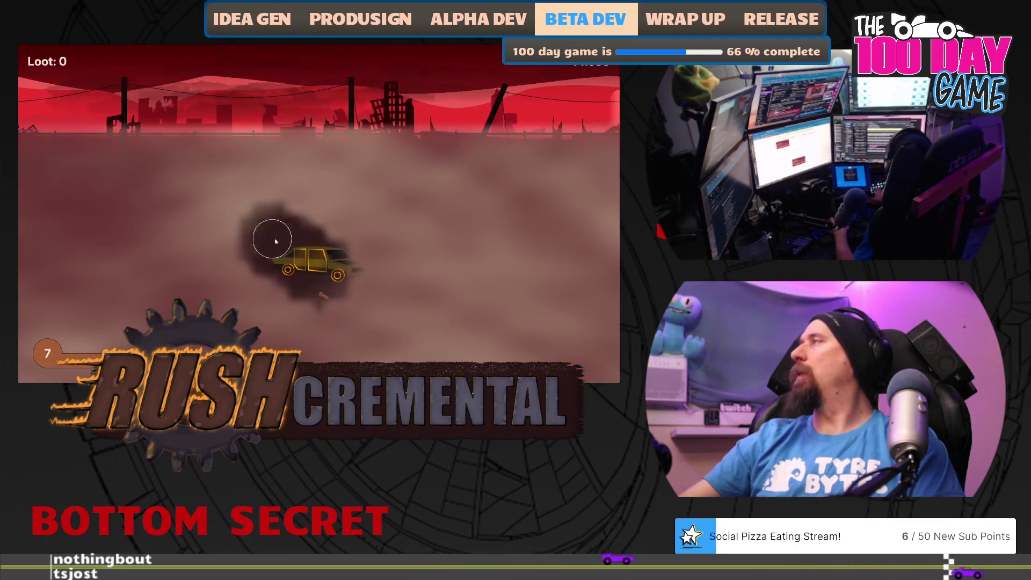
click(299, 265)
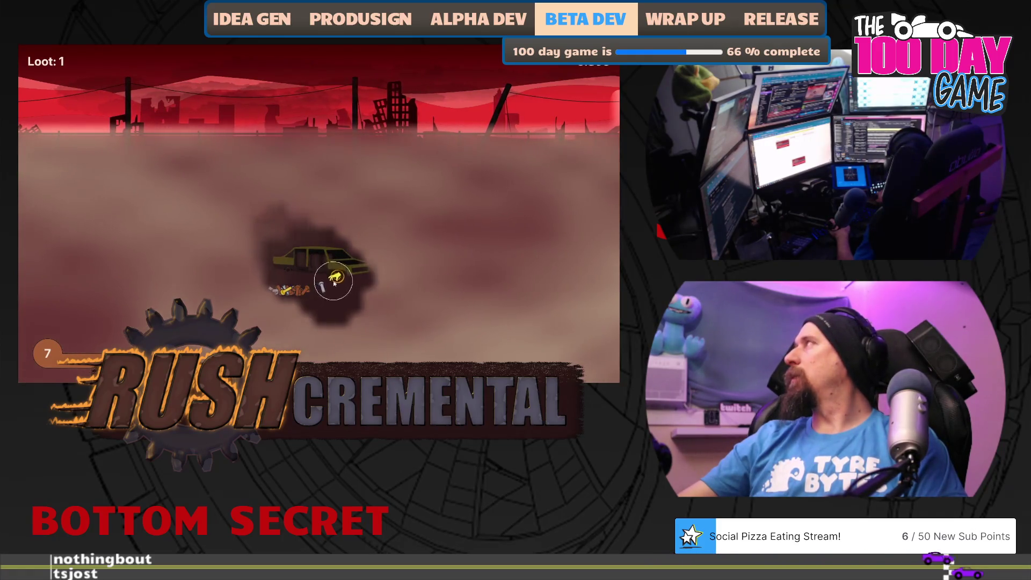
click(337, 287)
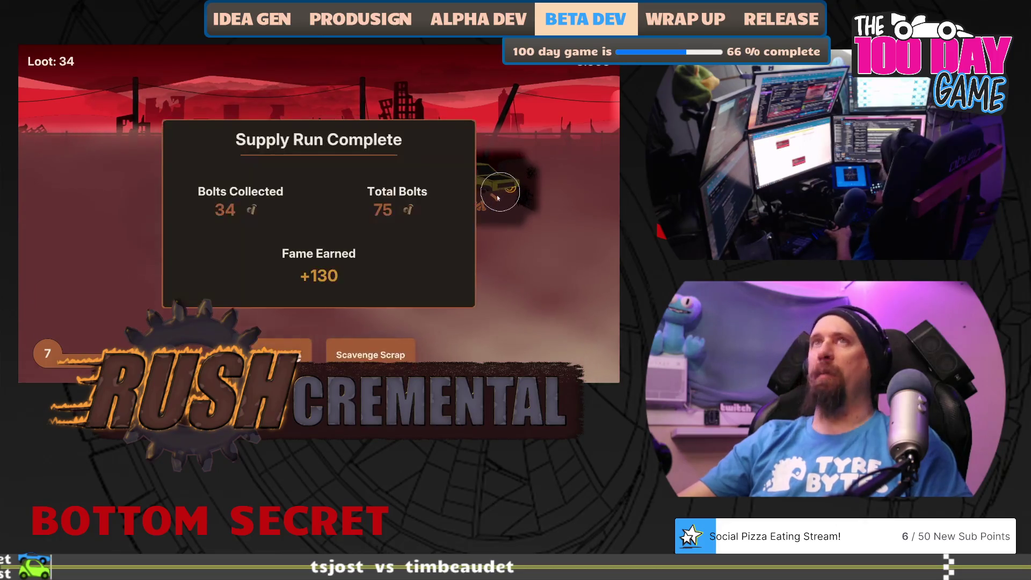
click(285, 352)
- Play another run killing the car-riding zombies, ending with 132 bolts
click(559, 353)
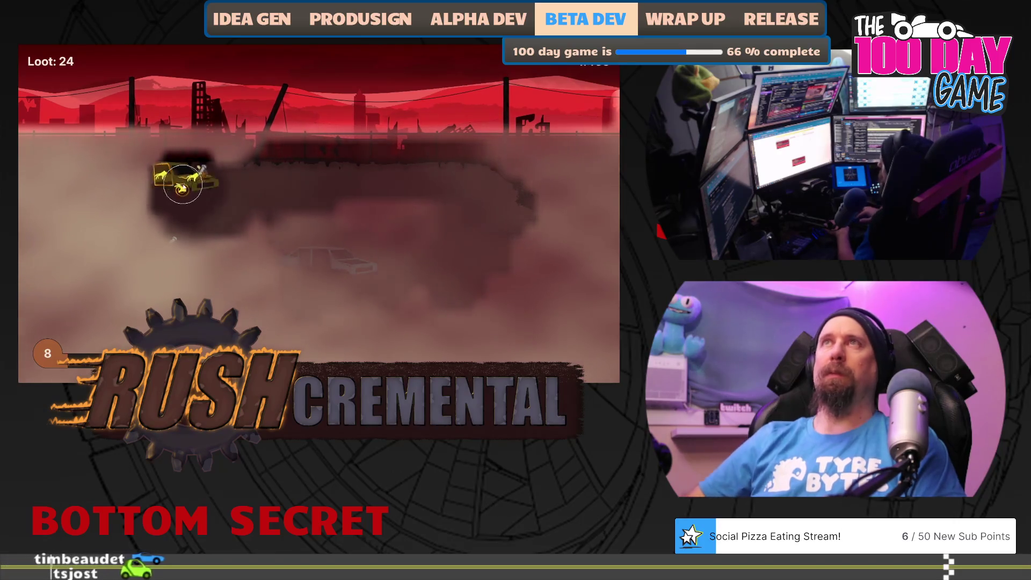
click(183, 184)
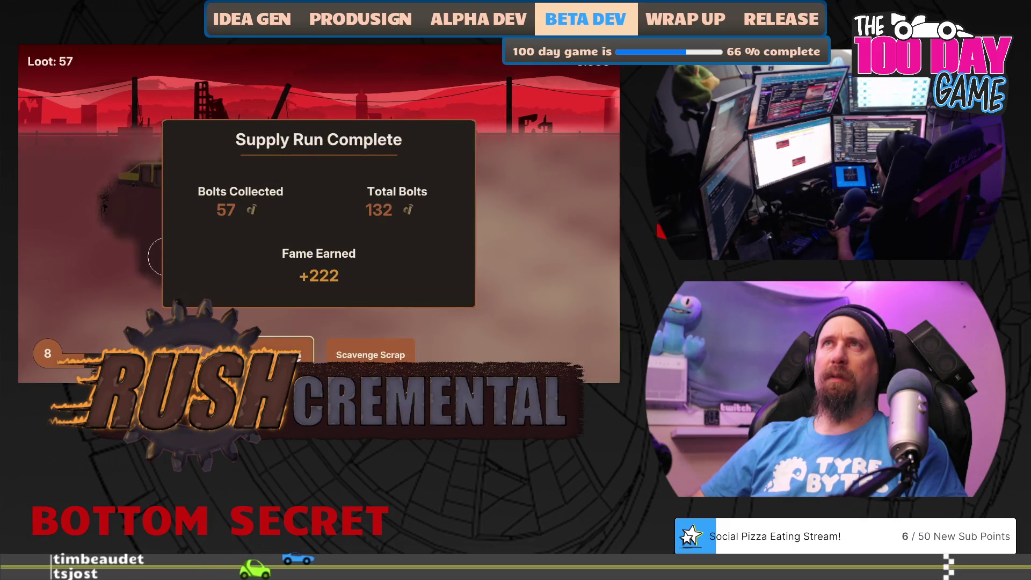
click(279, 354)
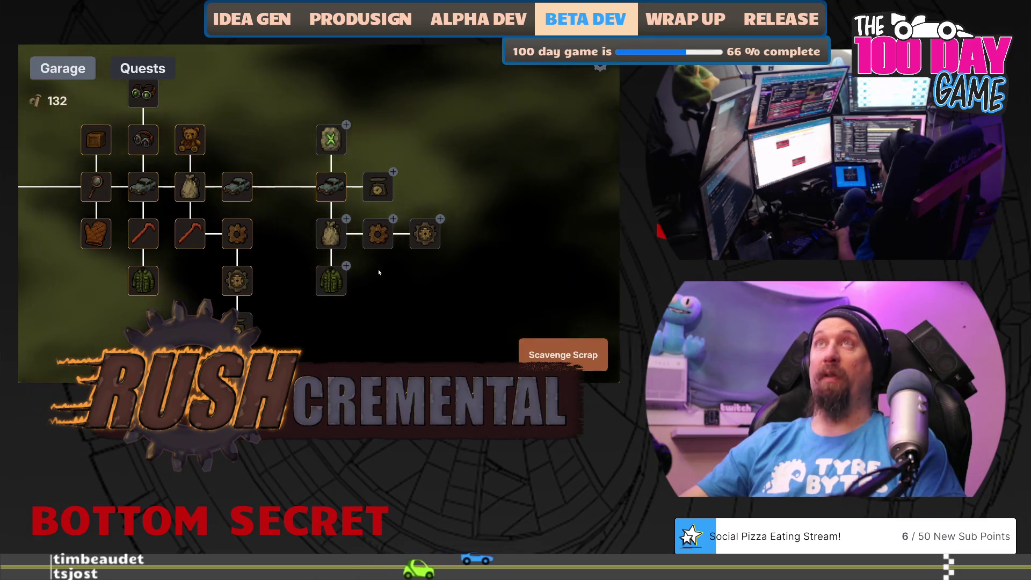
- Buy the loot-bag upgrade and play a run sweeping up the scrap pieces
click(331, 234)
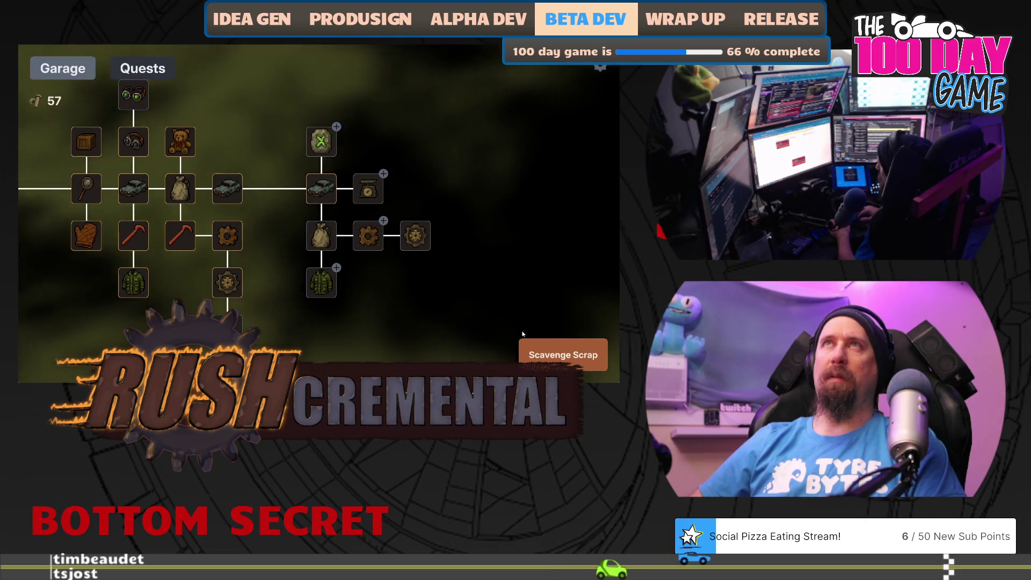
click(554, 354)
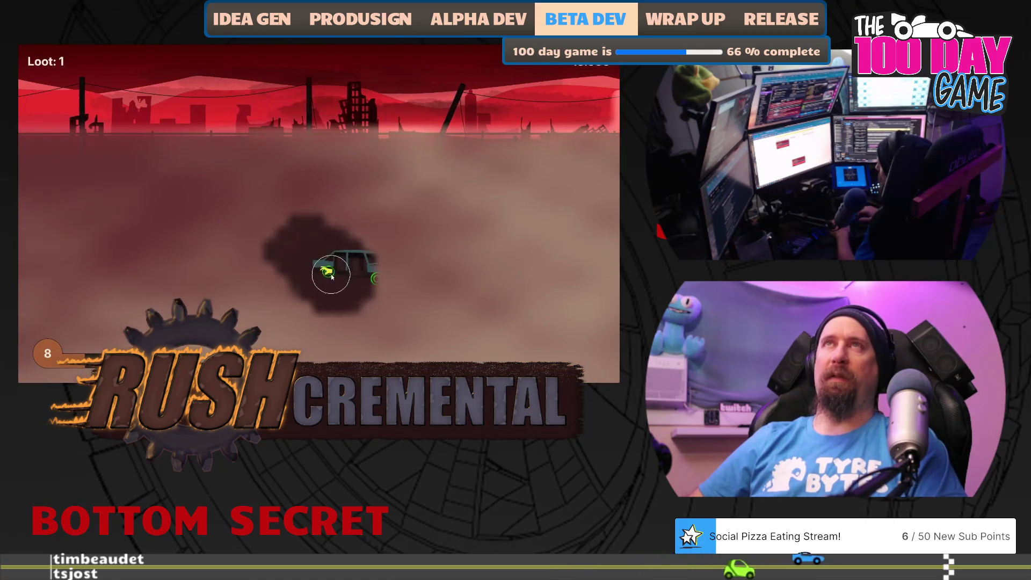
click(314, 282)
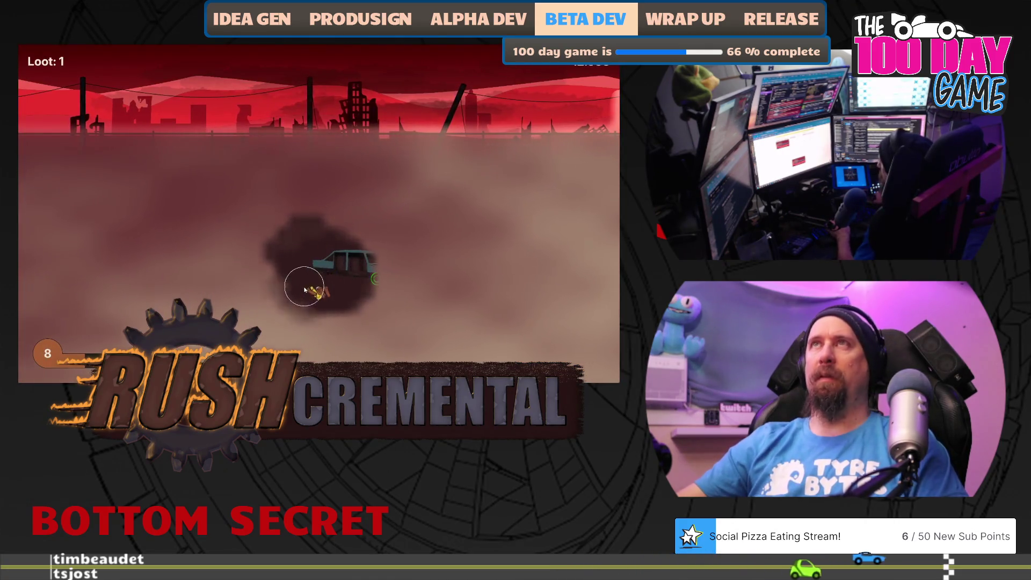
click(385, 280)
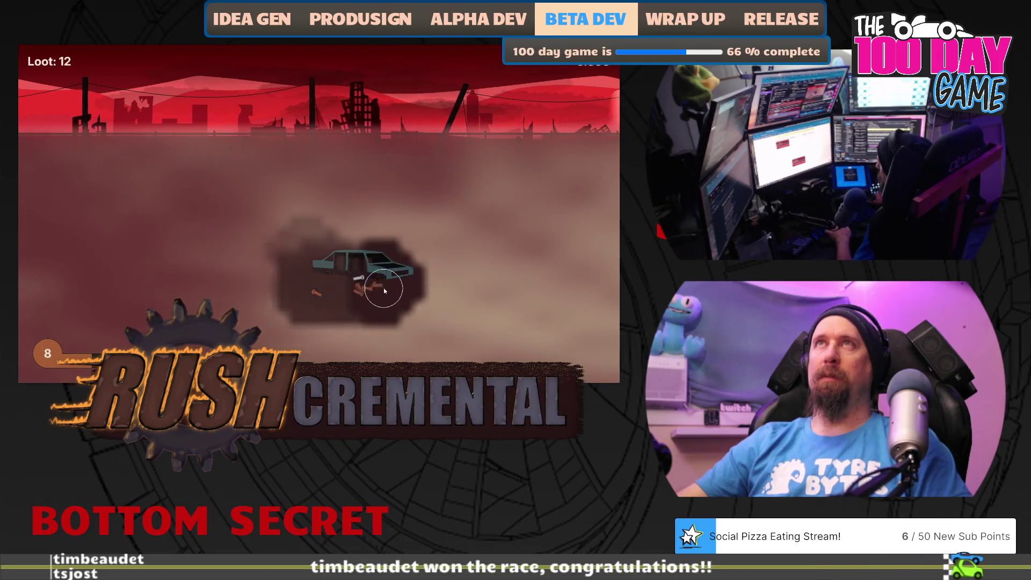
mouse_move(340, 295)
mouse_down()
mouse_move(265, 299)
mouse_move(159, 221)
mouse_move(143, 184)
mouse_move(433, 191)
mouse_up()
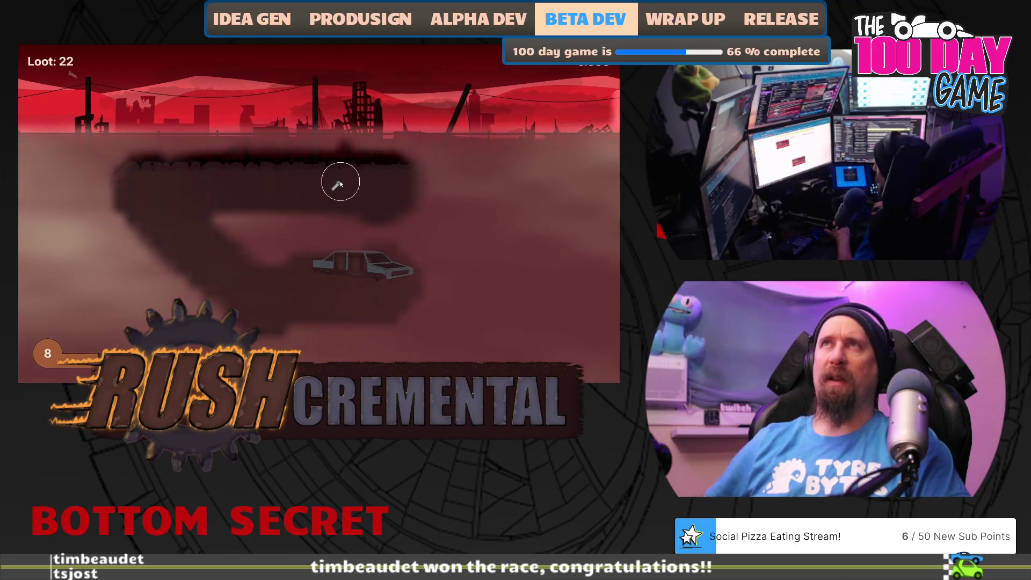
mouse_move(340, 183)
mouse_down()
mouse_move(472, 189)
mouse_move(516, 249)
mouse_move(482, 232)
mouse_move(481, 327)
mouse_up()
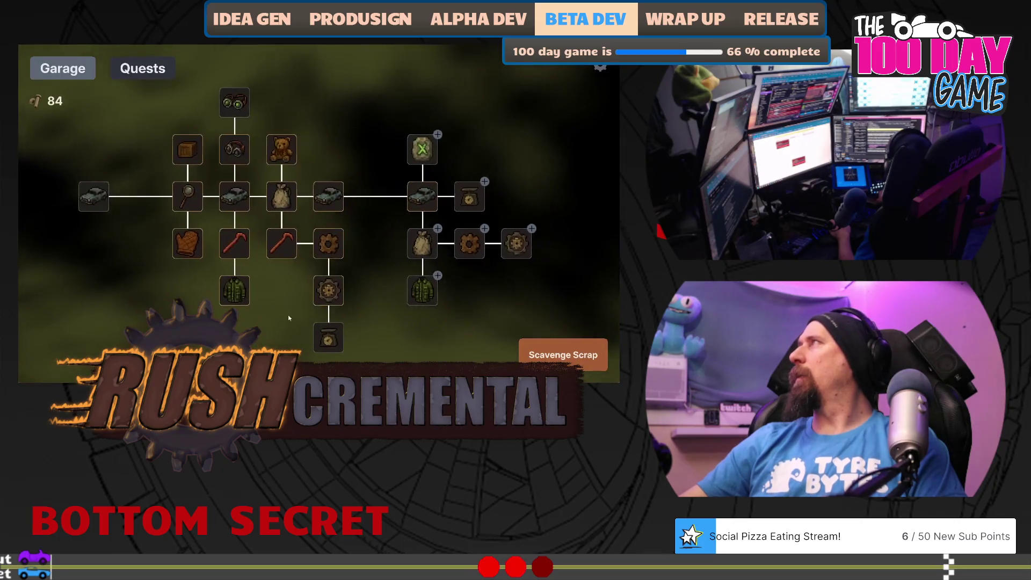
- Play a second run gathering scrap around the wreck, reaching 156 bolts
click(535, 347)
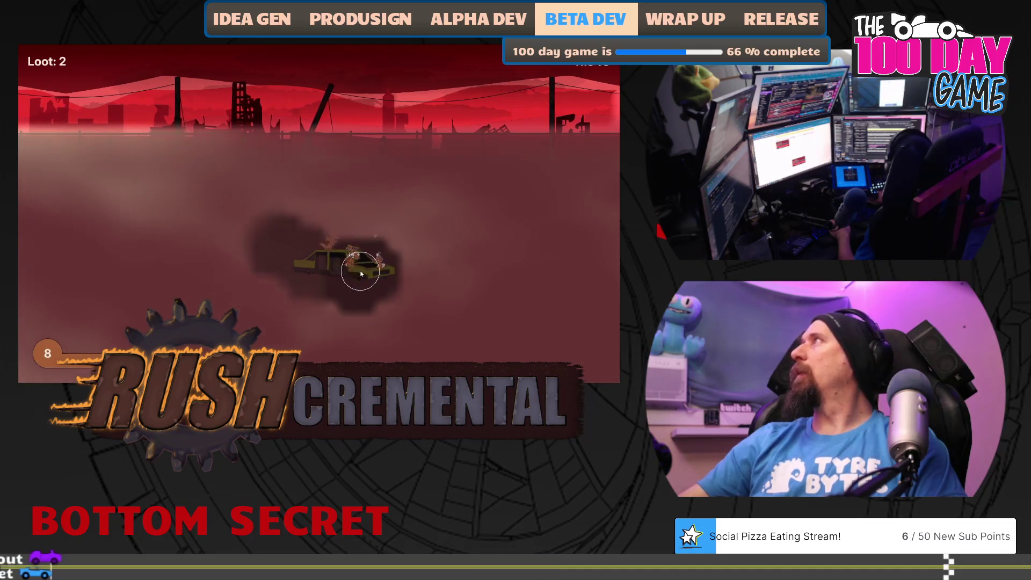
mouse_move(387, 282)
mouse_down()
mouse_move(334, 293)
mouse_move(346, 237)
mouse_move(430, 214)
mouse_move(482, 228)
mouse_up()
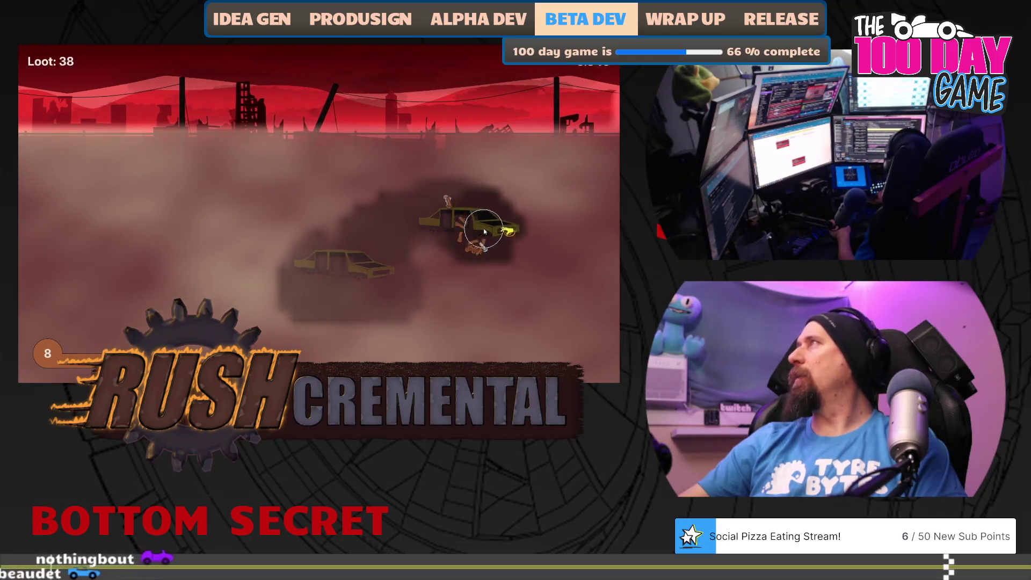
drag(463, 245, 448, 255)
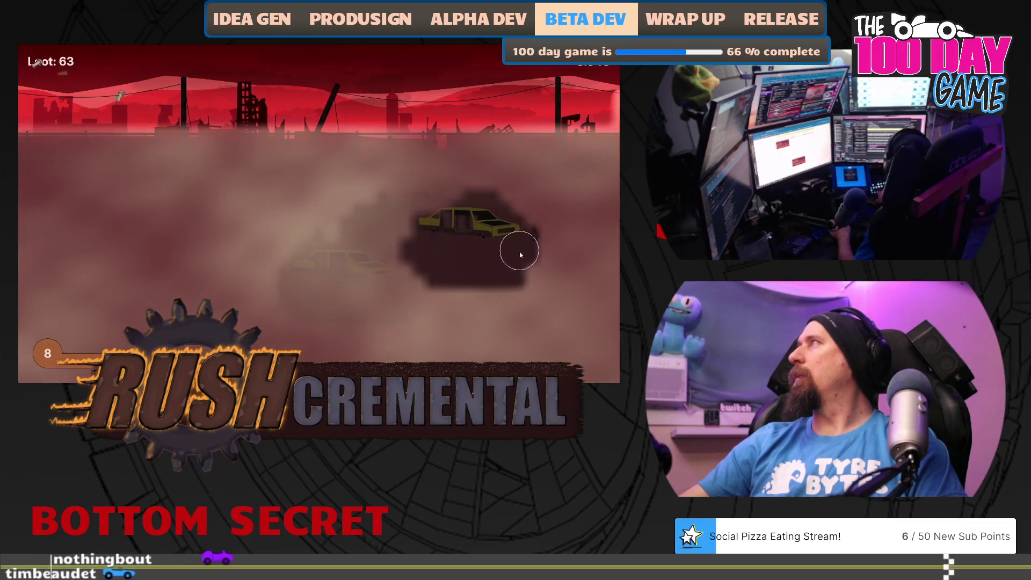
mouse_move(521, 255)
mouse_down()
mouse_move(425, 334)
mouse_move(322, 301)
mouse_move(261, 328)
mouse_move(127, 218)
mouse_move(171, 180)
mouse_up()
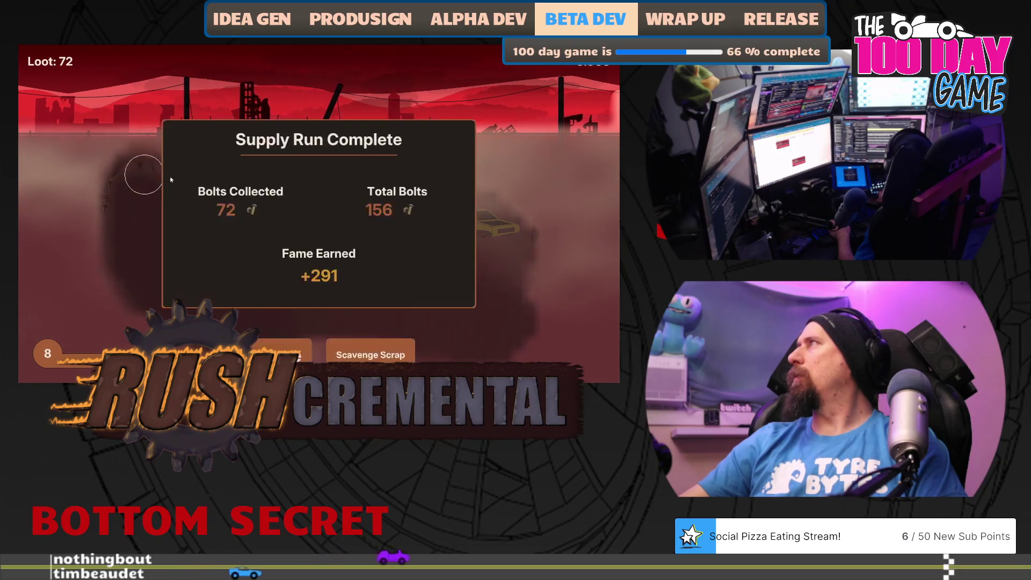
click(280, 354)
drag(511, 283, 300, 252)
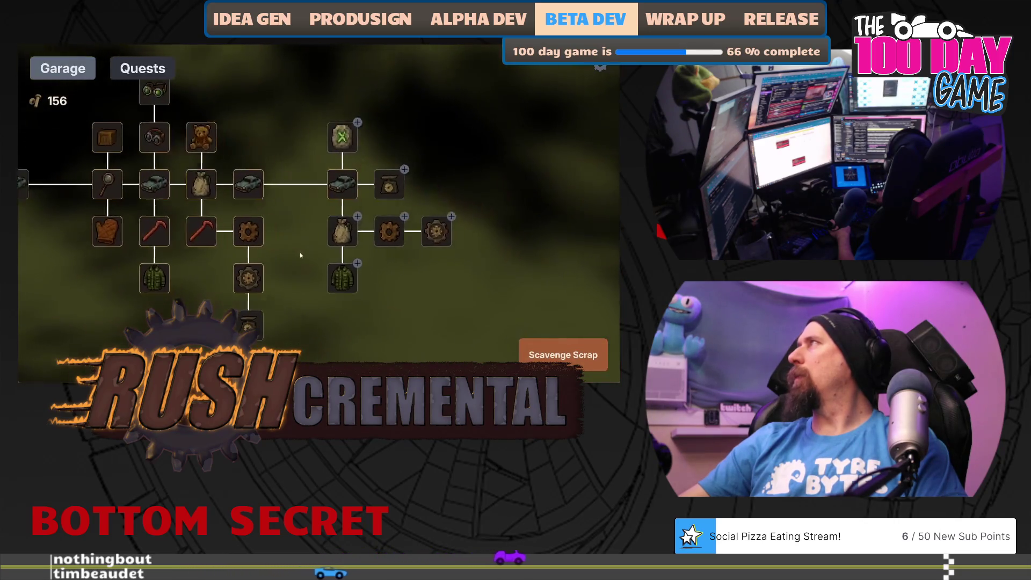
- Max out the loot-bag upgrade and play another scavenging run
click(331, 232)
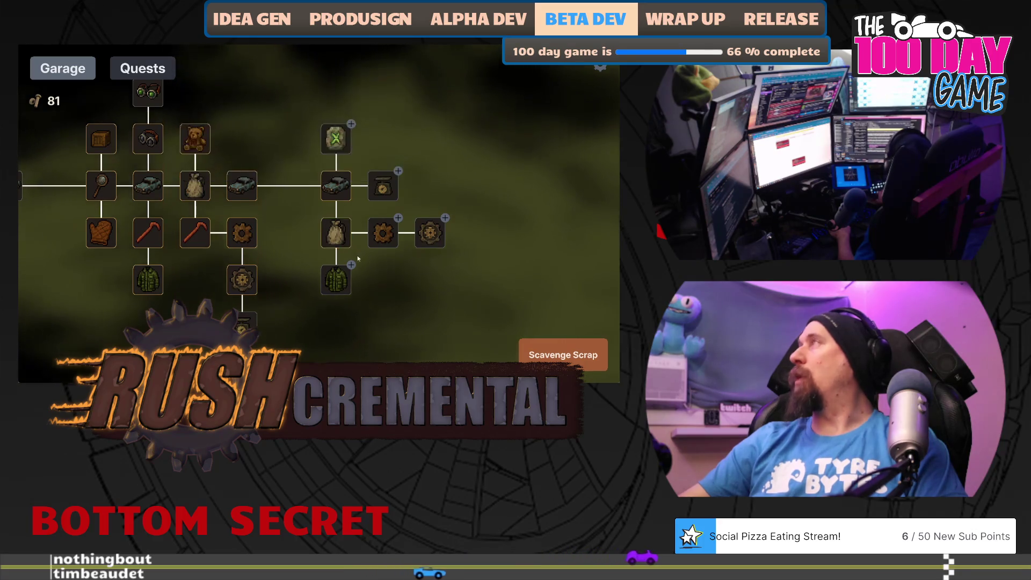
mouse_move(379, 234)
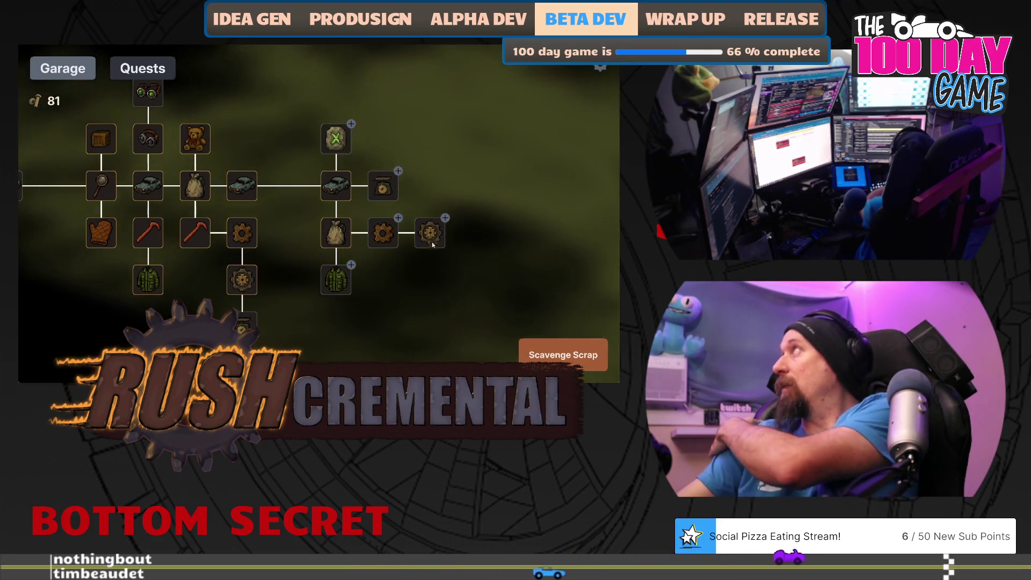
mouse_move(434, 236)
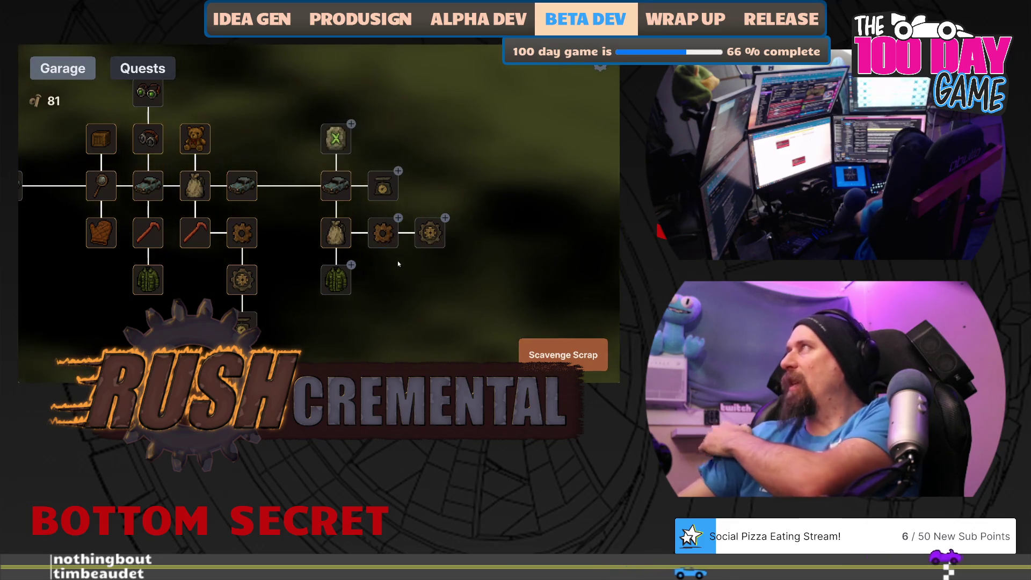
drag(414, 244, 368, 251)
mouse_move(342, 239)
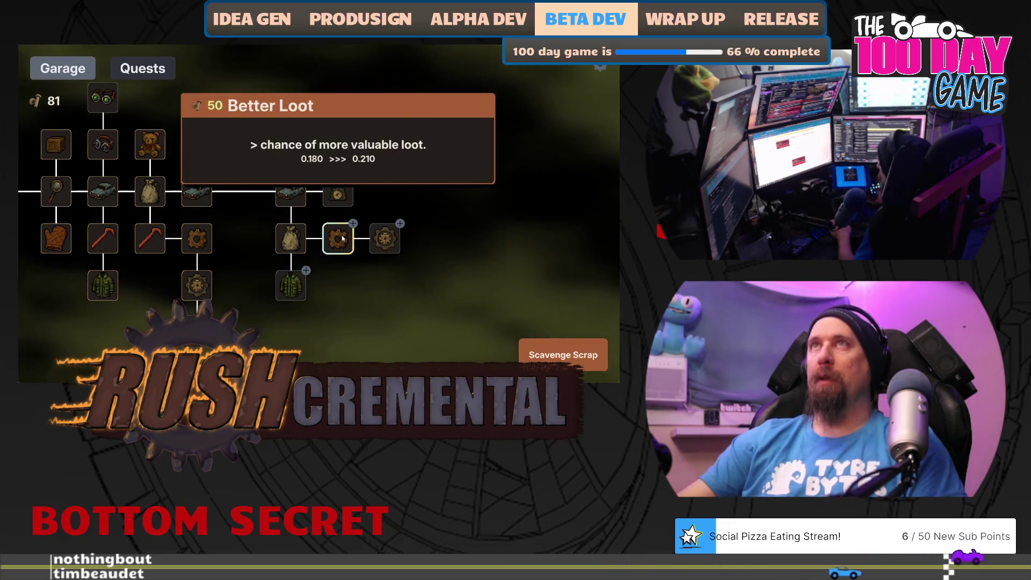
drag(342, 239, 338, 260)
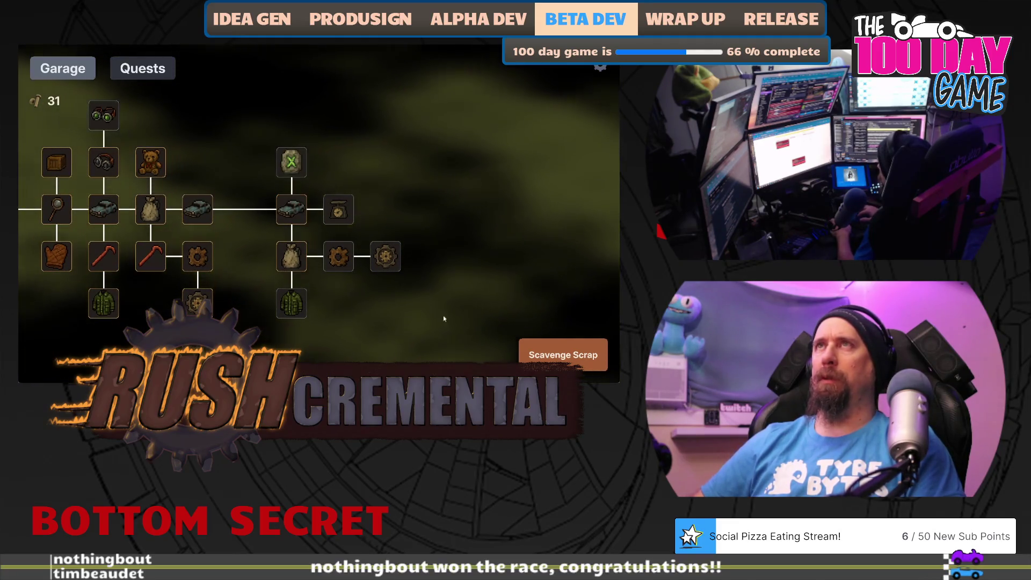
click(563, 354)
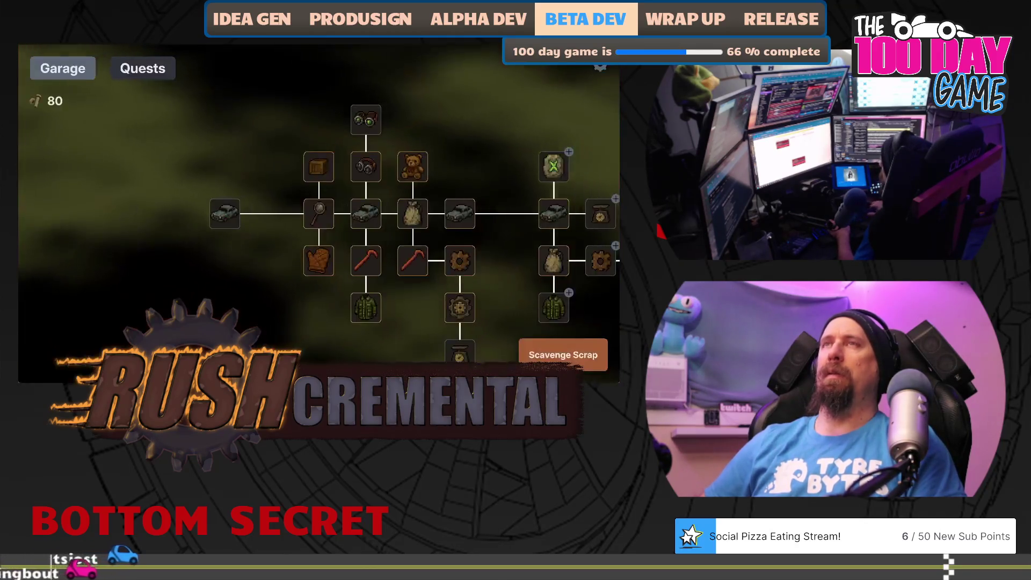
- Buy the 50-bolt Increase Scrap Value upgrade (+25% per scrap)
drag(500, 272, 274, 248)
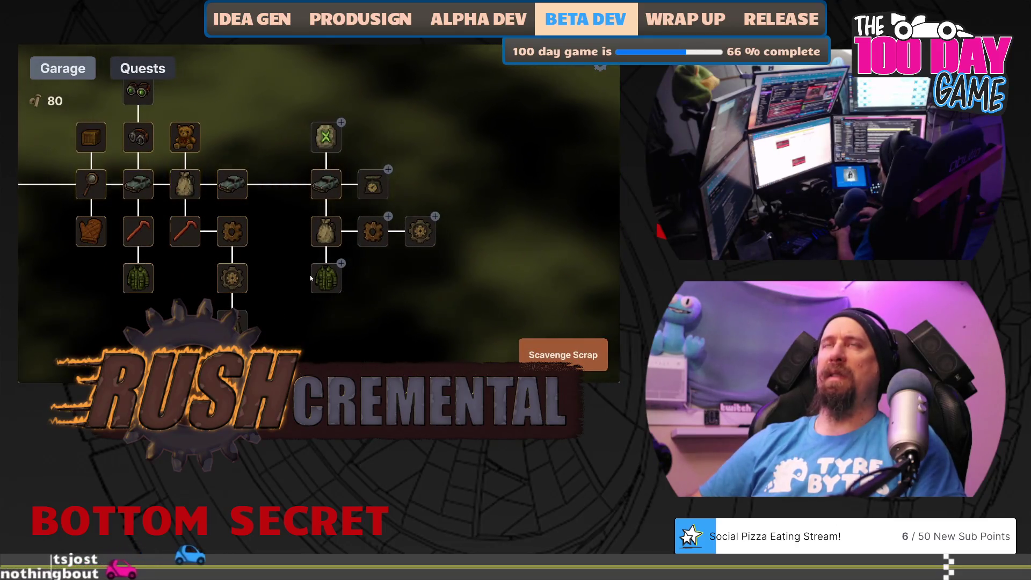
mouse_move(371, 186)
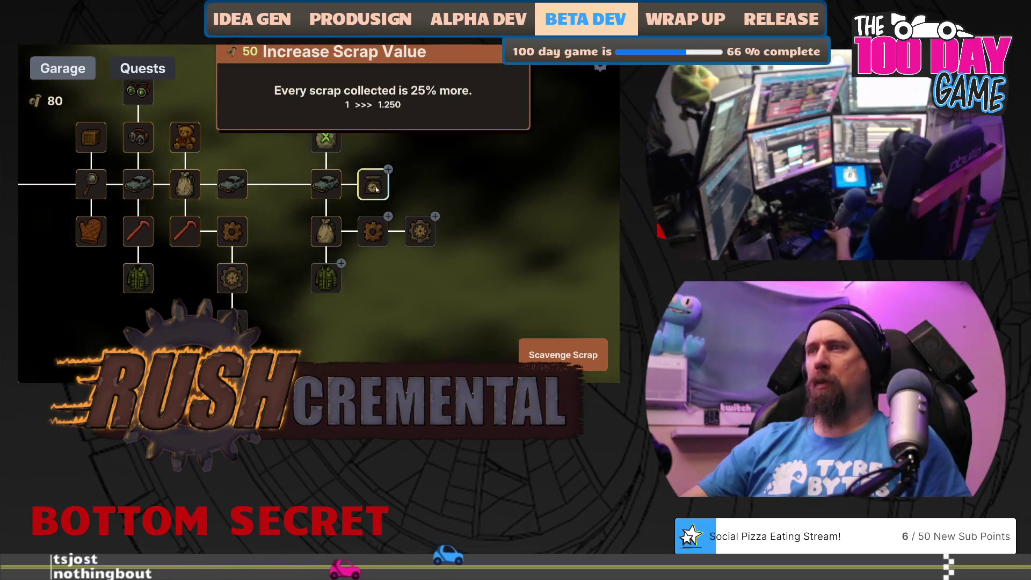
click(377, 188)
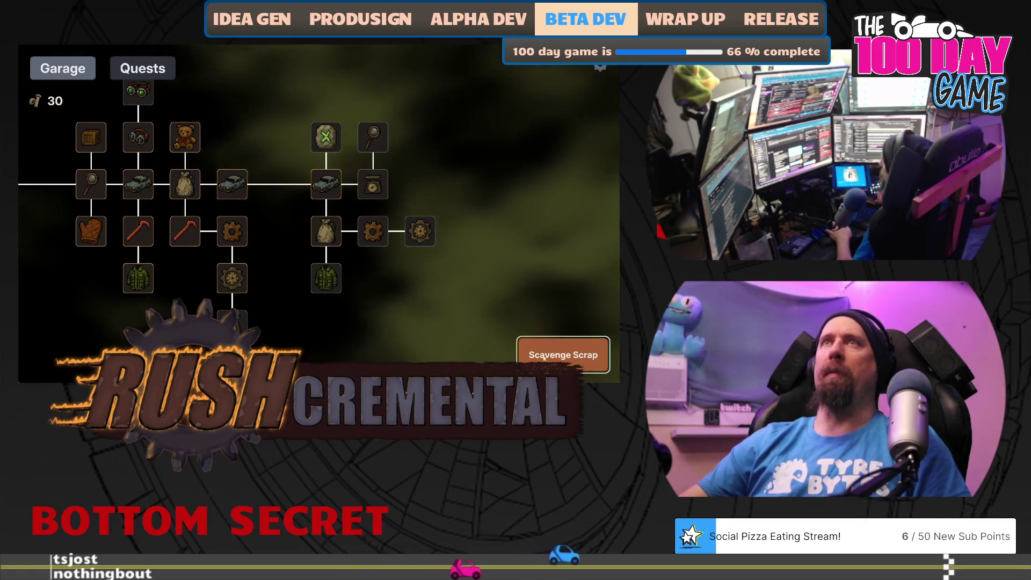
click(563, 354)
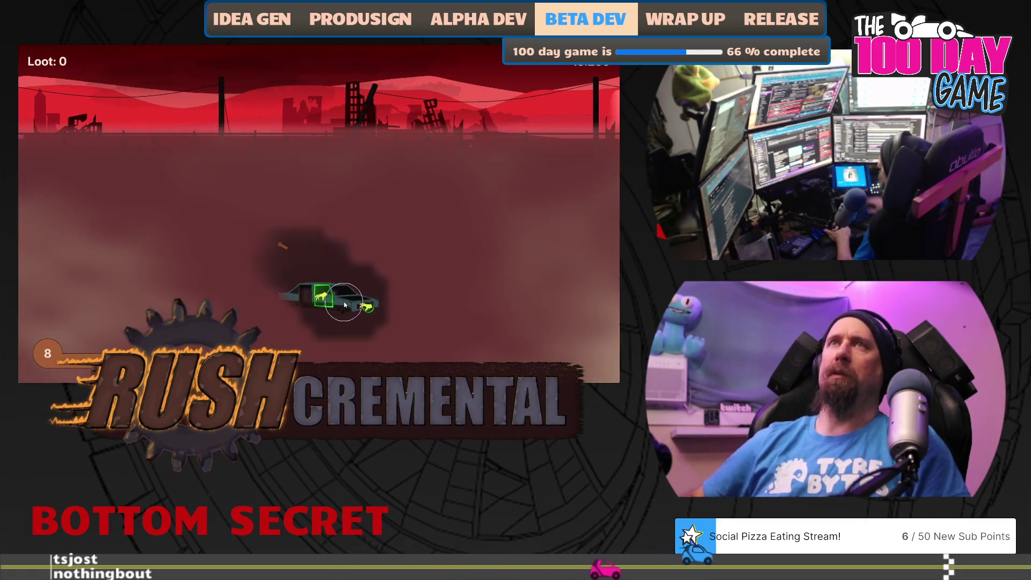
- Play a scavenging run, sweeping the reticle through the wrecks for loot
click(345, 305)
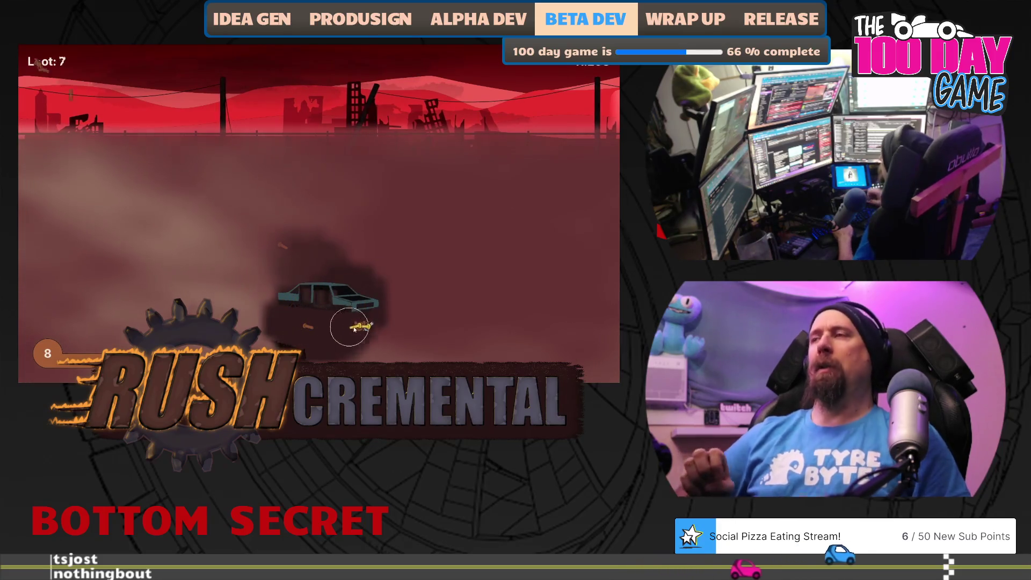
mouse_move(282, 248)
mouse_down()
mouse_move(468, 193)
mouse_move(491, 285)
mouse_up()
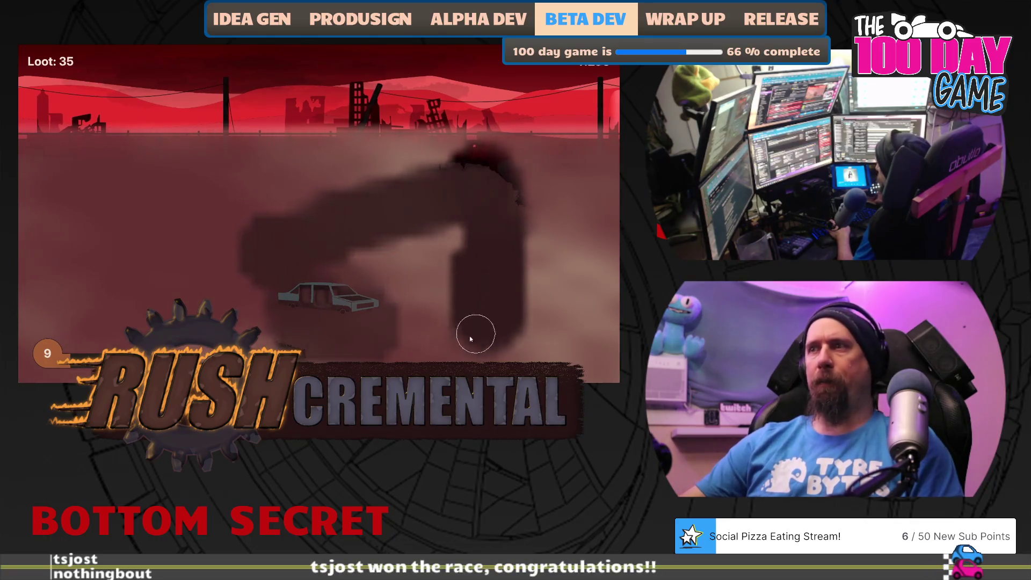
drag(470, 338, 205, 317)
mouse_move(148, 261)
mouse_down()
mouse_move(155, 214)
mouse_move(174, 225)
mouse_up()
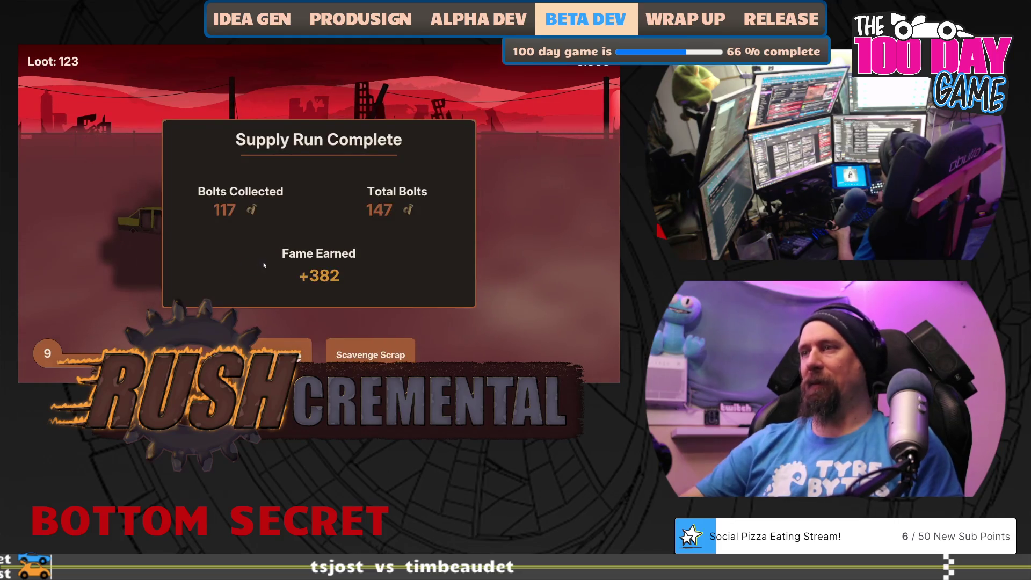
click(282, 352)
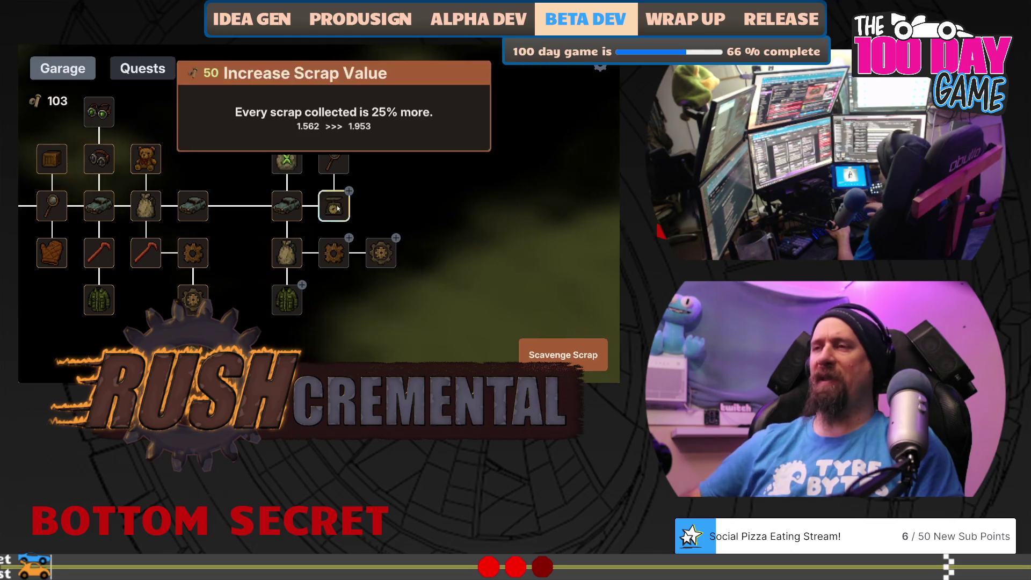
- Buy another Increase Scrap Value level and Better Loot, then play a wreck-smashing run
click(336, 207)
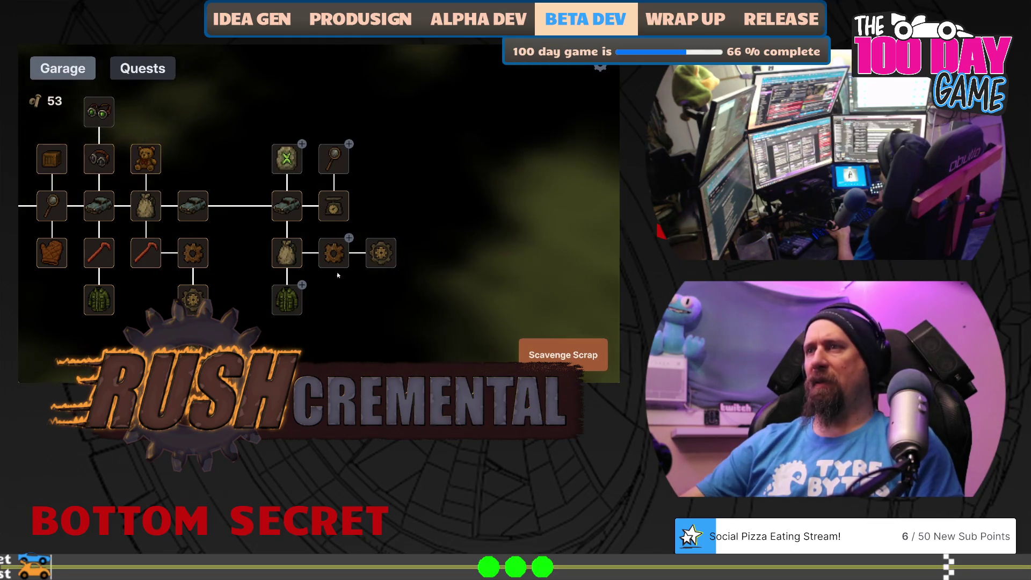
click(334, 253)
click(563, 355)
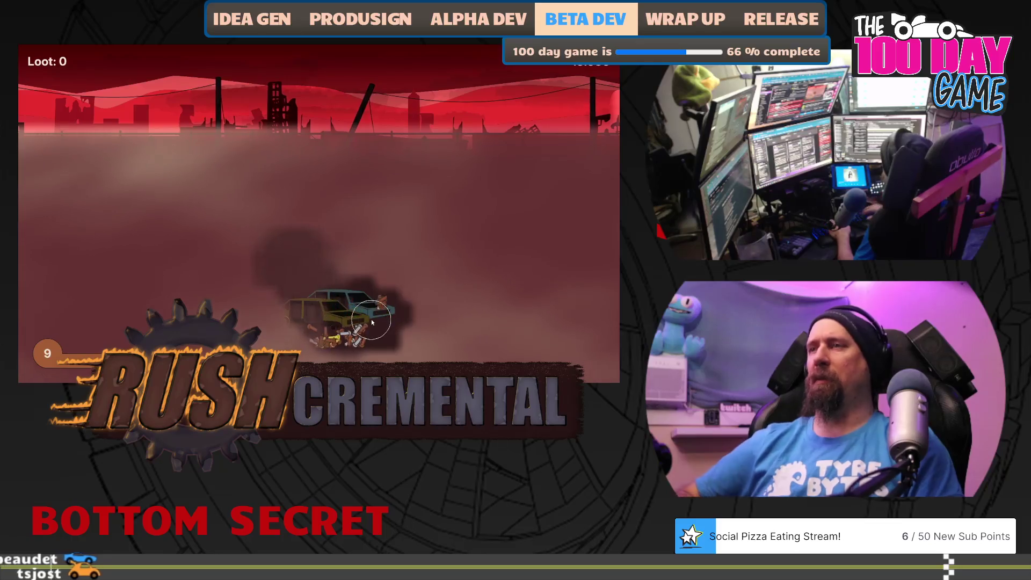
click(387, 334)
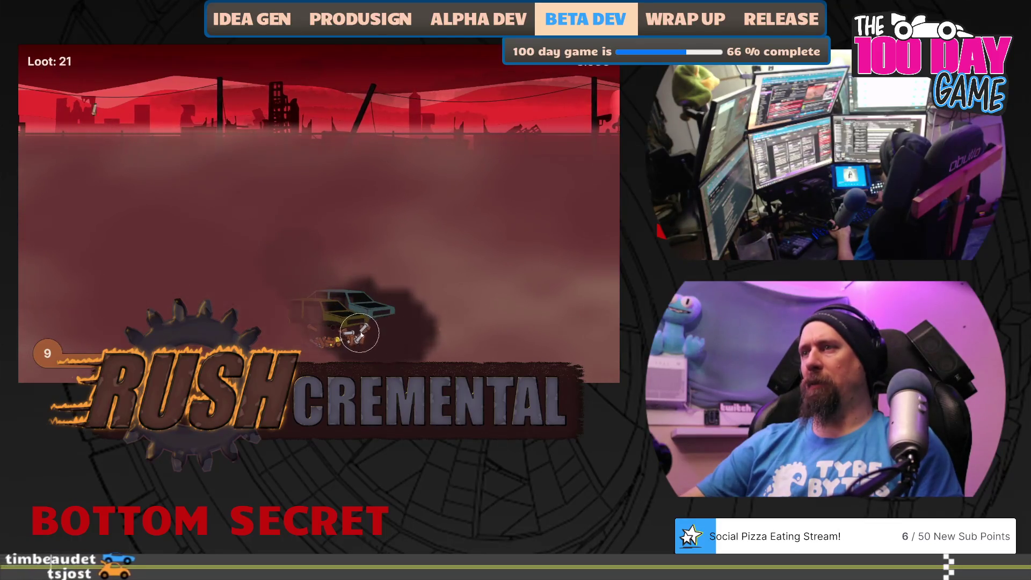
click(338, 331)
click(313, 340)
click(294, 323)
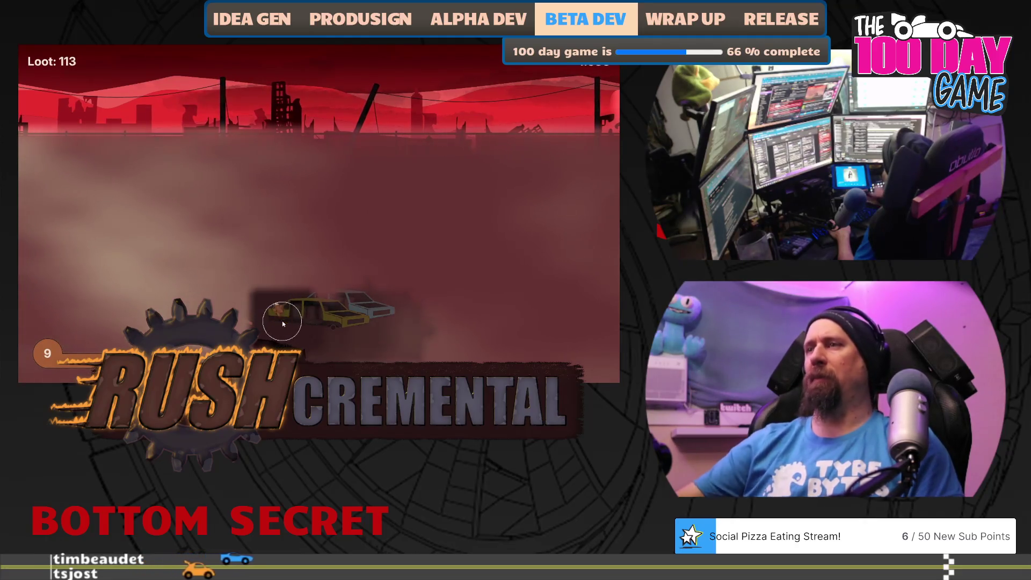
click(281, 324)
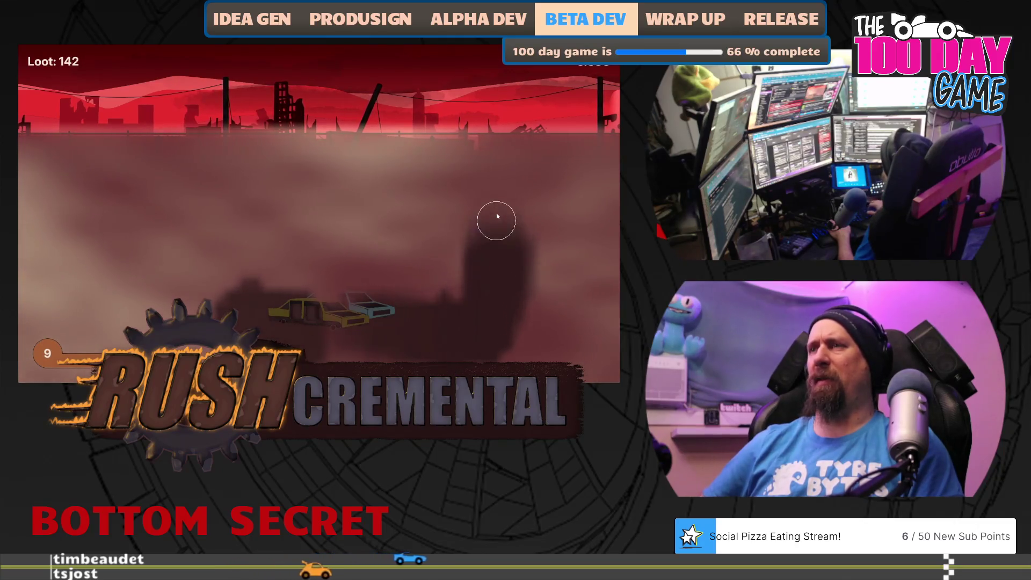
click(370, 350)
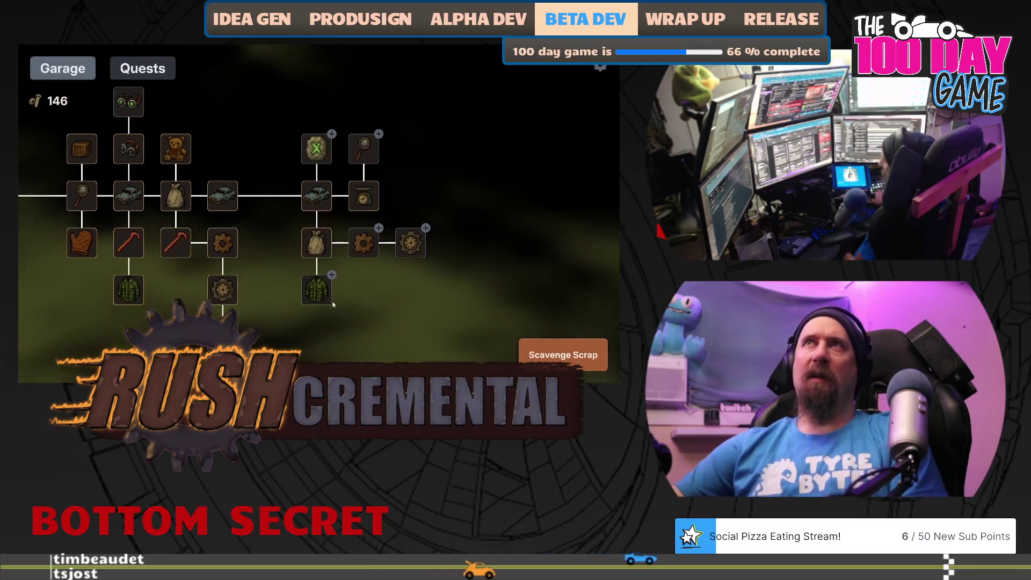
- Max out Better Loot and play a run until Chain Link unlocks
mouse_move(320, 292)
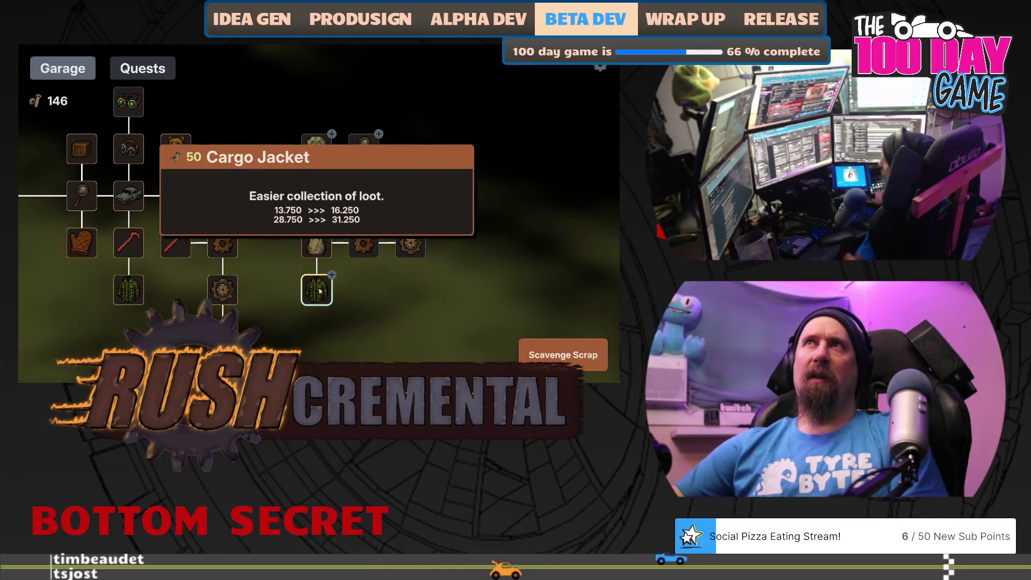
click(351, 250)
click(352, 250)
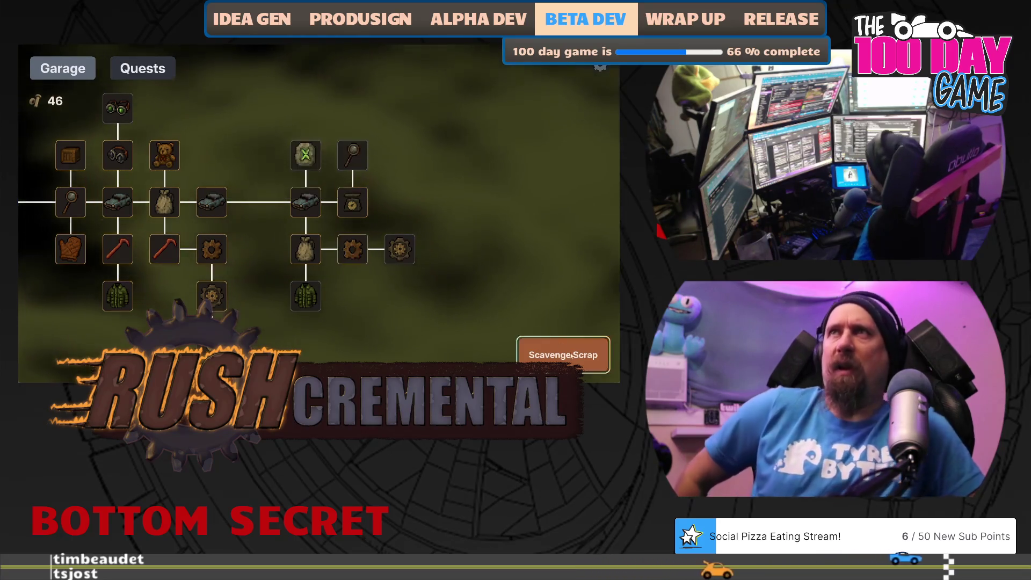
click(563, 354)
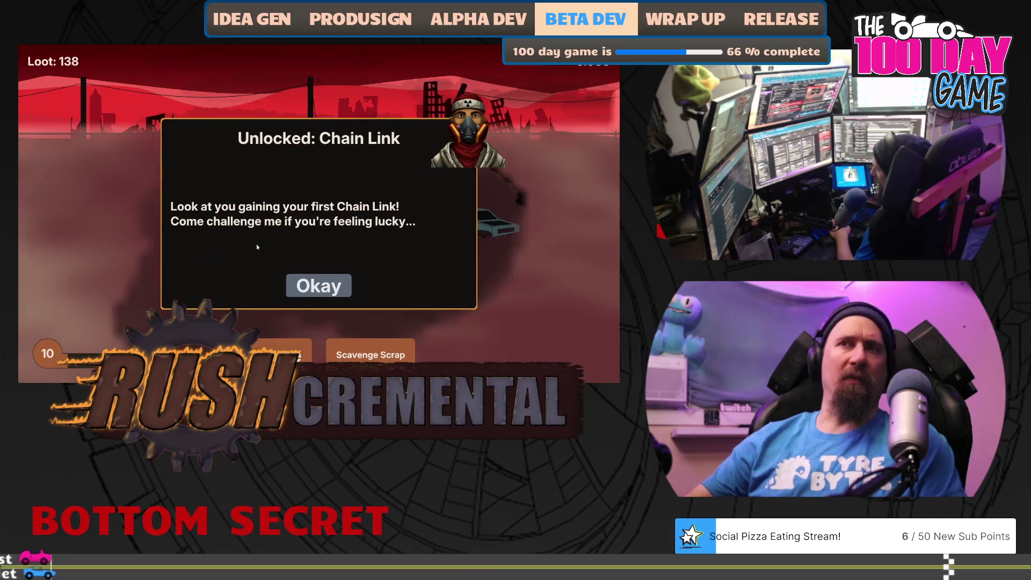
click(321, 288)
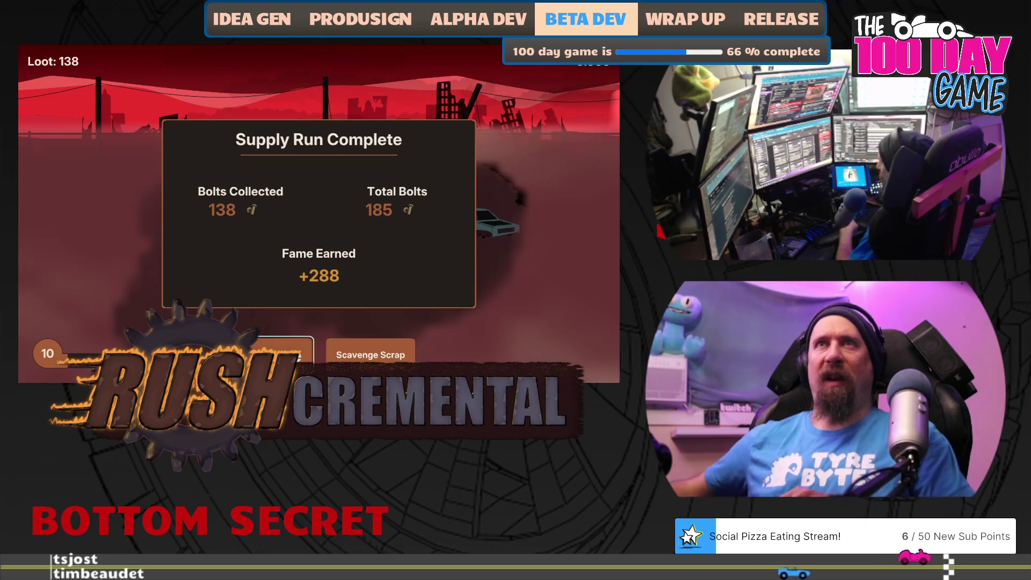
- Buy the leftmost car upgrade and bring up the challenge against Bob
click(284, 352)
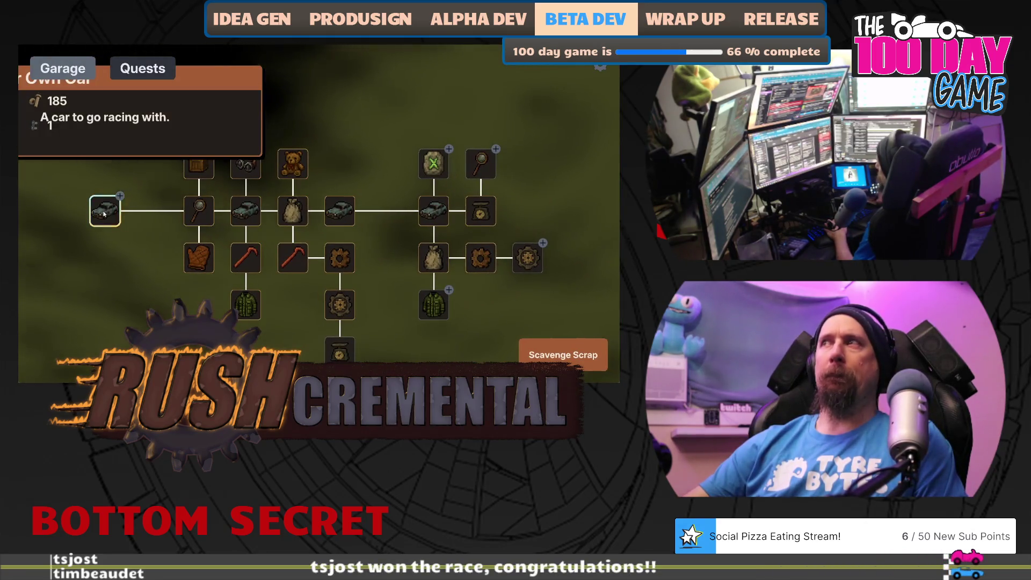
click(102, 207)
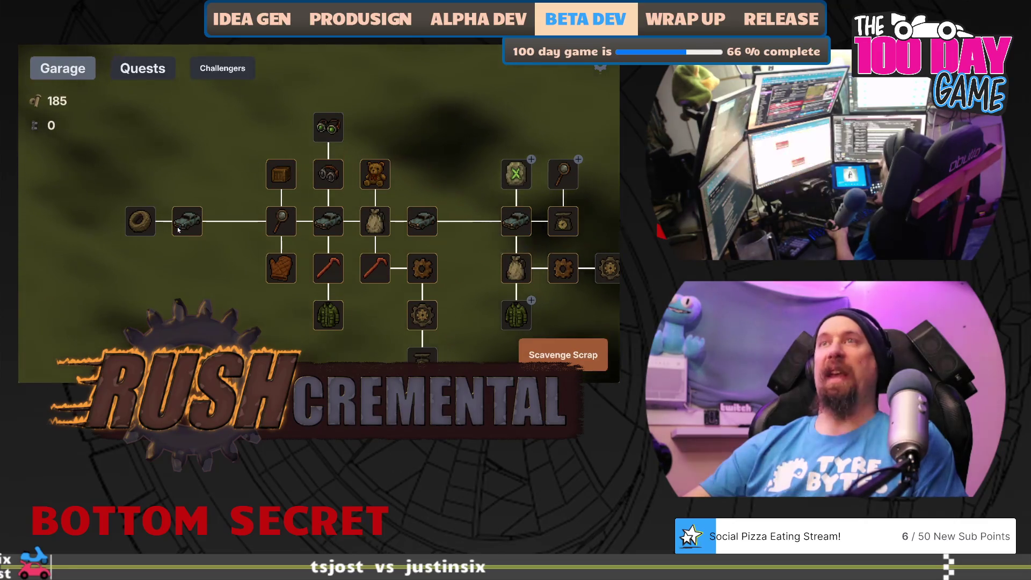
drag(195, 257, 207, 266)
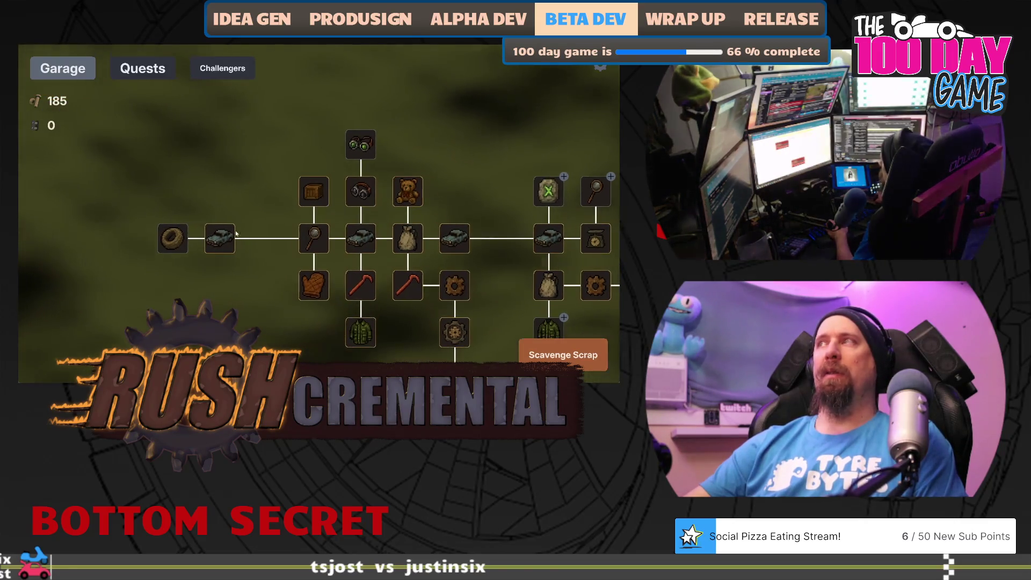
mouse_move(197, 260)
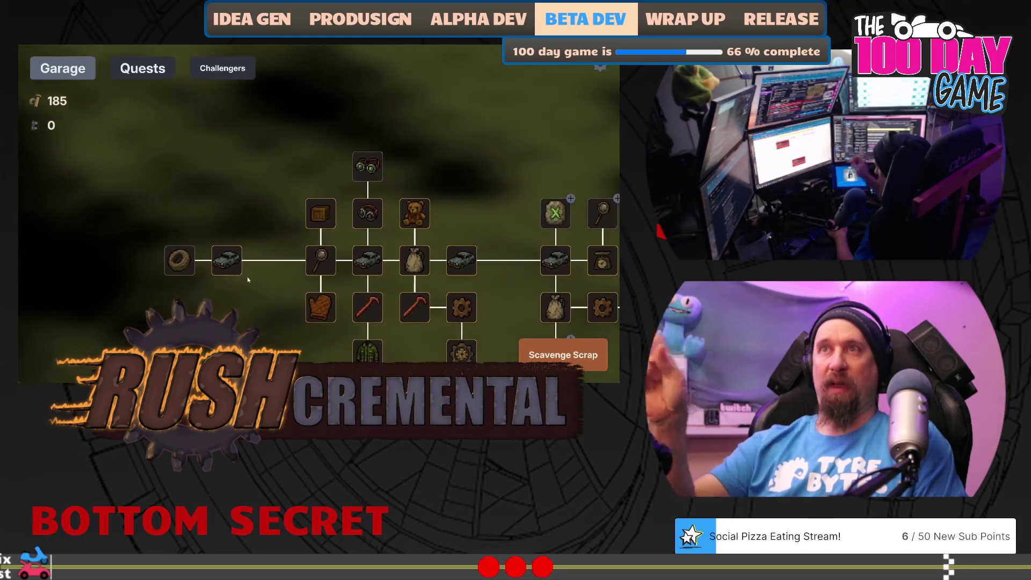
click(222, 68)
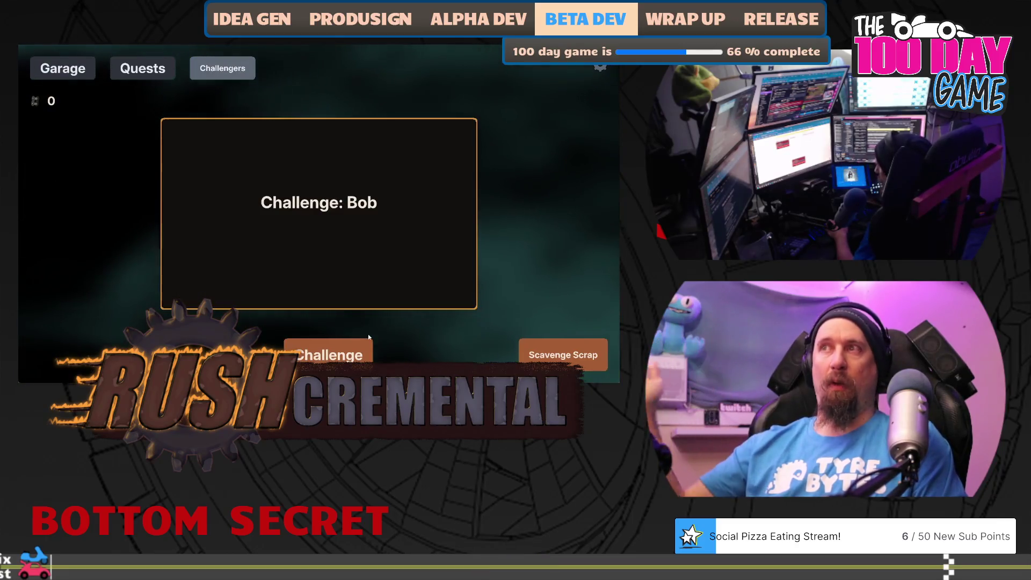
- Challenge Bob, go through his full dialogue, and start the race
click(349, 354)
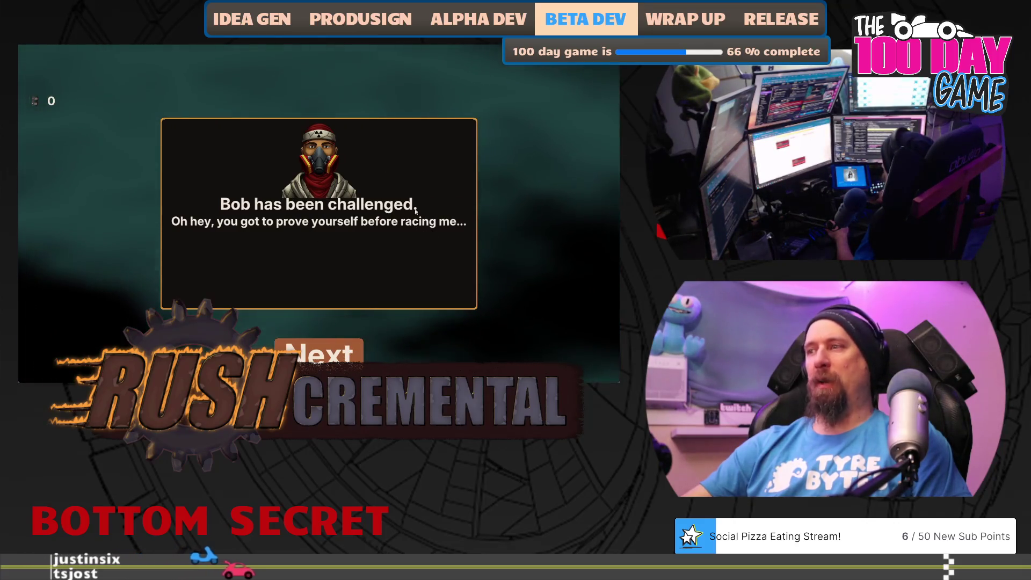
click(322, 352)
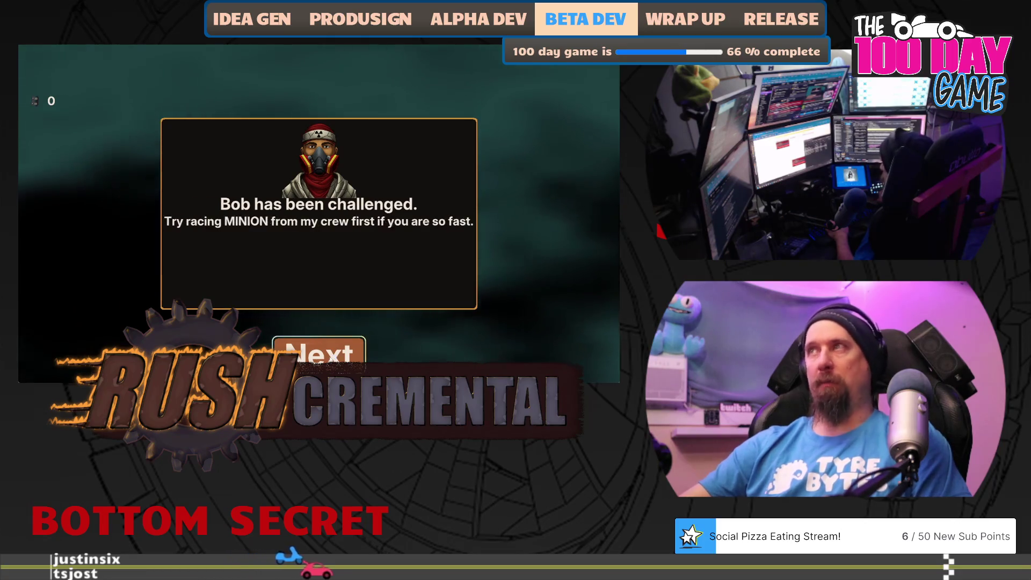
click(338, 347)
click(336, 348)
click(335, 350)
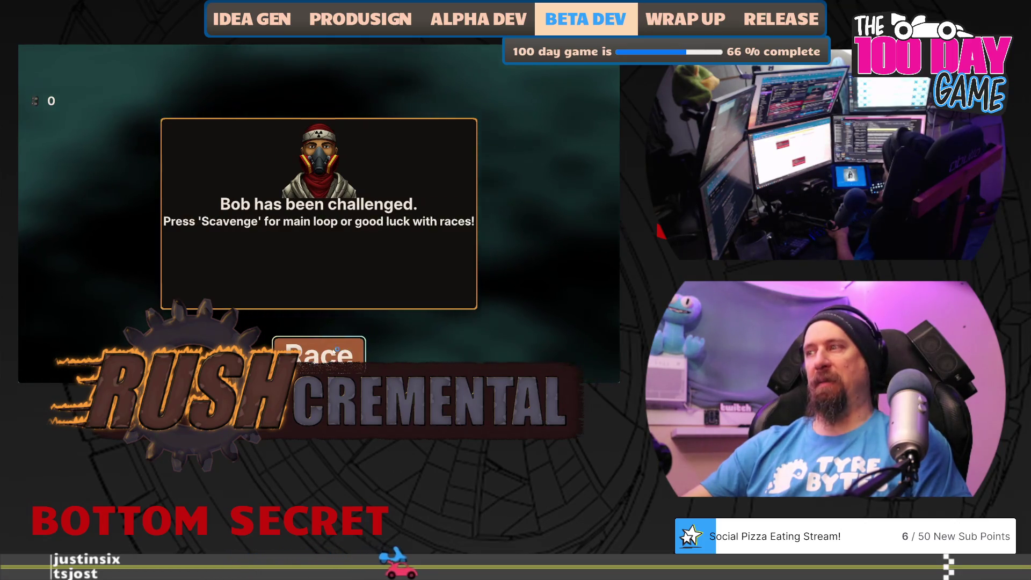
click(333, 352)
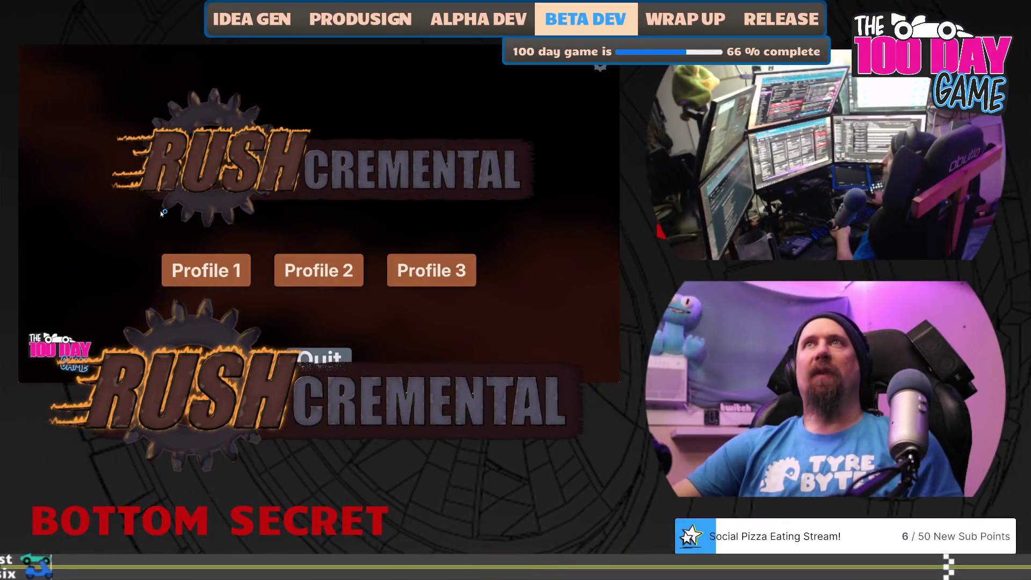
- Load Profile 1 and buy two Better Searching levels
click(204, 270)
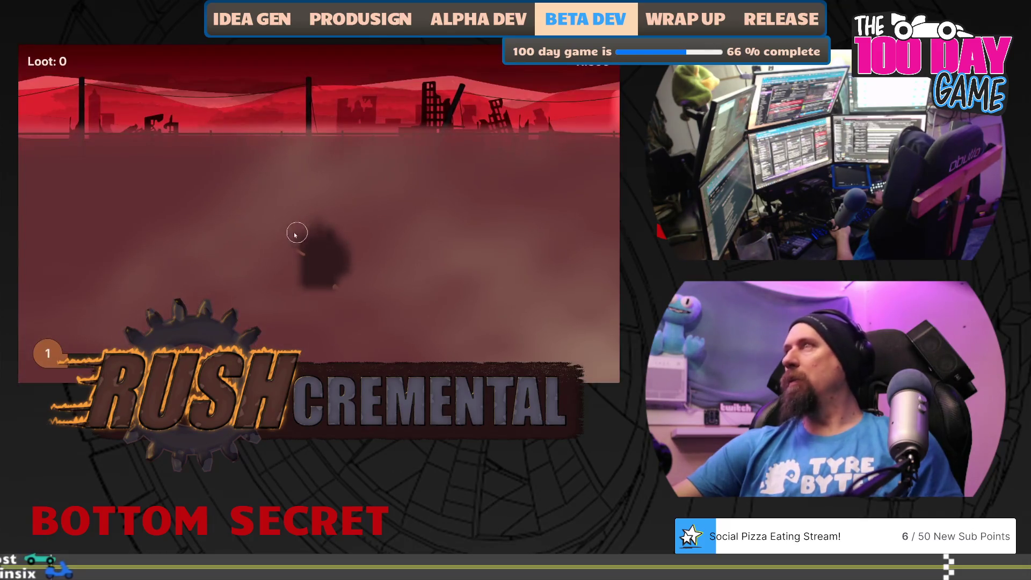
mouse_move(242, 253)
mouse_down()
mouse_move(317, 300)
mouse_move(339, 290)
mouse_up()
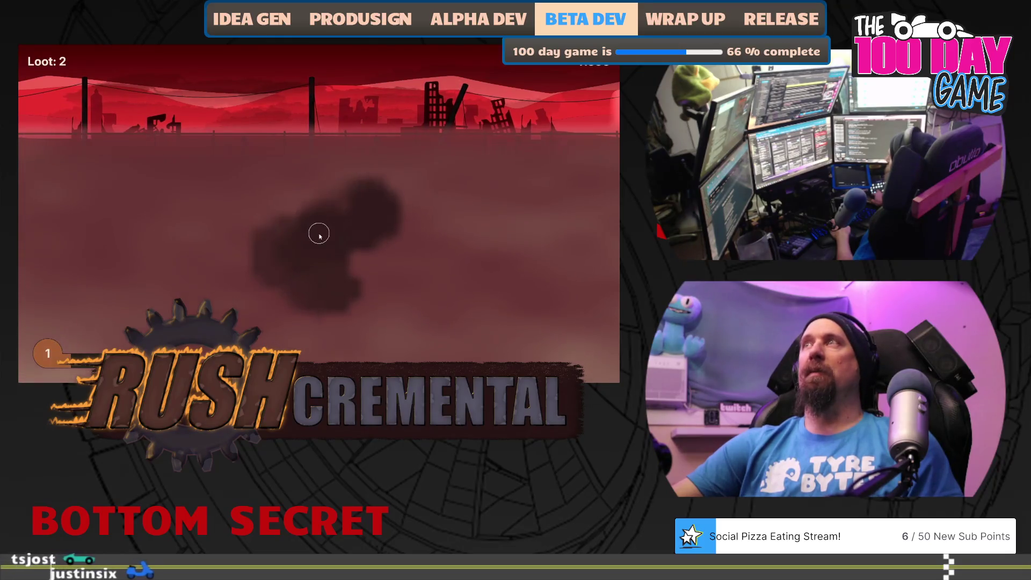
mouse_move(321, 216)
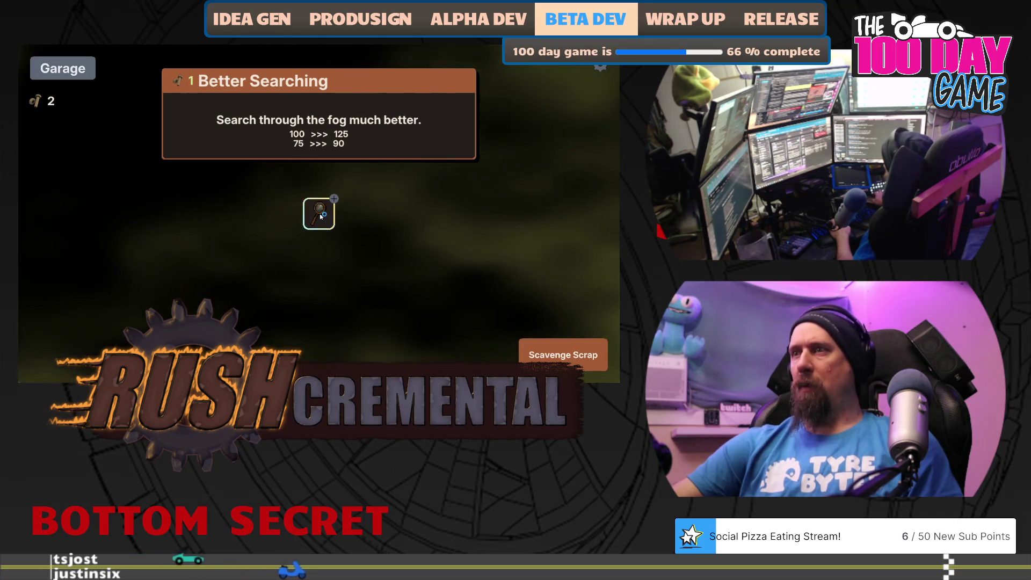
click(320, 217)
click(321, 217)
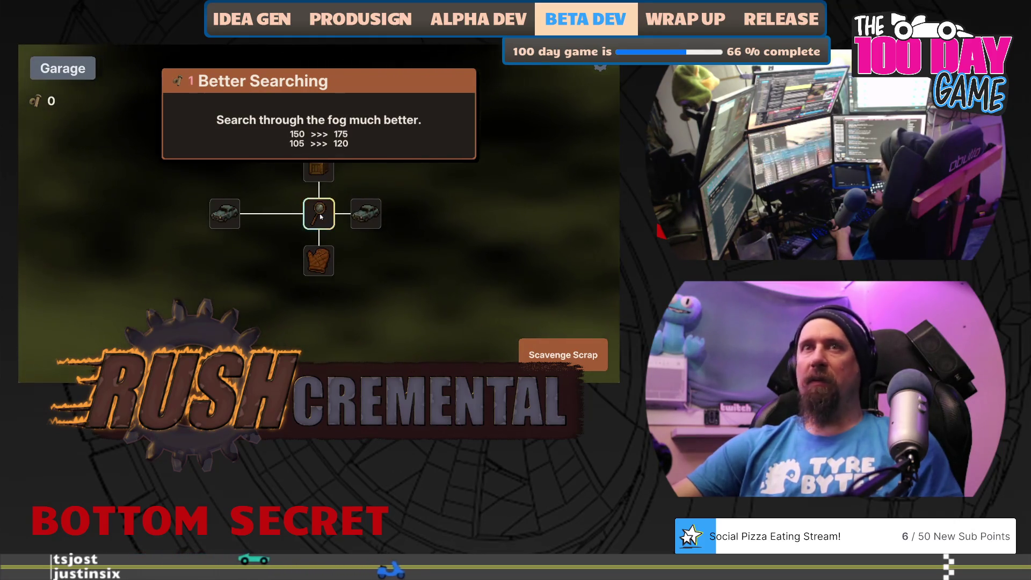
- Play a run searching the fog for loot, then buy the final Better Searching level
click(557, 344)
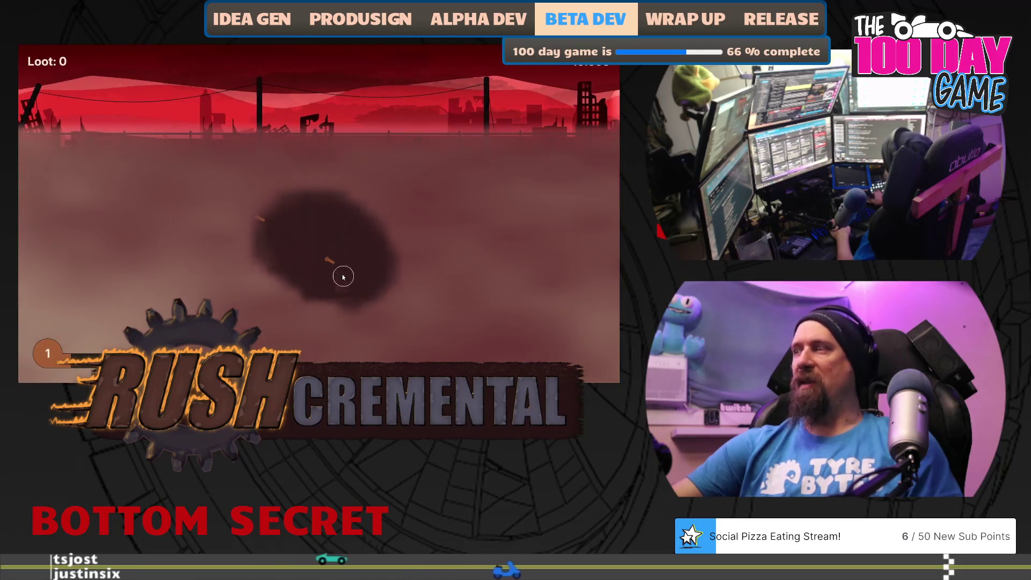
click(263, 217)
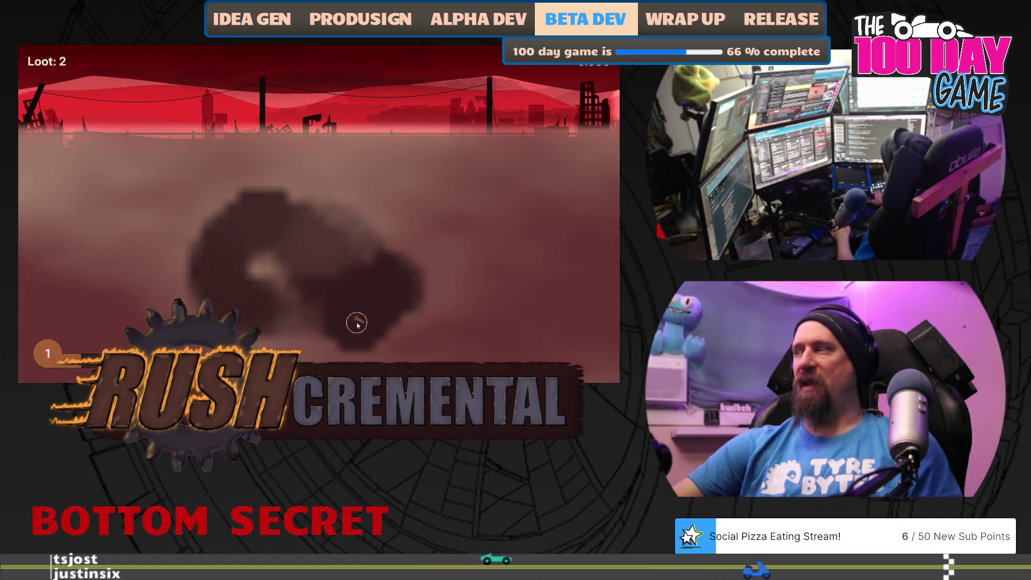
click(391, 301)
click(285, 353)
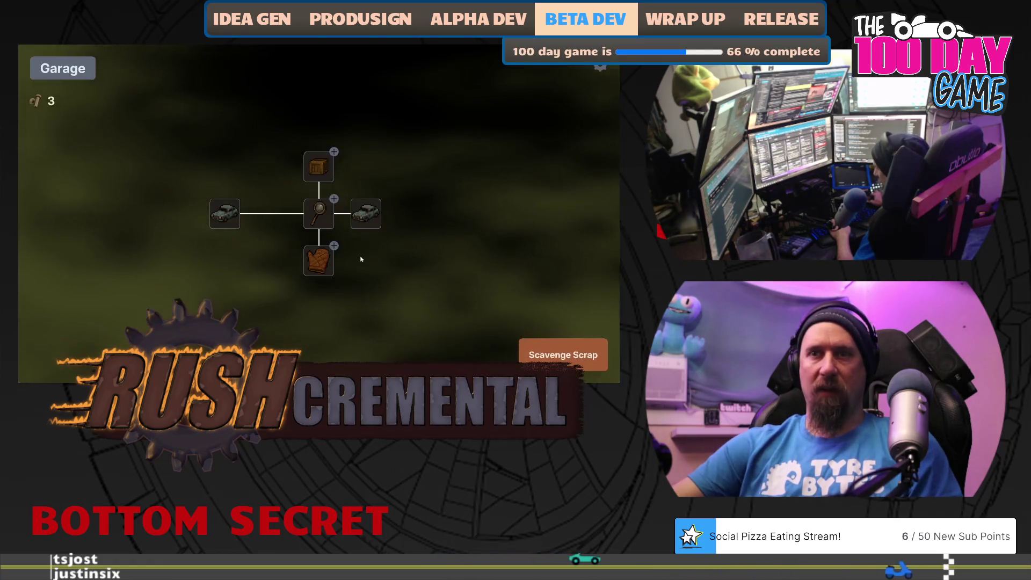
click(321, 218)
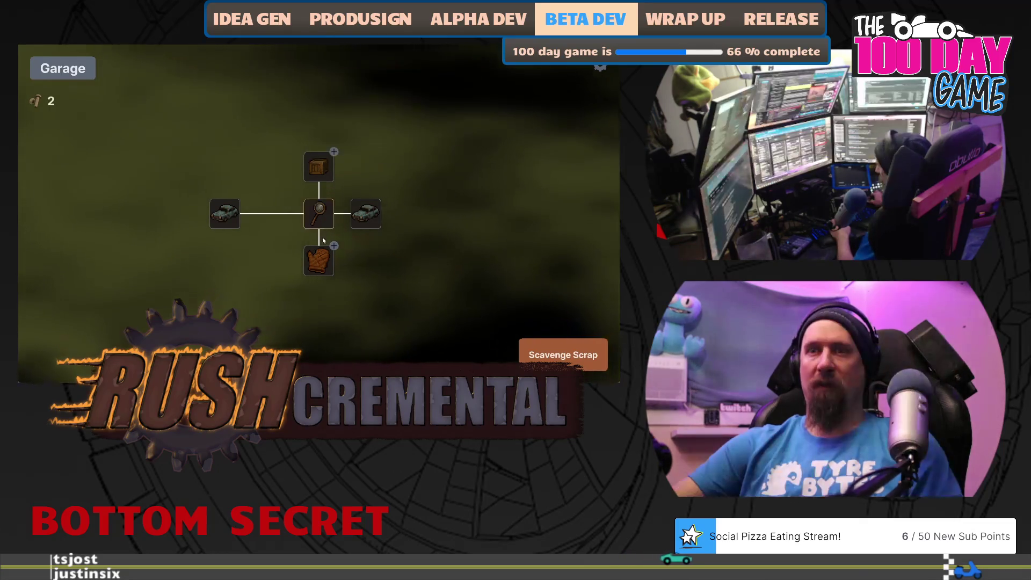
- Buy the world-loot chance upgrade, play a fog-clearing run, and buy Gloves
mouse_move(367, 218)
click(319, 168)
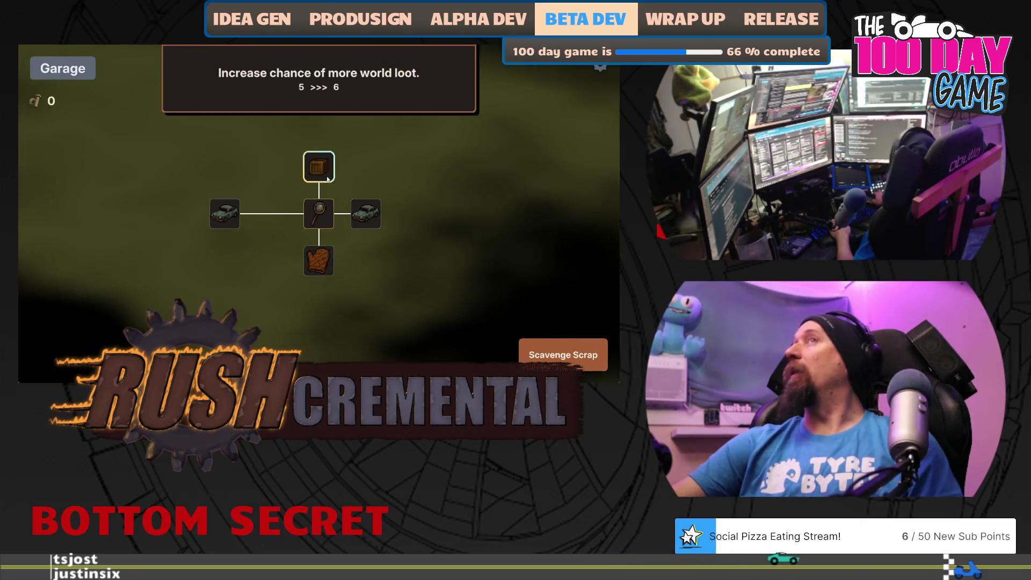
click(563, 354)
mouse_move(319, 270)
mouse_down()
mouse_move(387, 232)
mouse_move(389, 279)
mouse_move(325, 219)
mouse_move(341, 187)
mouse_move(458, 198)
mouse_move(454, 322)
mouse_move(355, 325)
mouse_move(303, 352)
mouse_up()
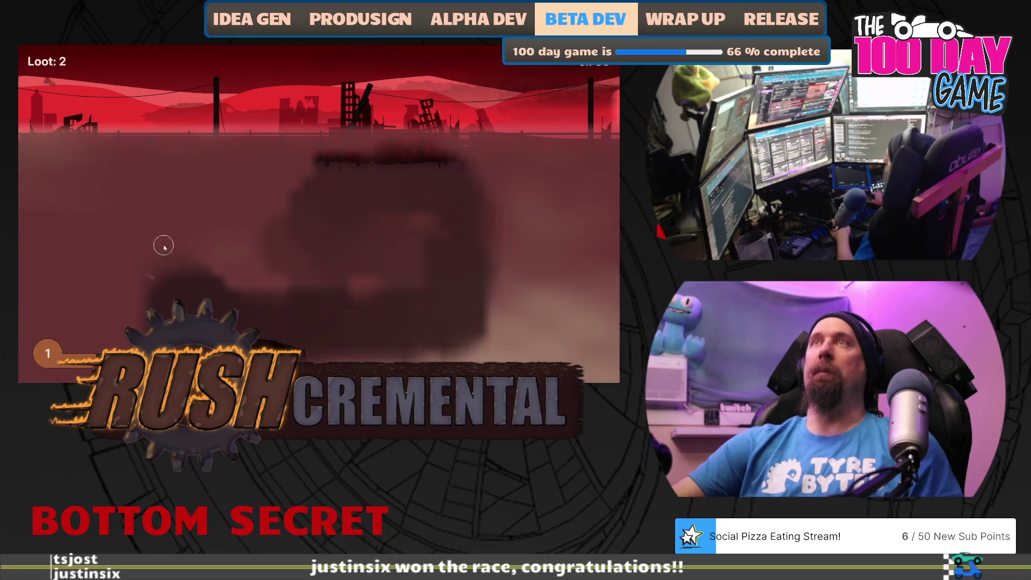
mouse_move(163, 246)
mouse_down()
mouse_move(141, 273)
mouse_move(143, 185)
mouse_up()
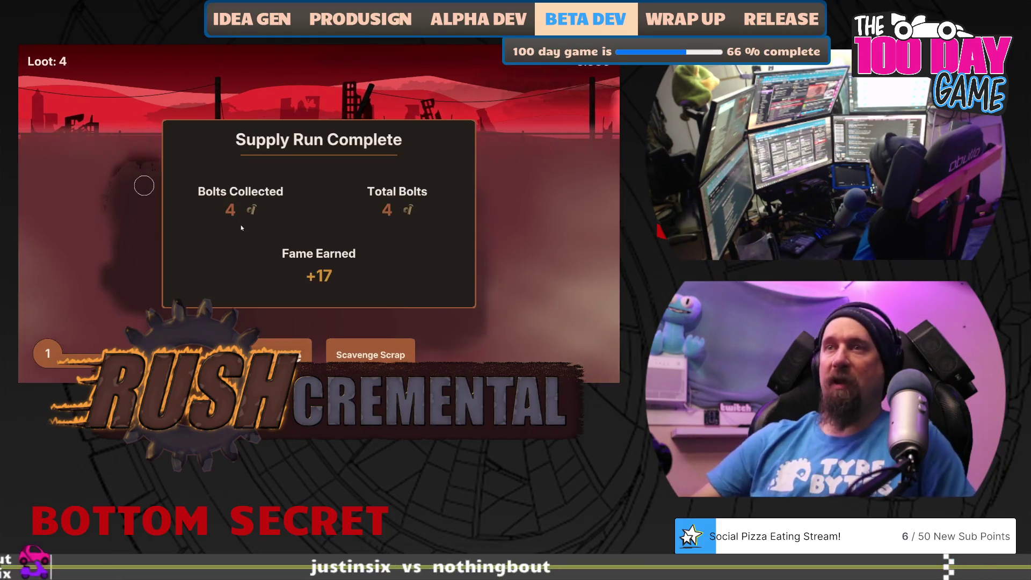
click(318, 261)
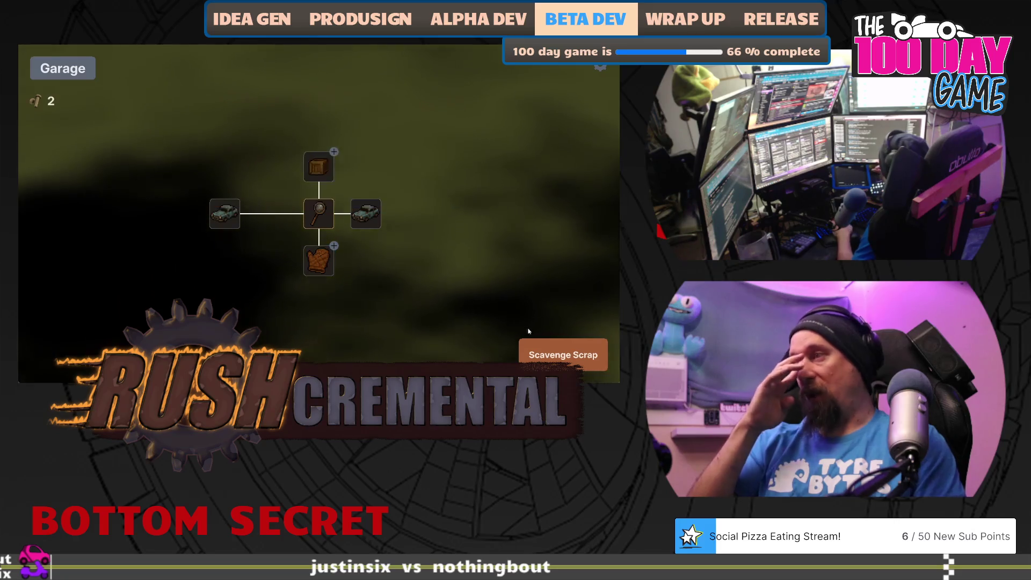
- Play a fog-clearing run and buy the last More Cars level
click(542, 355)
mouse_move(395, 189)
mouse_down()
mouse_move(197, 245)
mouse_move(122, 241)
mouse_move(159, 217)
mouse_move(168, 317)
mouse_up()
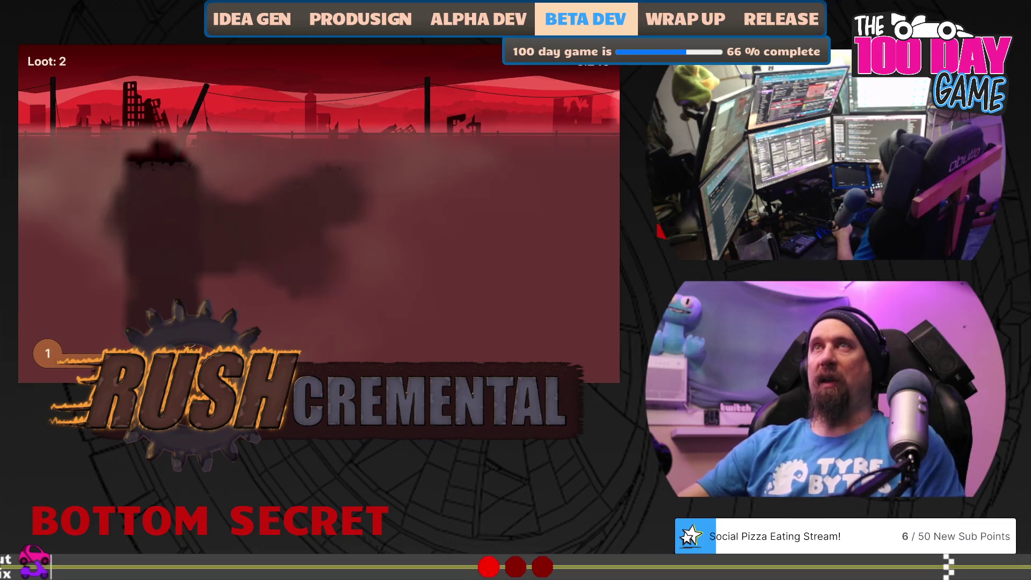
mouse_move(241, 328)
mouse_down()
mouse_move(428, 329)
mouse_move(456, 203)
mouse_move(449, 173)
mouse_move(414, 253)
mouse_move(520, 332)
mouse_up()
drag(386, 230, 221, 204)
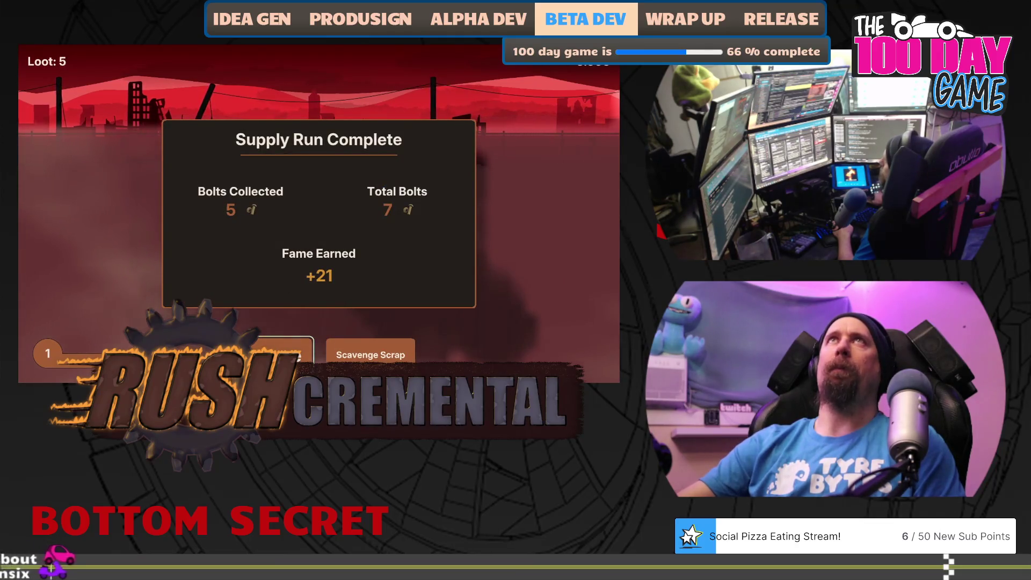
click(279, 352)
click(380, 223)
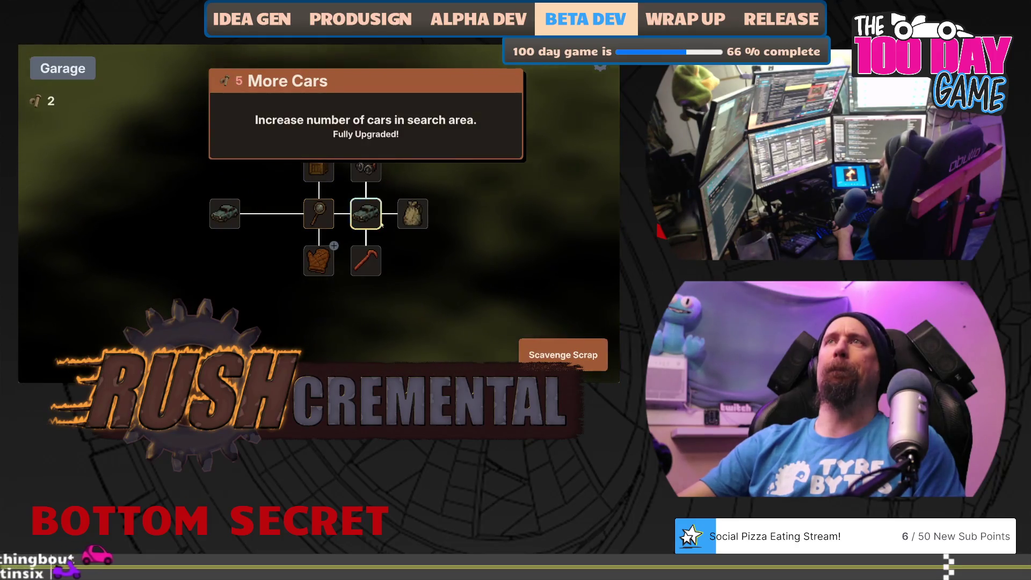
- Play another run uncovering bolts below the car, then buy a Crow Bar level
click(563, 355)
mouse_move(195, 212)
mouse_down()
mouse_move(276, 235)
mouse_move(294, 215)
mouse_up()
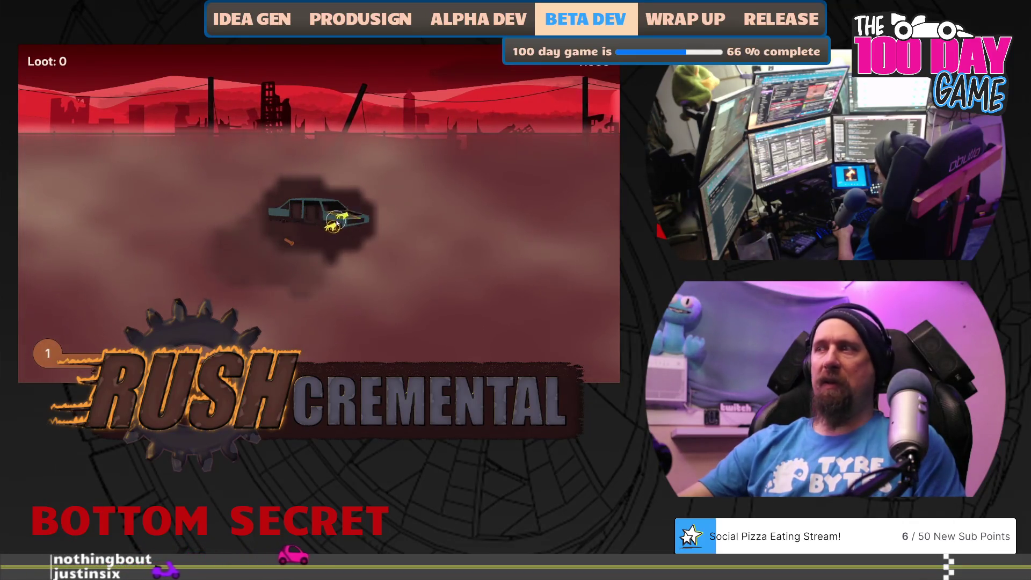
mouse_move(337, 220)
mouse_down()
mouse_move(346, 242)
mouse_move(217, 251)
mouse_move(199, 283)
mouse_up()
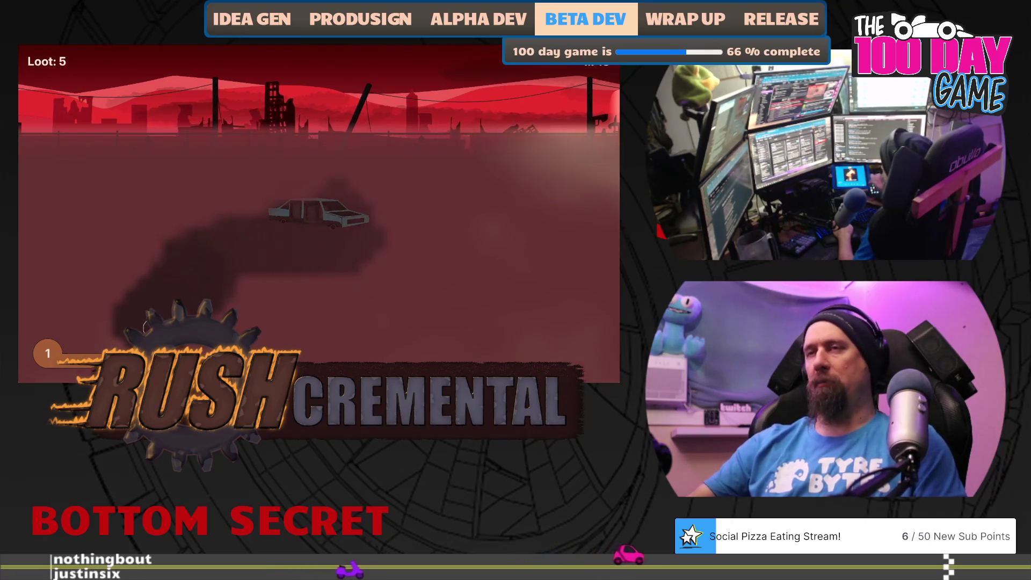
mouse_move(145, 326)
mouse_down()
mouse_move(153, 199)
mouse_move(226, 179)
mouse_move(456, 187)
mouse_up()
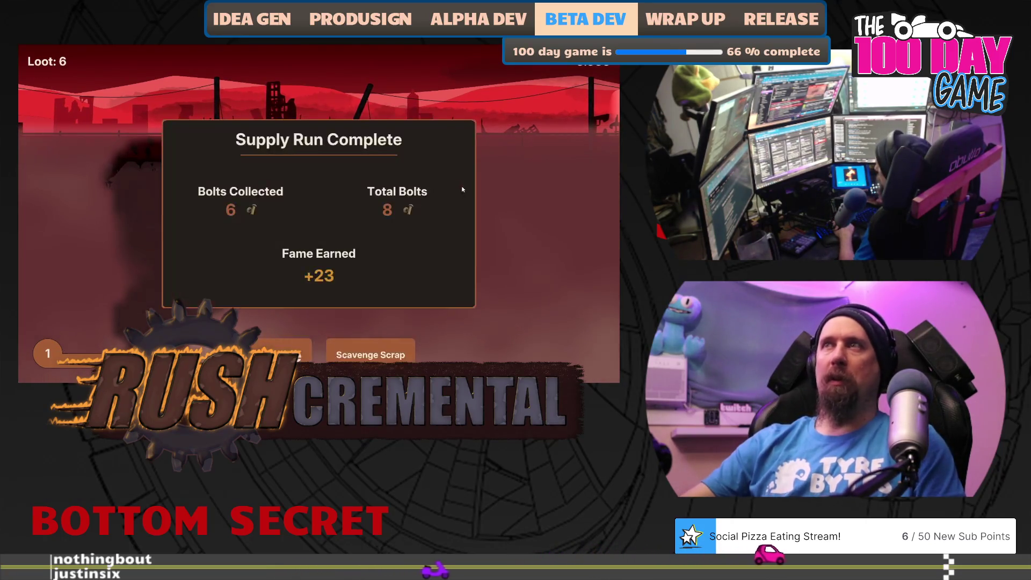
click(285, 352)
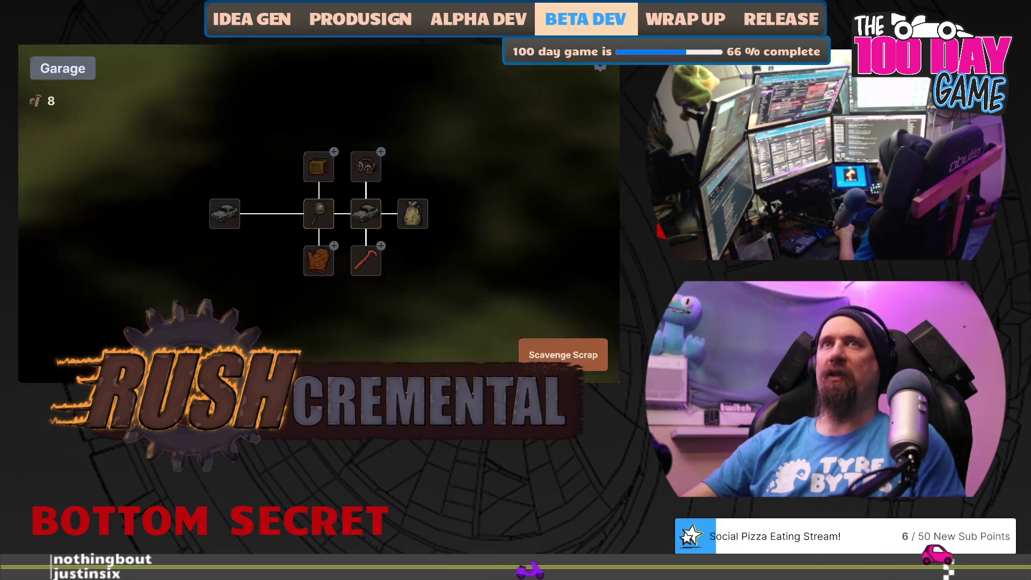
click(366, 263)
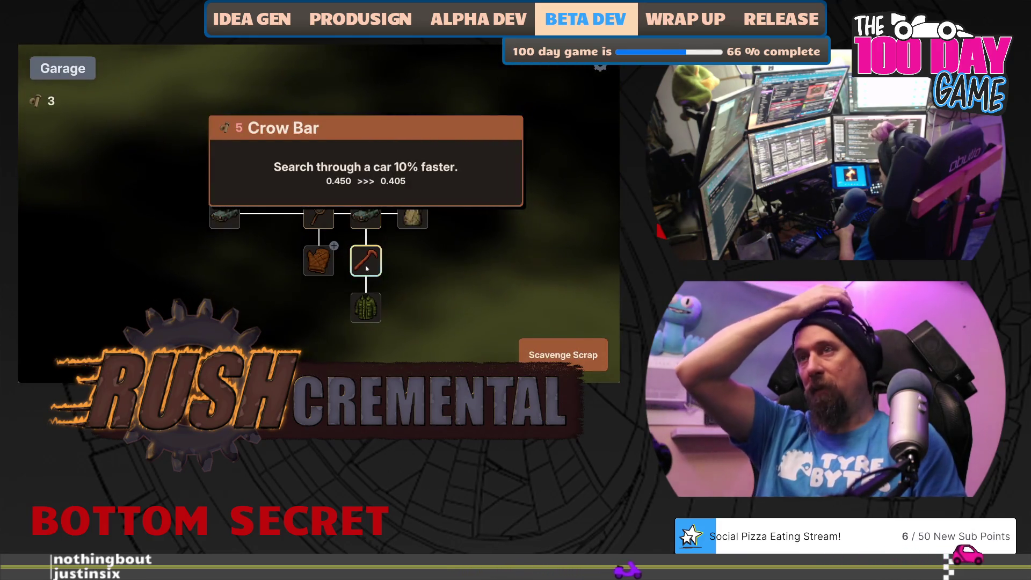
- Play one more run clearing the fog around the car
click(558, 355)
mouse_move(317, 265)
mouse_down()
mouse_move(415, 225)
mouse_move(374, 258)
mouse_up()
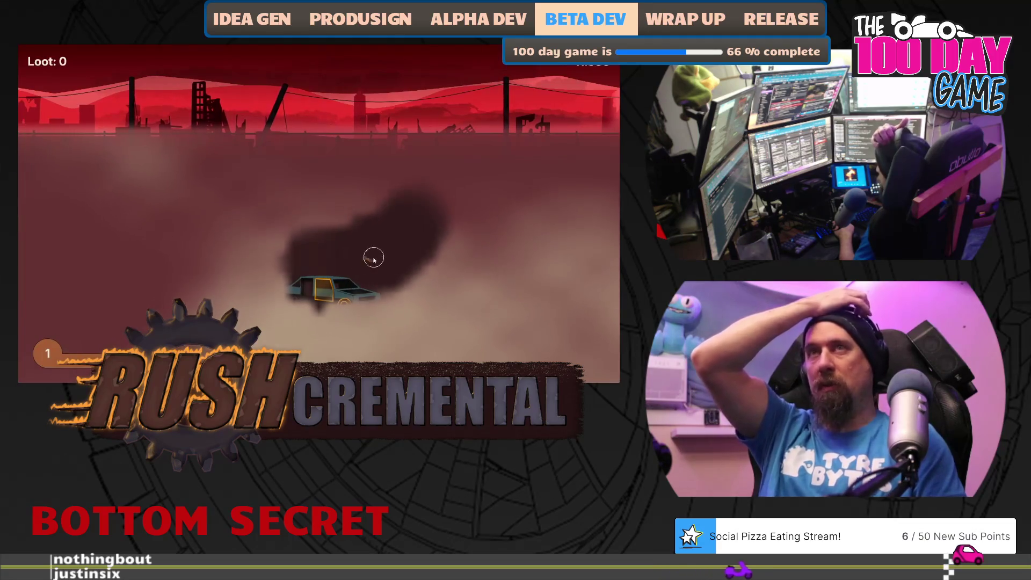
mouse_move(431, 220)
mouse_down()
mouse_move(483, 240)
mouse_move(461, 336)
mouse_move(479, 300)
mouse_move(243, 324)
mouse_move(182, 312)
mouse_move(122, 317)
mouse_move(132, 175)
mouse_move(323, 185)
mouse_move(279, 212)
mouse_move(329, 191)
mouse_move(292, 205)
mouse_move(252, 285)
mouse_move(336, 298)
mouse_up()
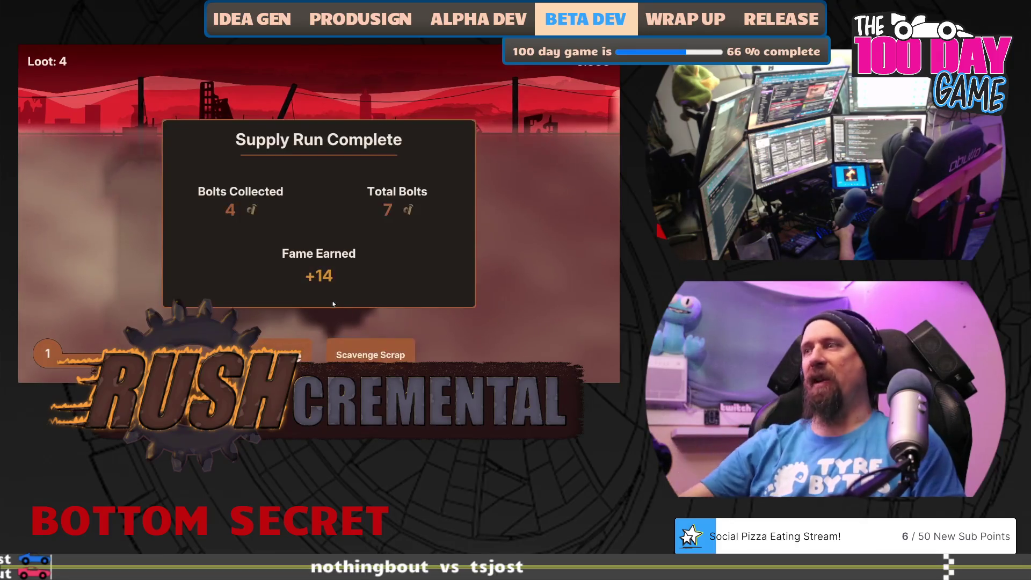
click(285, 351)
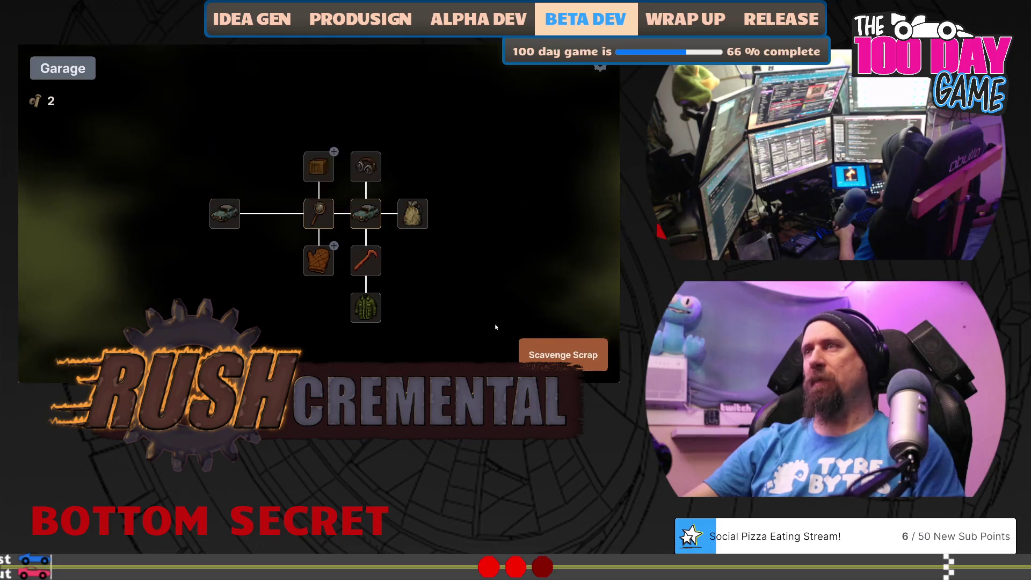
- Play a fog-clearing run, then buy the Bag upgrade raising base loot to 3
click(563, 355)
mouse_move(328, 280)
mouse_down()
mouse_move(350, 279)
mouse_move(337, 299)
mouse_move(300, 302)
mouse_move(320, 308)
mouse_move(301, 306)
mouse_move(391, 276)
mouse_move(348, 308)
mouse_move(203, 228)
mouse_move(210, 194)
mouse_move(179, 235)
mouse_move(182, 281)
mouse_move(145, 317)
mouse_move(328, 198)
mouse_move(341, 320)
mouse_move(245, 317)
mouse_up()
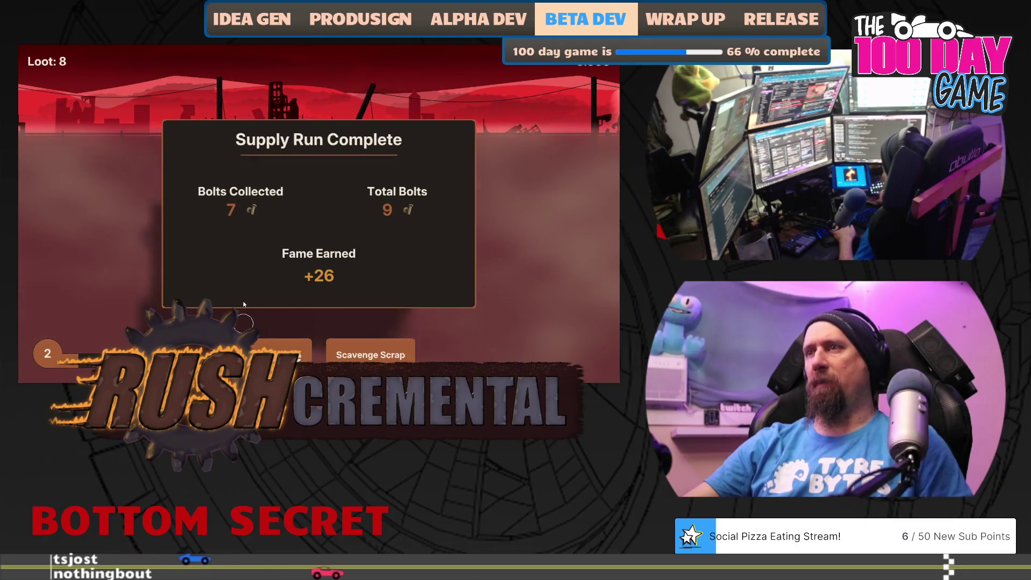
click(285, 352)
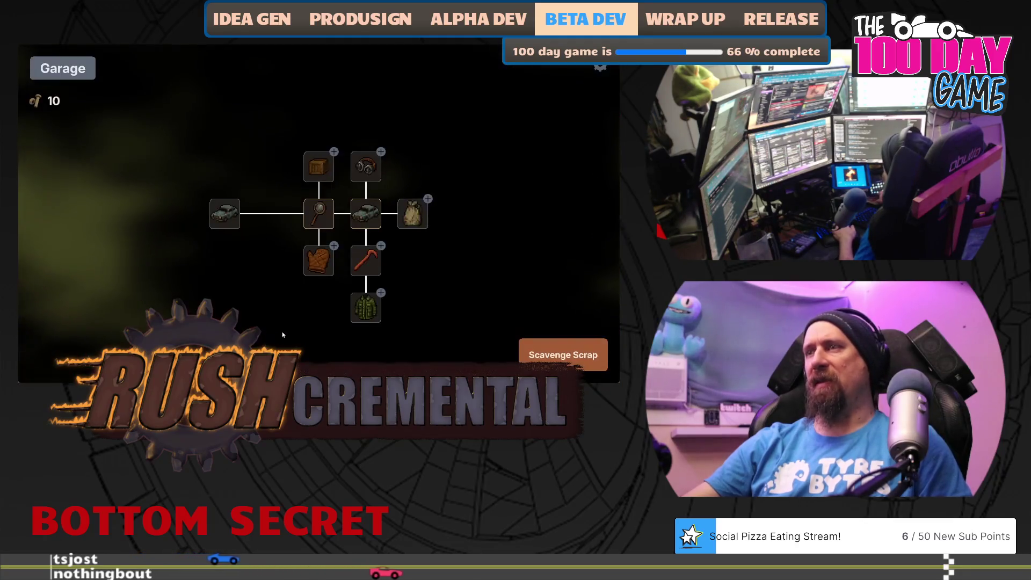
click(408, 223)
- Play another run and fully upgrade the Crow Bar
click(563, 355)
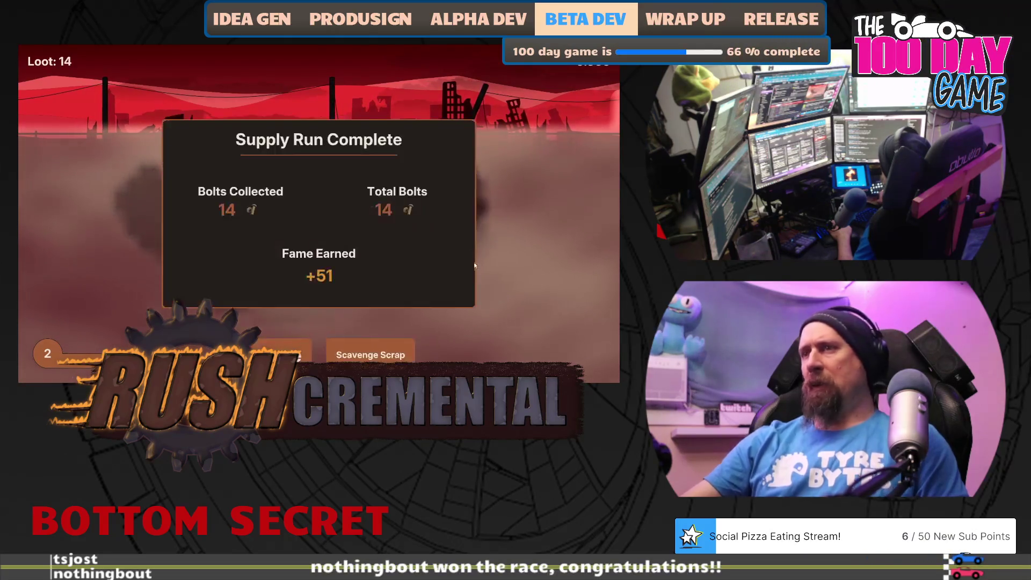
click(280, 355)
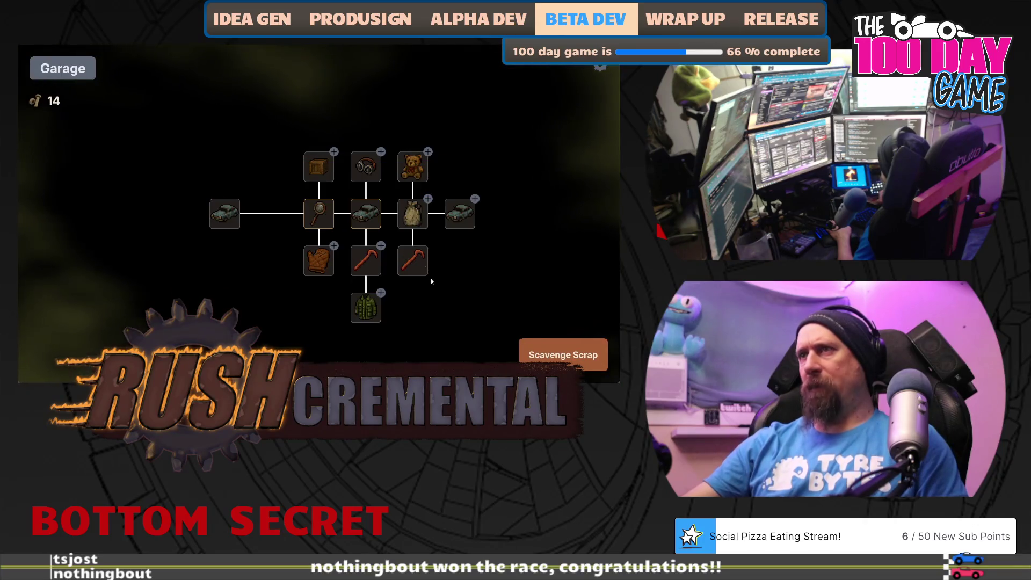
click(365, 261)
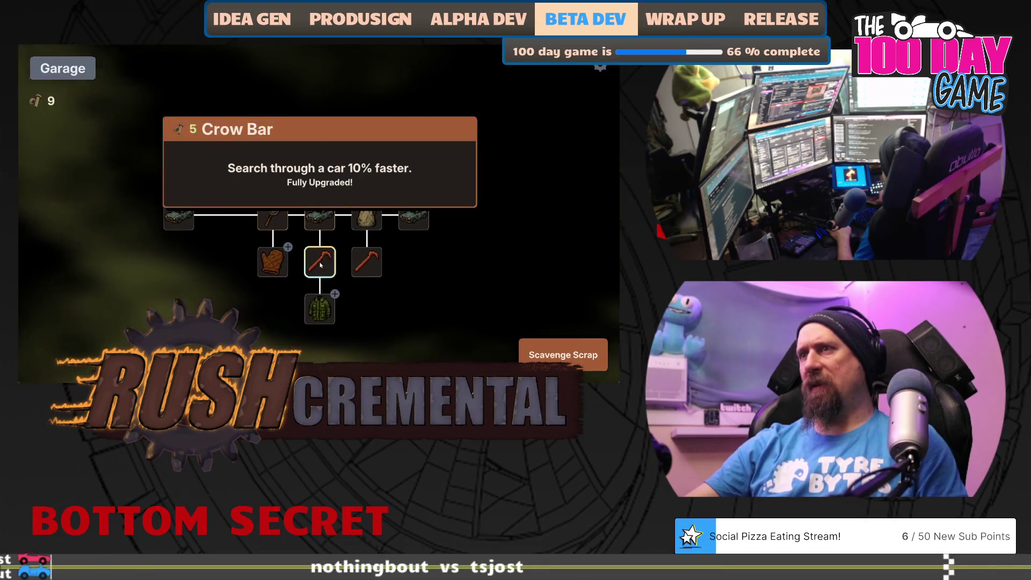
click(529, 352)
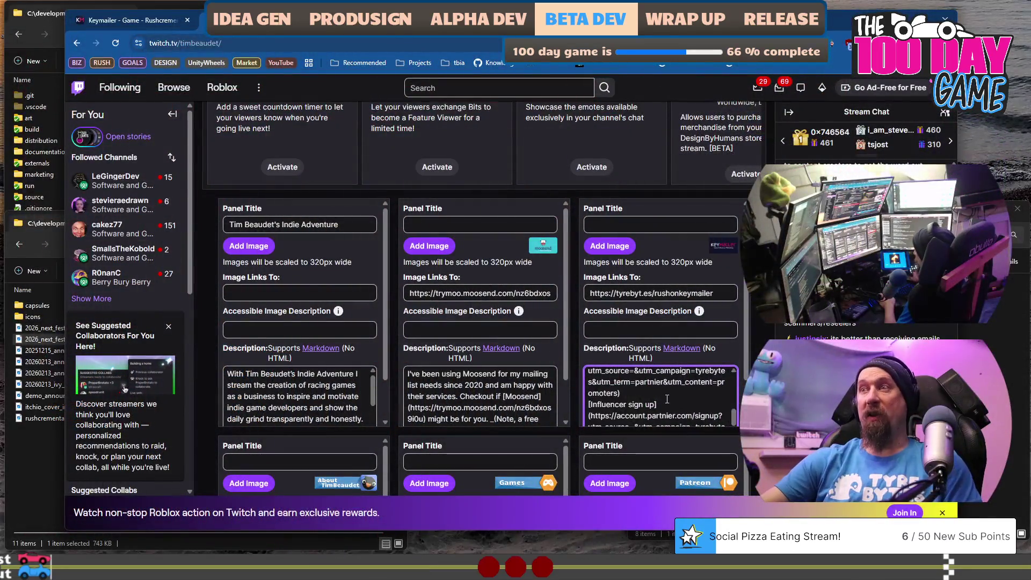
- Finish editing the third channel panel's description and save it
scroll(677, 402, down, 5)
click(719, 309)
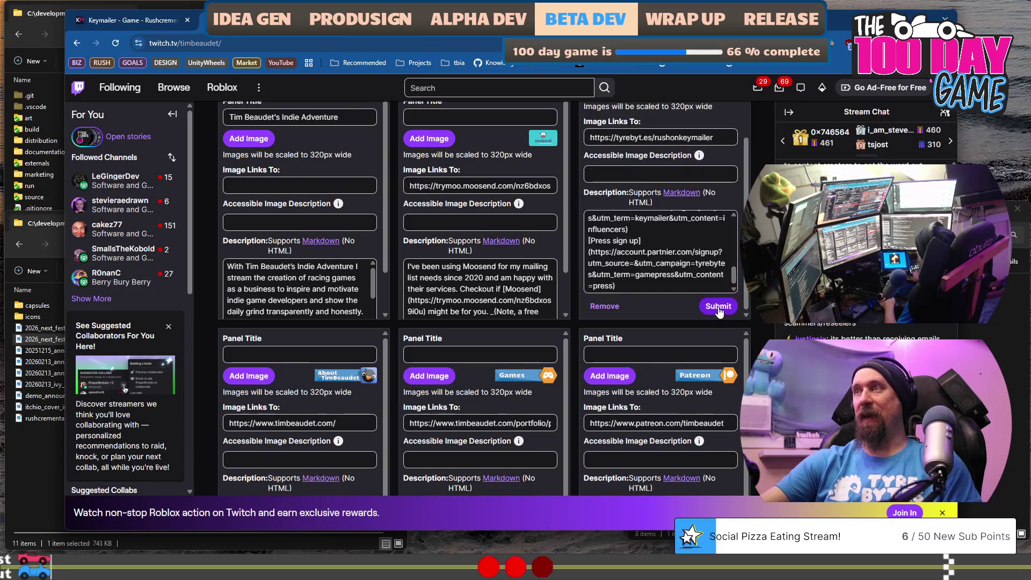
click(718, 309)
click(718, 308)
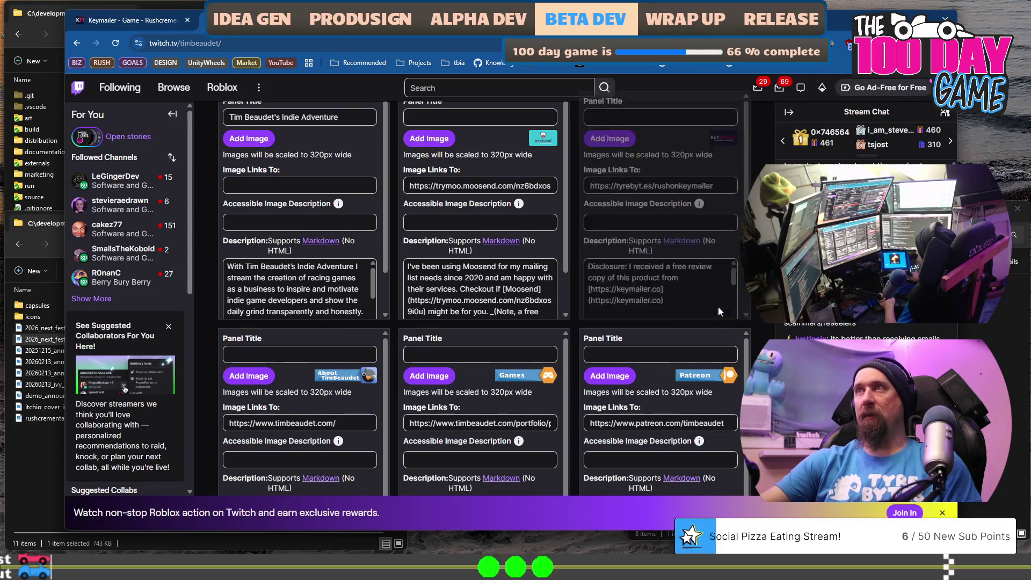
click(719, 309)
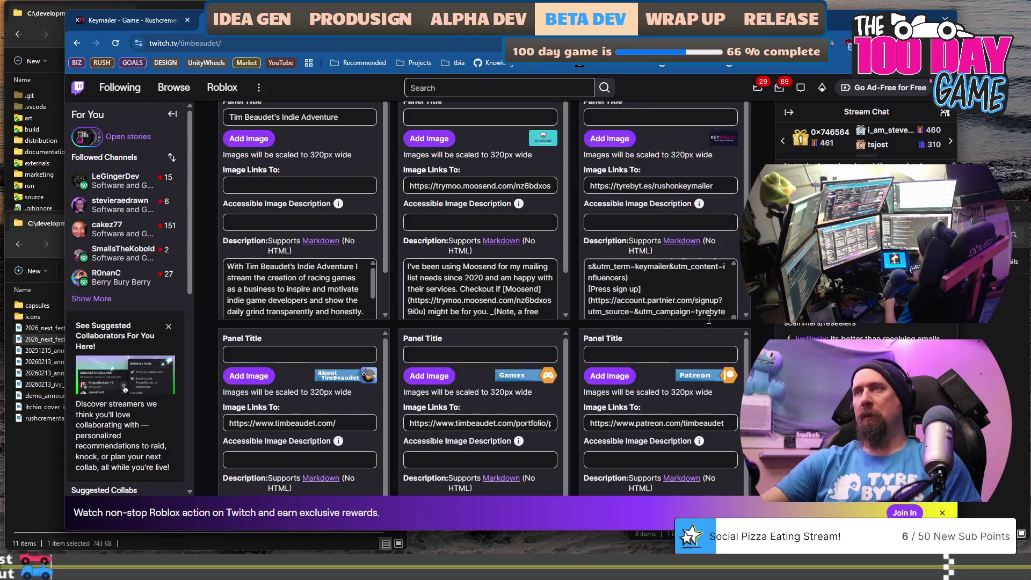
scroll(657, 286, up, 5)
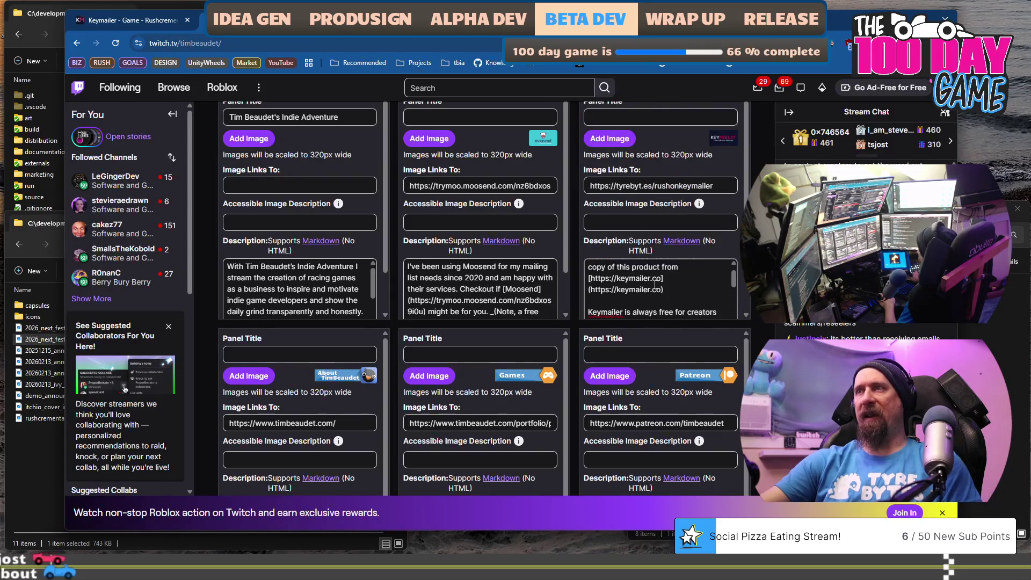
scroll(663, 282, down, 3)
- Delete the blank line before the 'Save 10%' line in the Keymailer panel and submit it
click(669, 277)
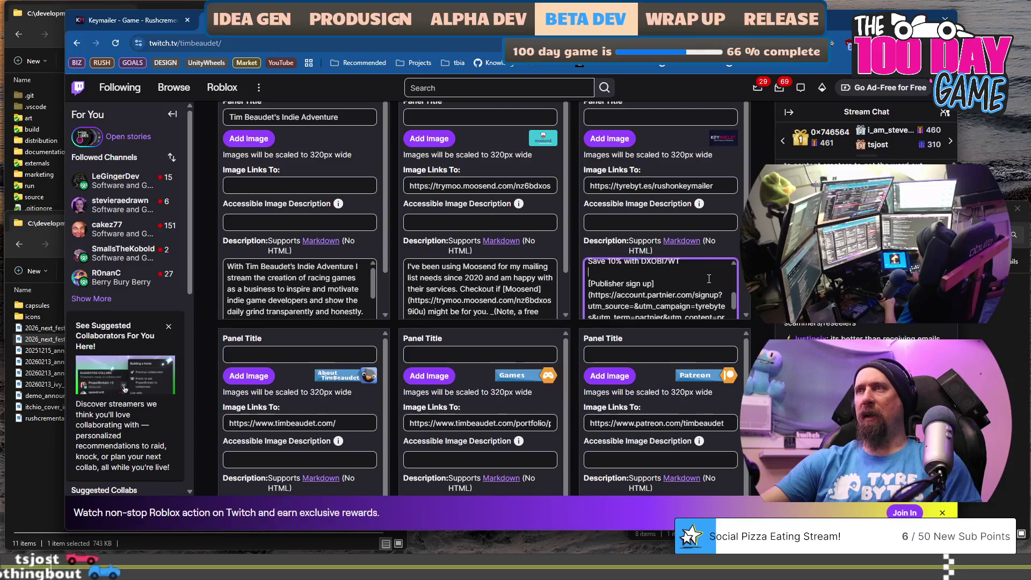
scroll(658, 293, up, 2)
key(Down)
key(Down)
key(Down)
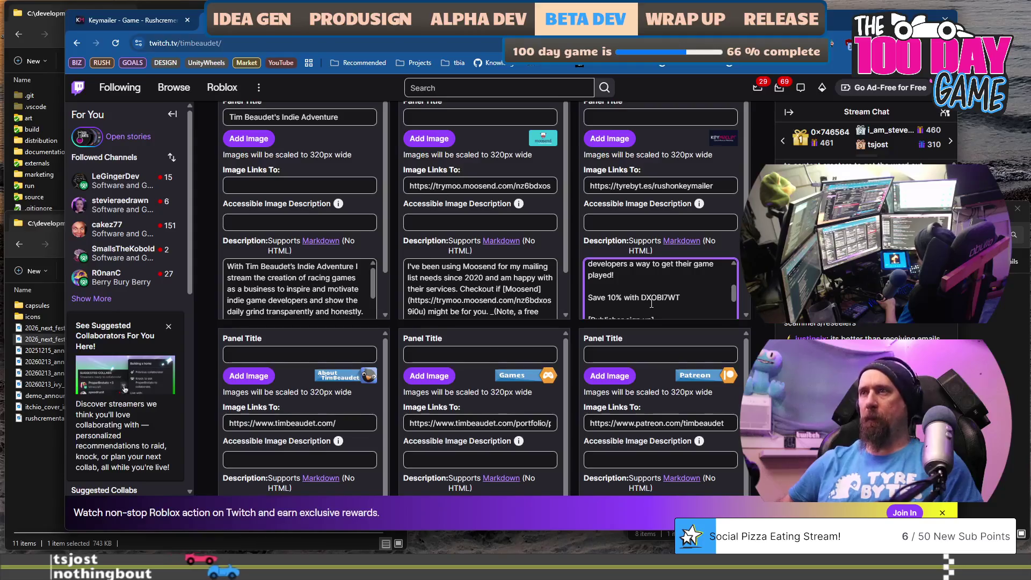
key(BackSpace)
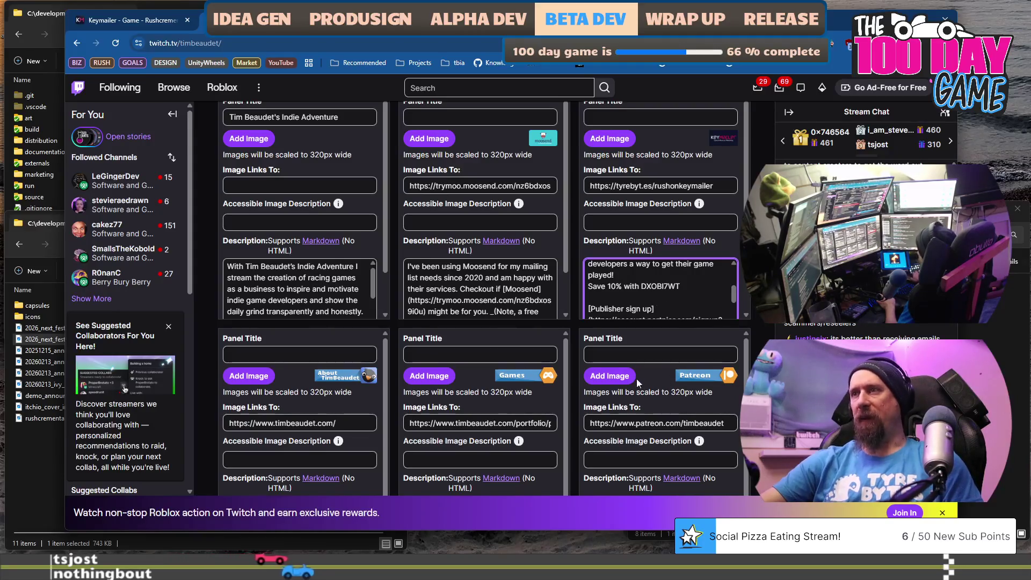
scroll(661, 285, down, 5)
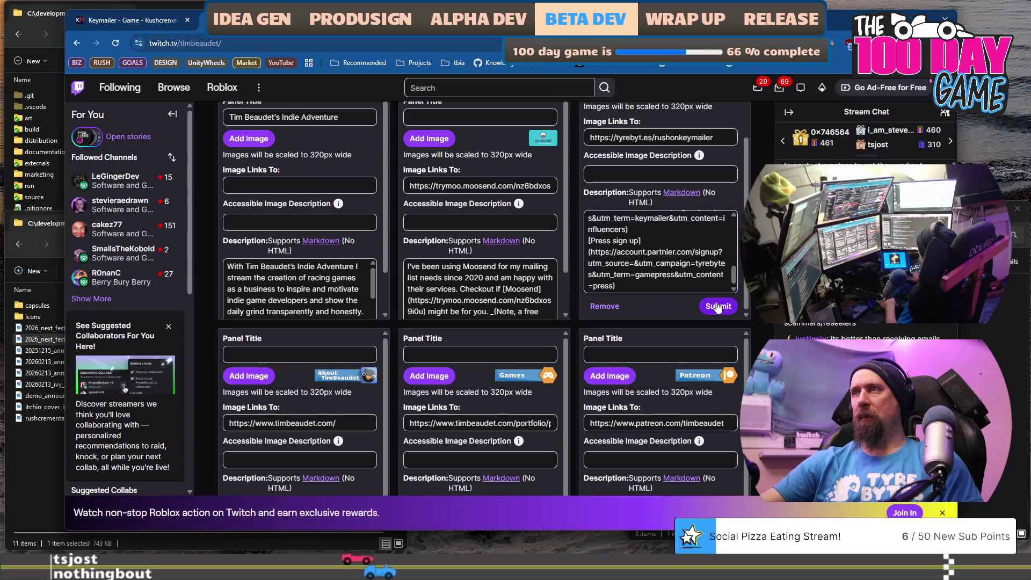
scroll(644, 266, up, 5)
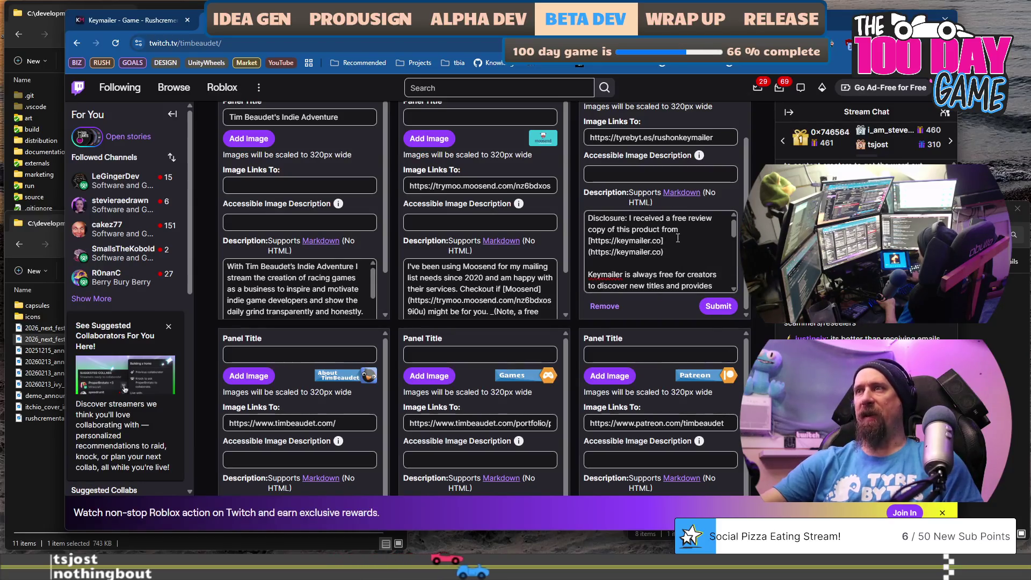
scroll(680, 252, down, 1)
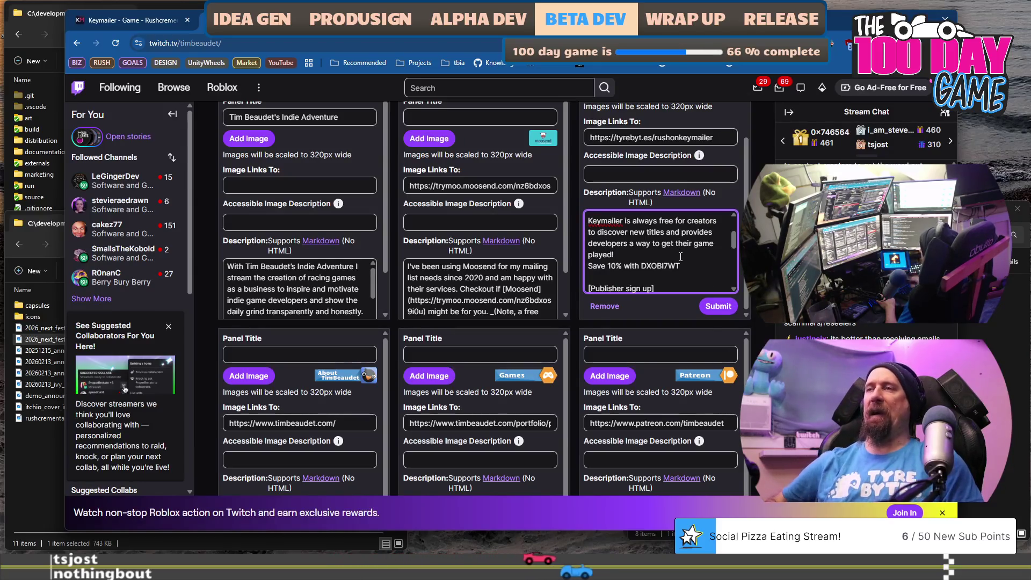
click(730, 310)
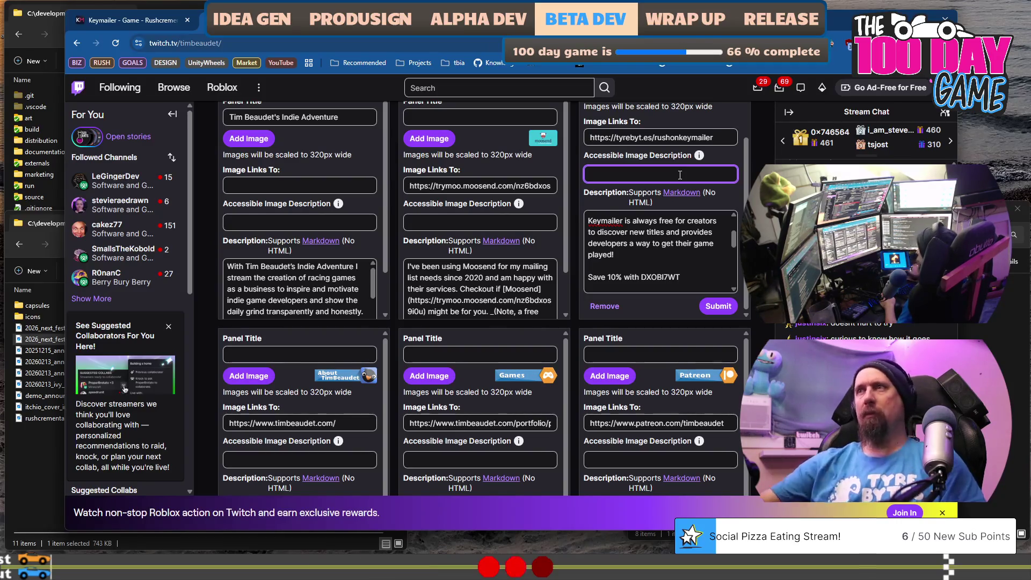
click(737, 309)
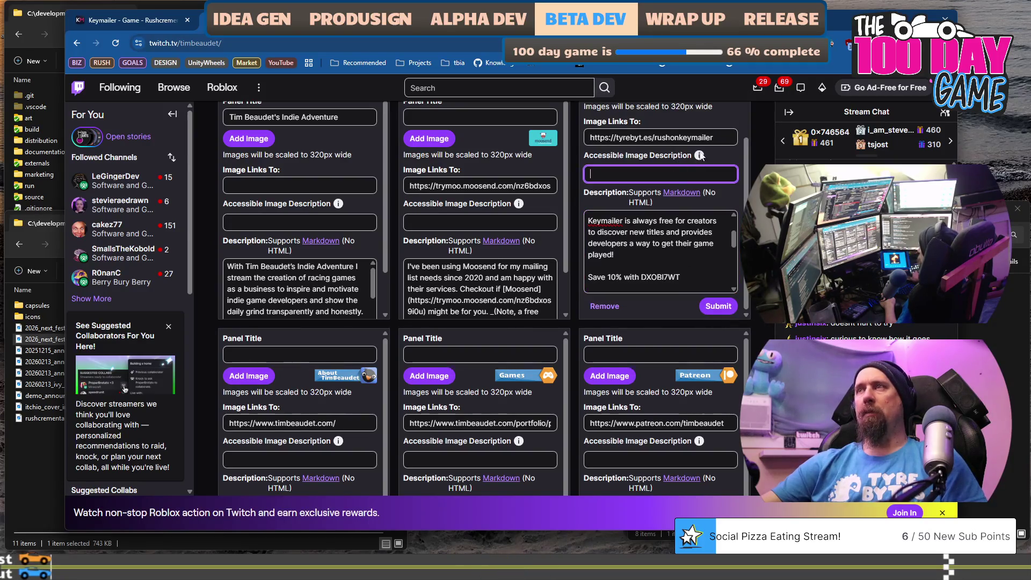
- Check the panel's tyrebyt.es rushonkeymailer link, submit the Keymailer panel, and go back to Keymailer
click(713, 137)
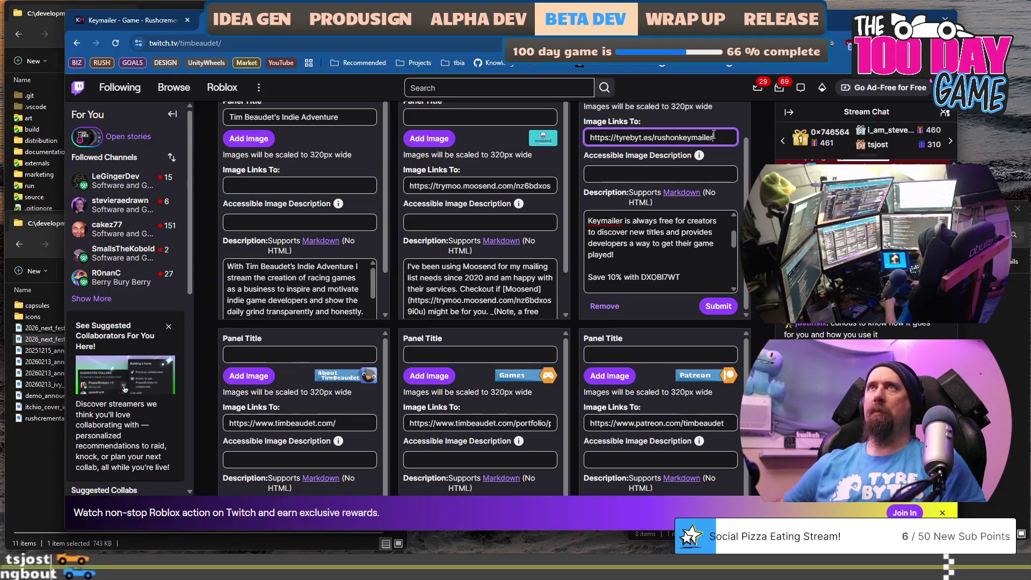
key(Tab)
key(Tab)
key(Tab)
key(Tab)
key(Tab)
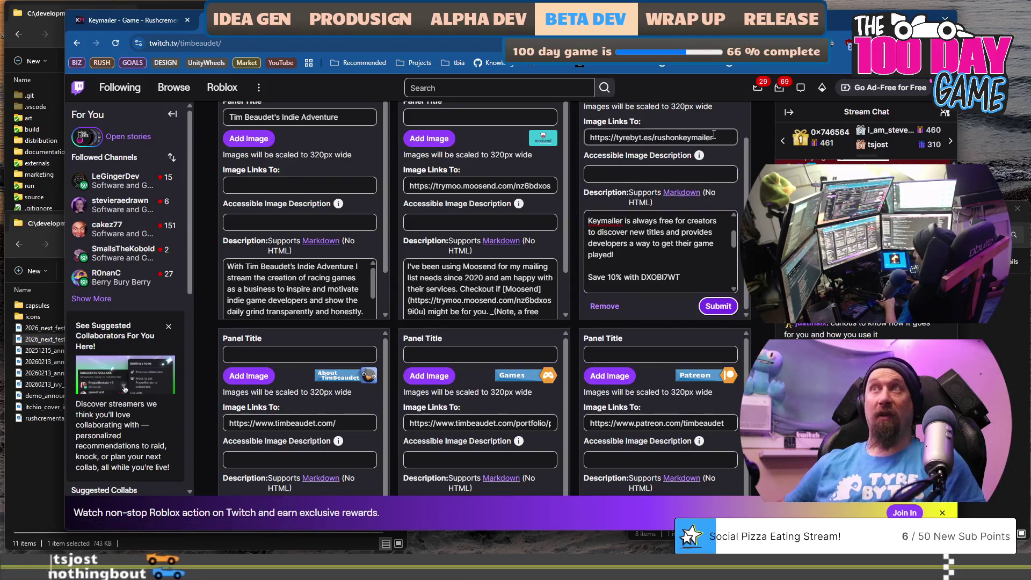
key(Return)
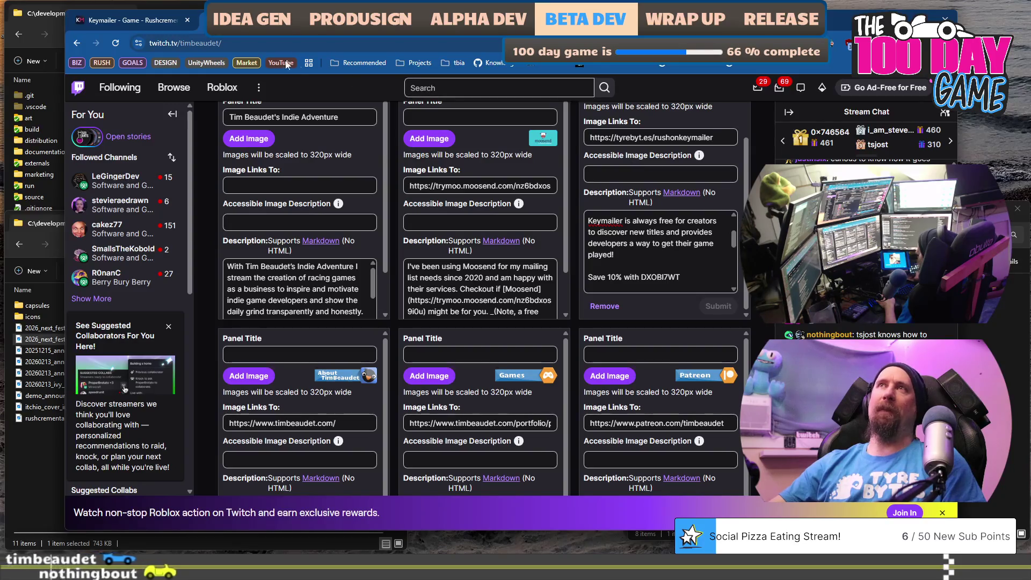
key(alt+Left)
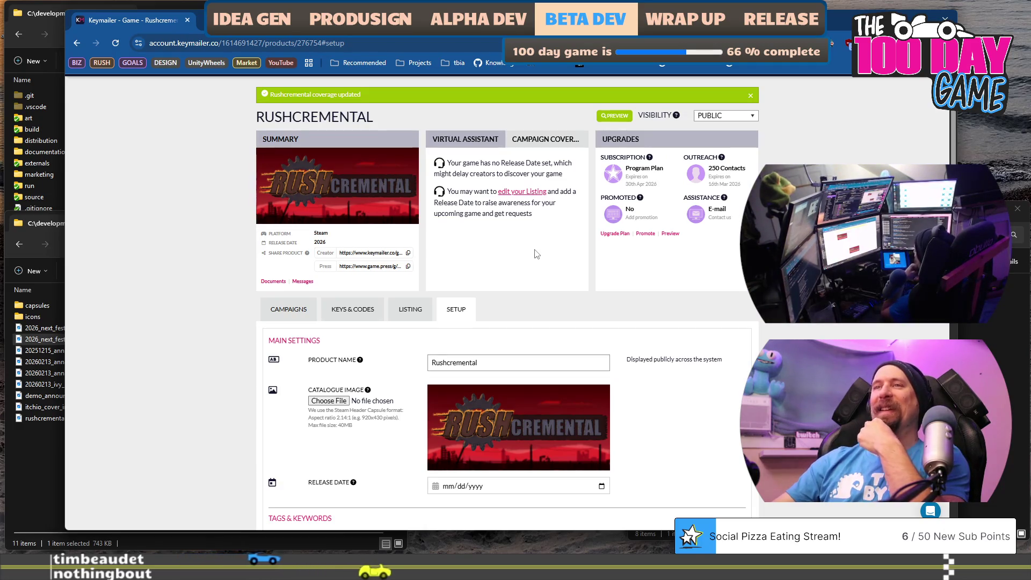
- Show Rushcremental's campaigns list, with Campaign 1 running and 0 offers
scroll(536, 253, down, 7)
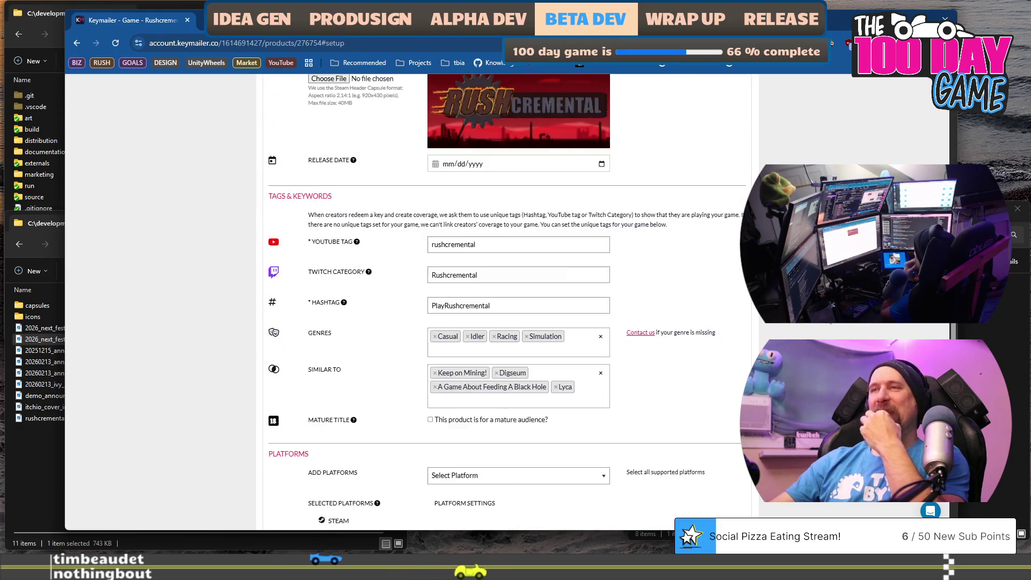
scroll(536, 254, up, 4)
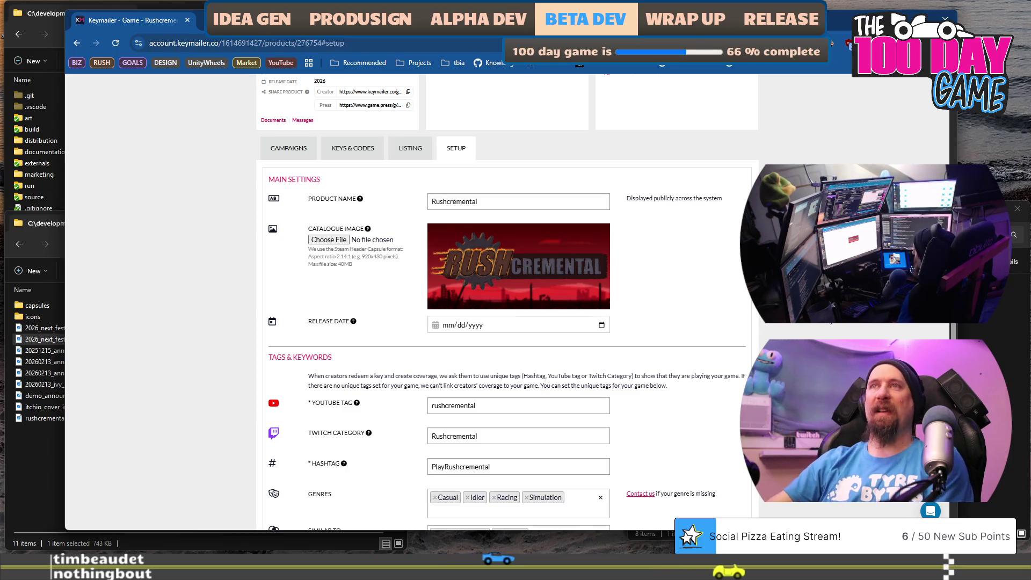
scroll(510, 301, up, 4)
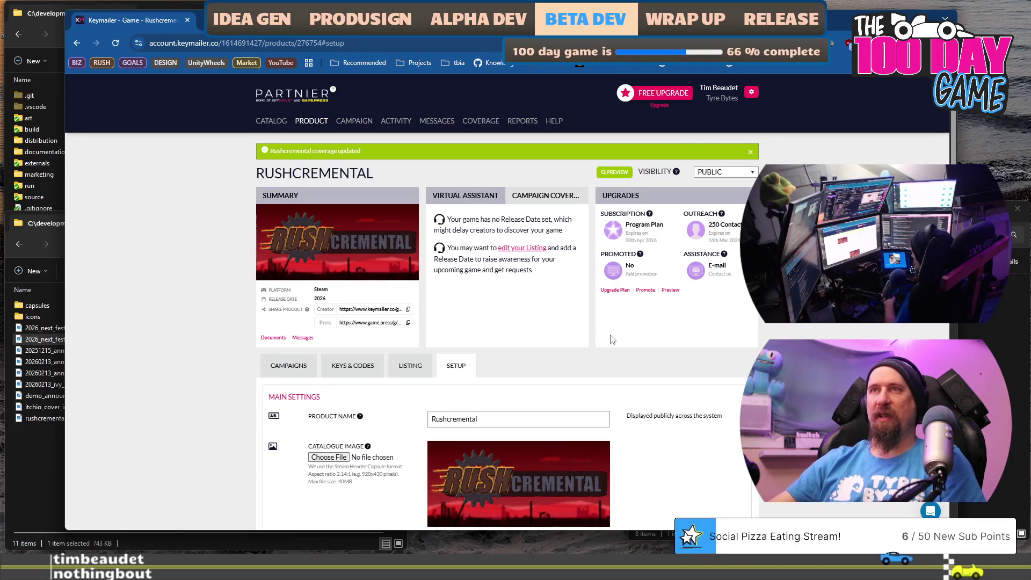
scroll(613, 340, down, 2)
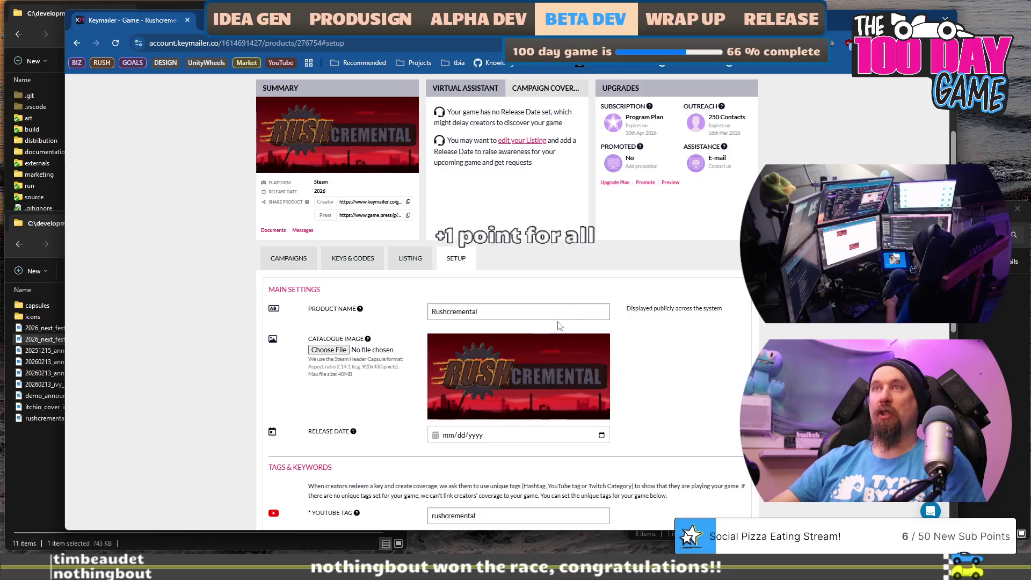
scroll(533, 200, up, 2)
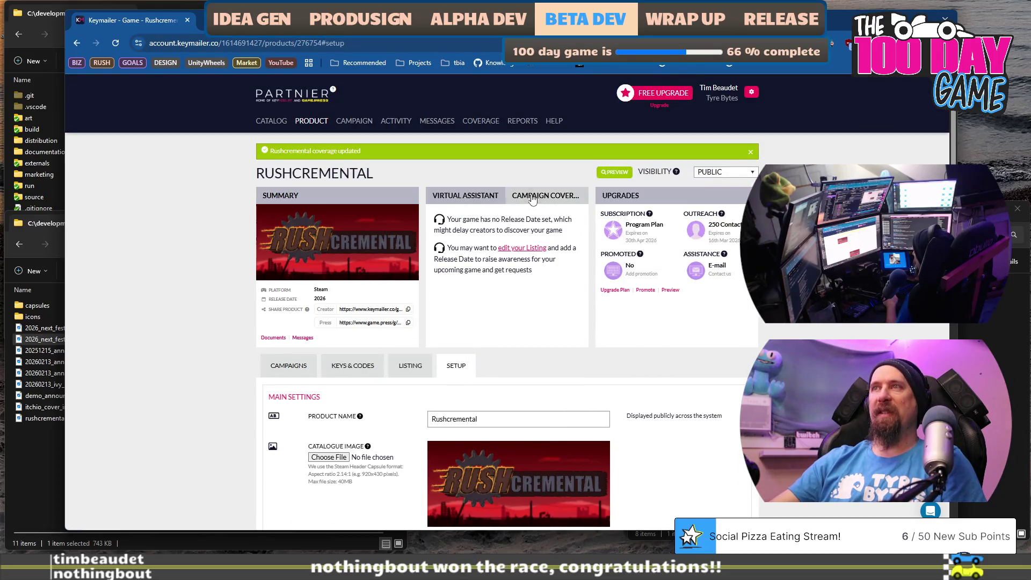
scroll(505, 357, down, 3)
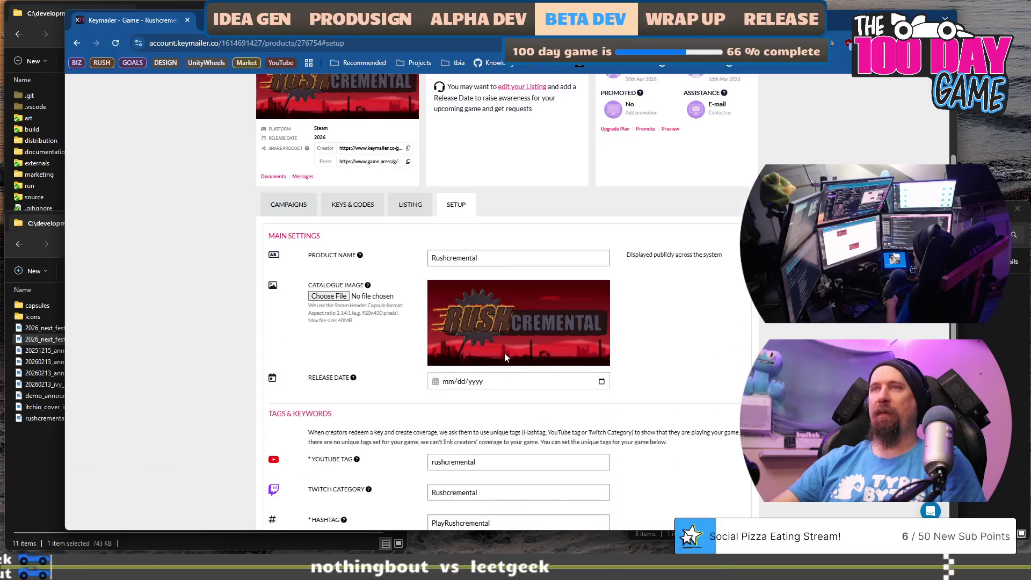
scroll(323, 252, up, 1)
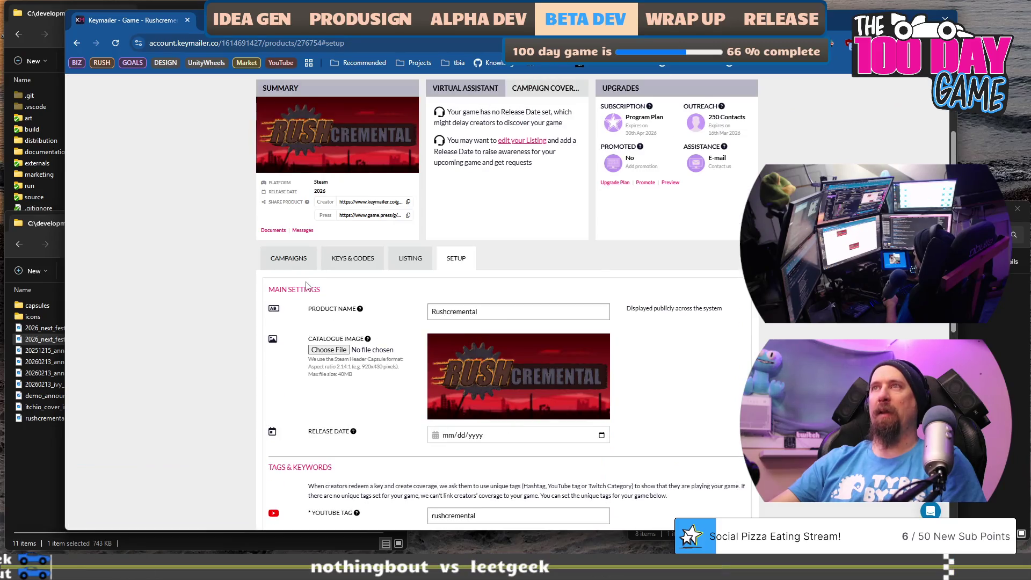
click(289, 259)
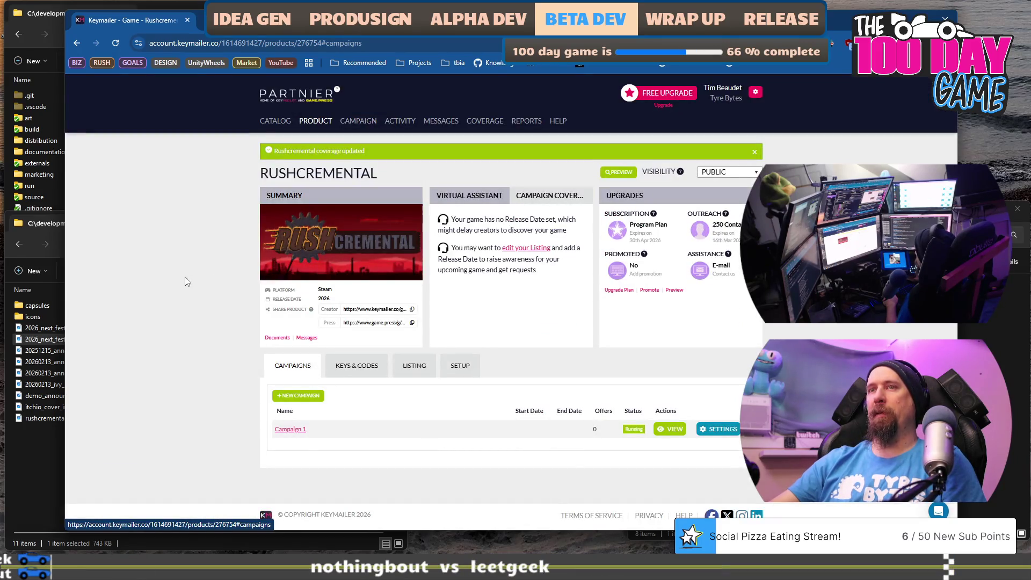
- Open Campaign 1's requests, confirm leaving the page, then switch to the game
click(296, 429)
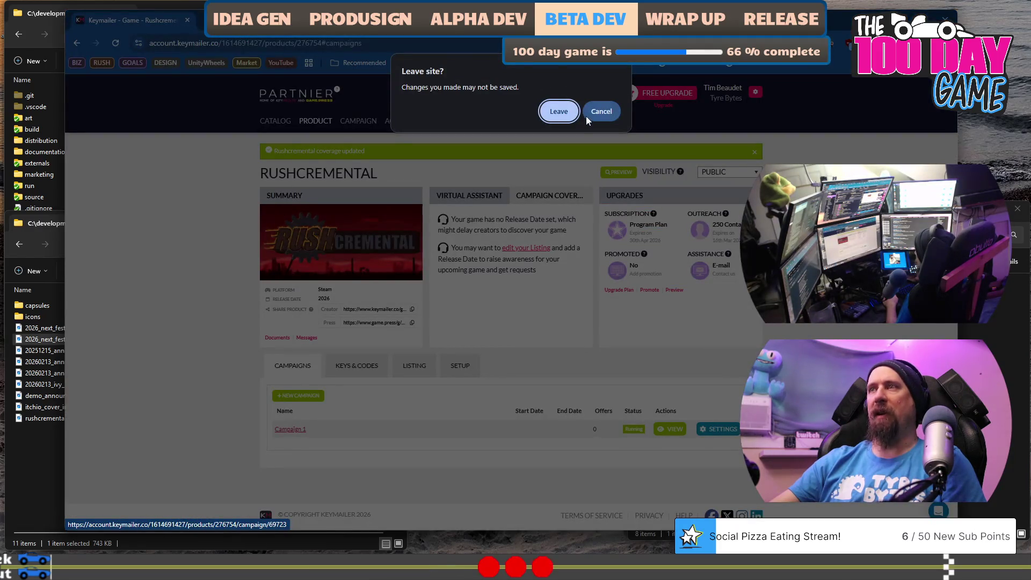
click(559, 114)
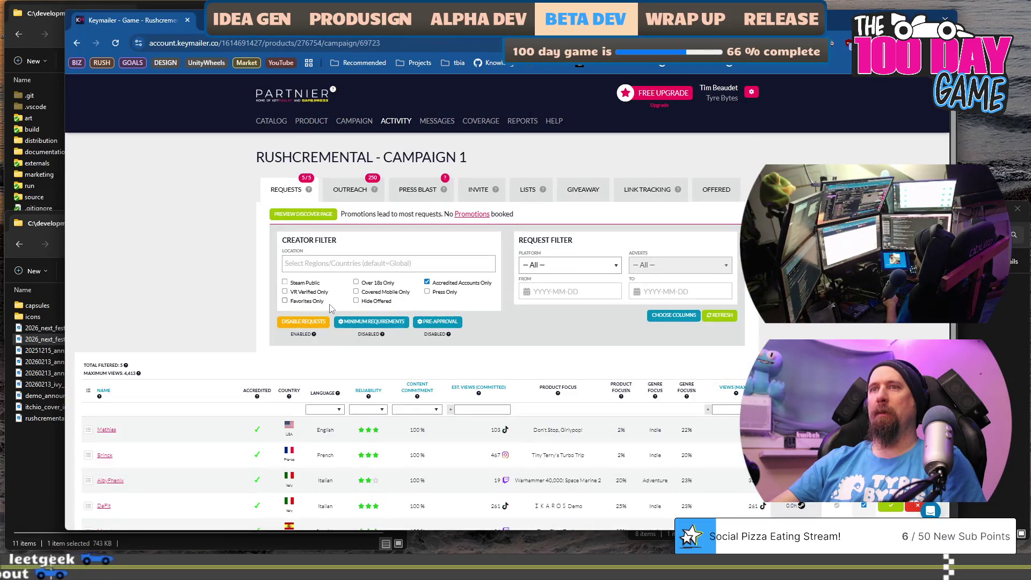
key(ctrl+Tab)
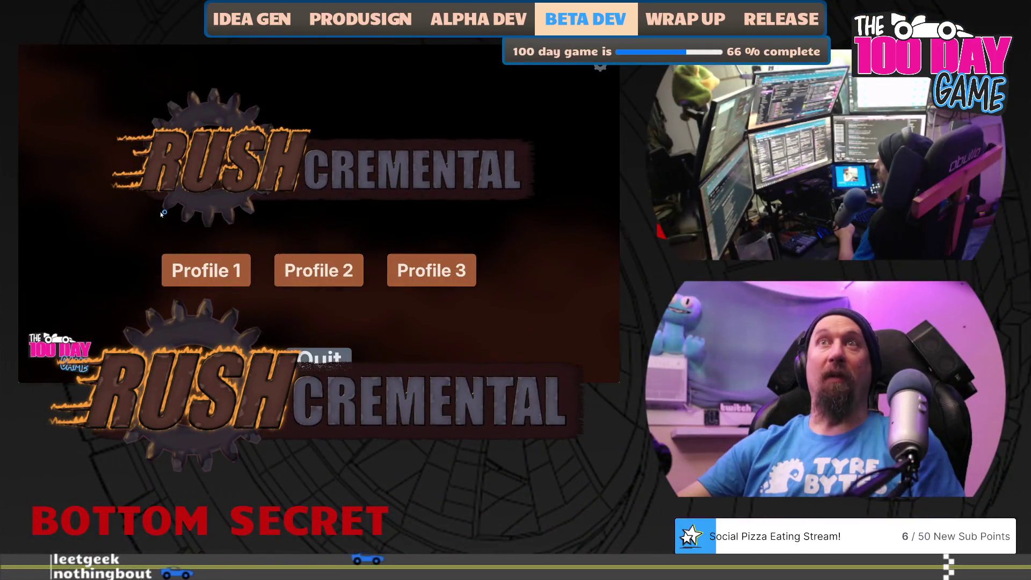
- Play a run on Profile 1 and buy two levels of Better Searching
click(206, 270)
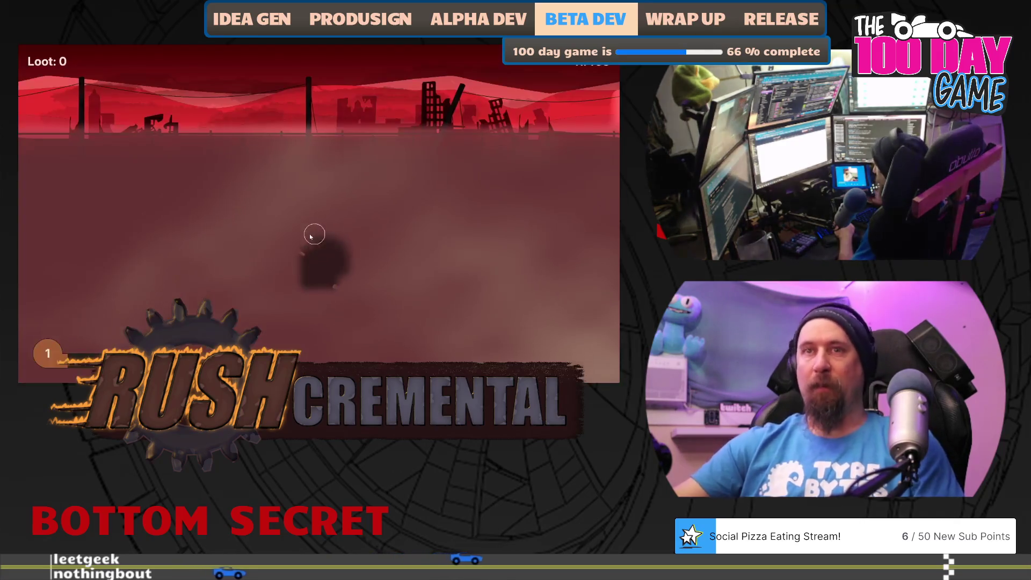
mouse_move(240, 238)
mouse_down()
mouse_move(295, 293)
mouse_move(339, 291)
mouse_up()
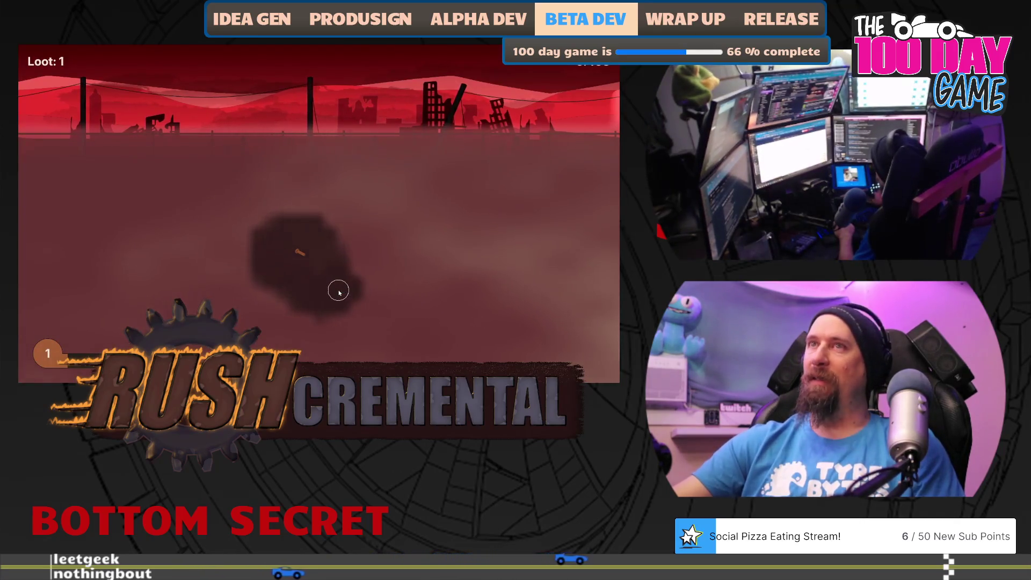
mouse_move(301, 250)
mouse_down()
mouse_move(387, 221)
mouse_move(321, 226)
mouse_up()
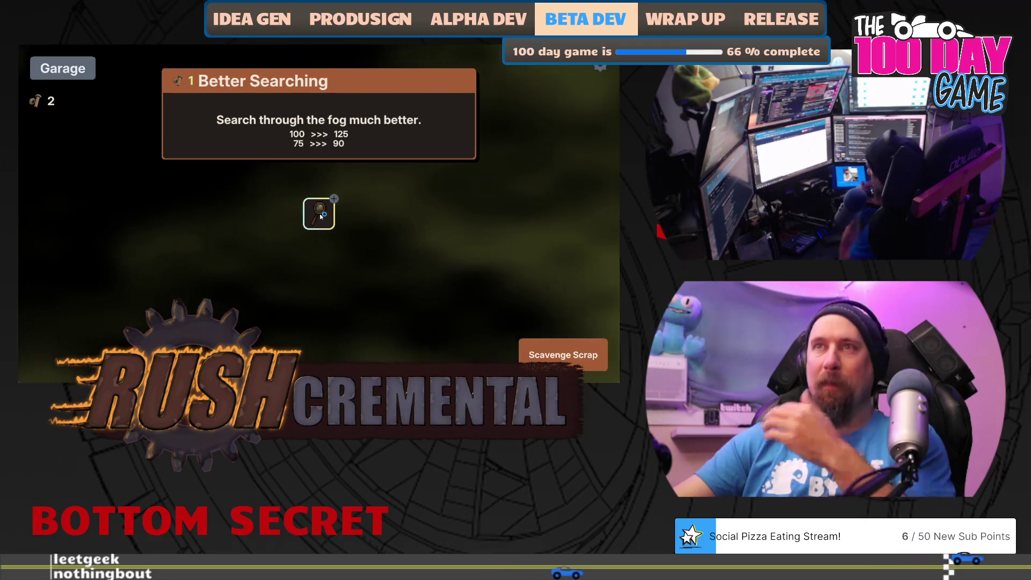
click(321, 217)
click(321, 216)
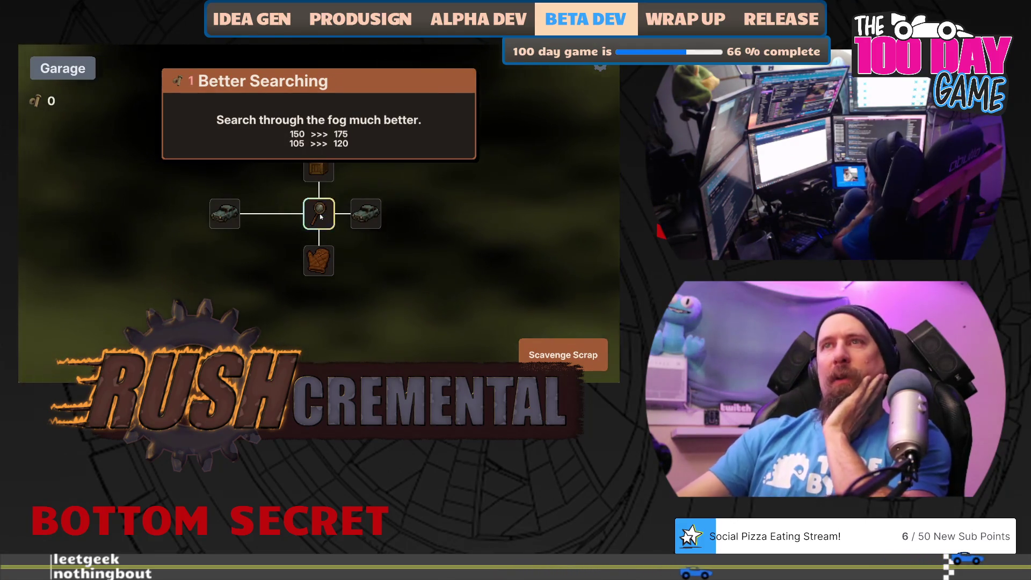
- Play two more supply runs, buying the gloves upgrade after each
click(554, 343)
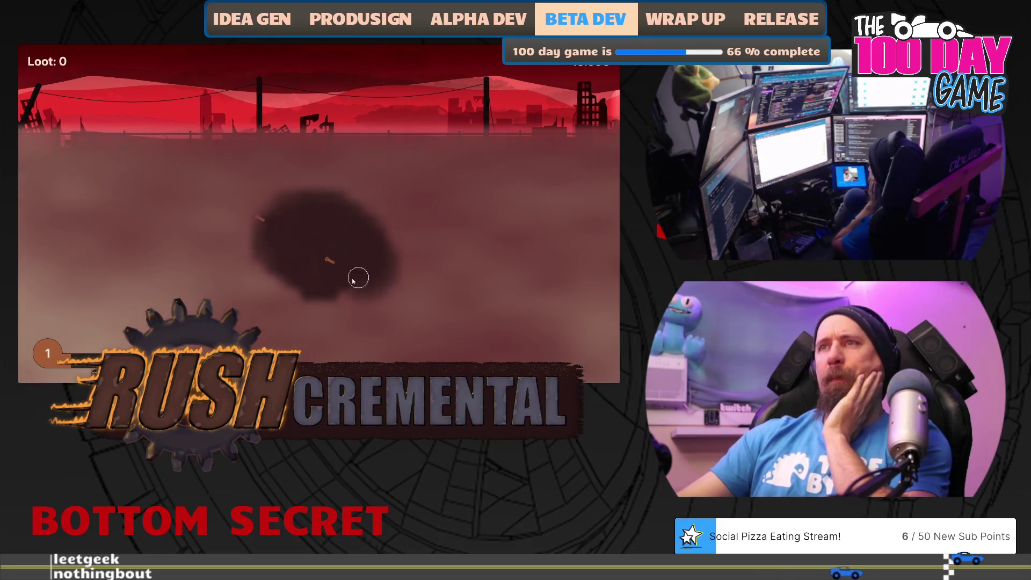
click(263, 217)
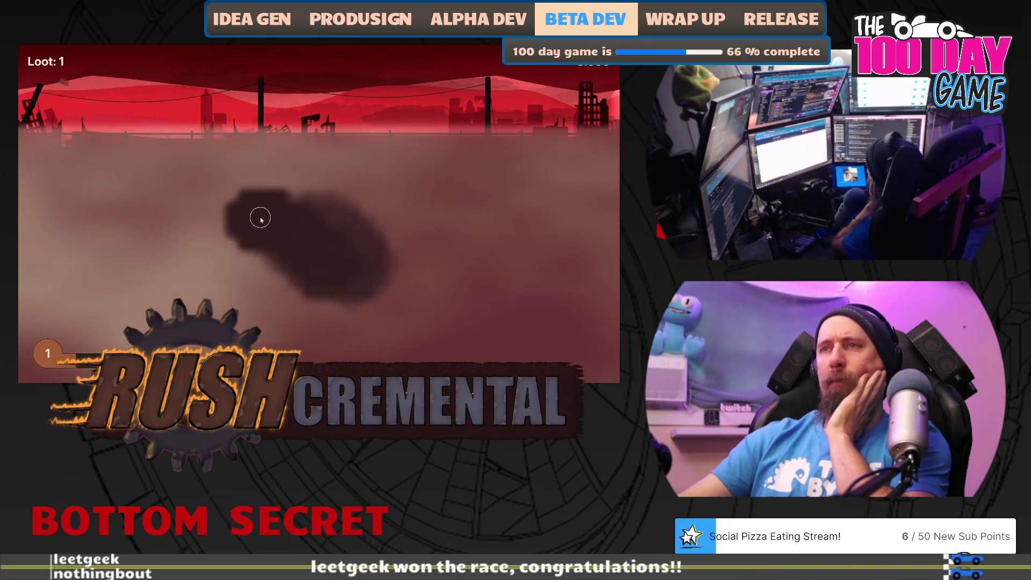
click(214, 286)
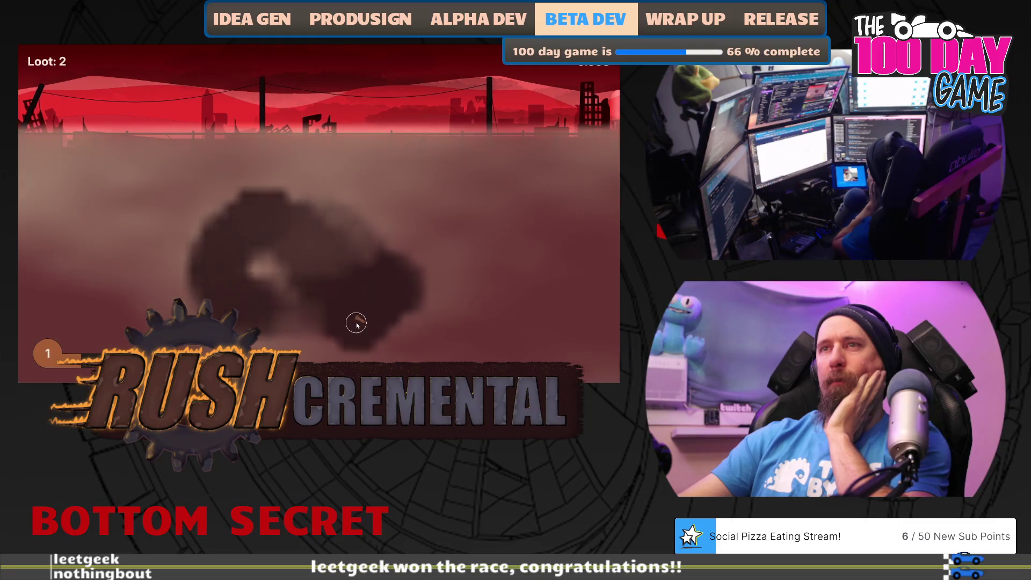
click(333, 221)
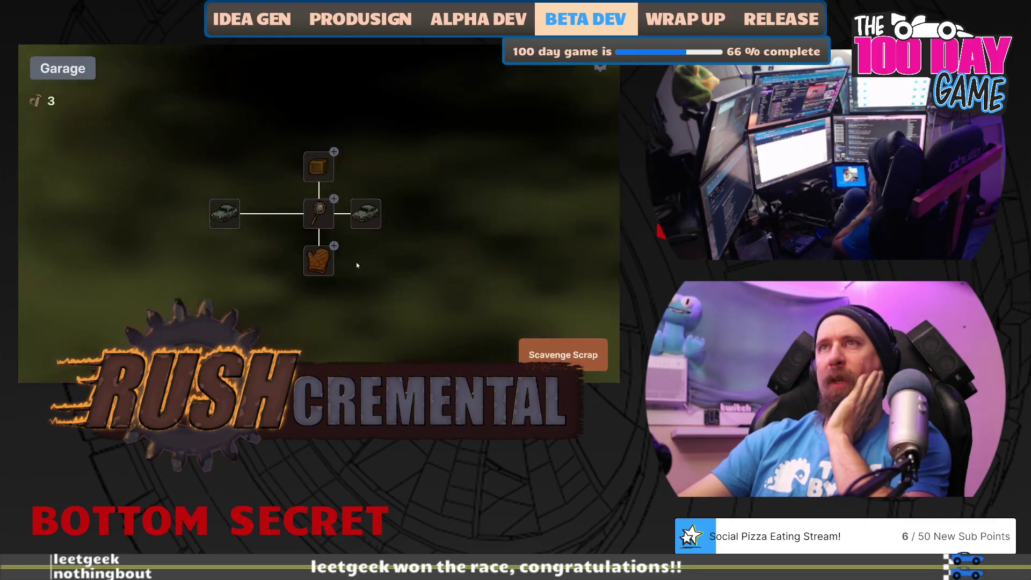
mouse_move(321, 217)
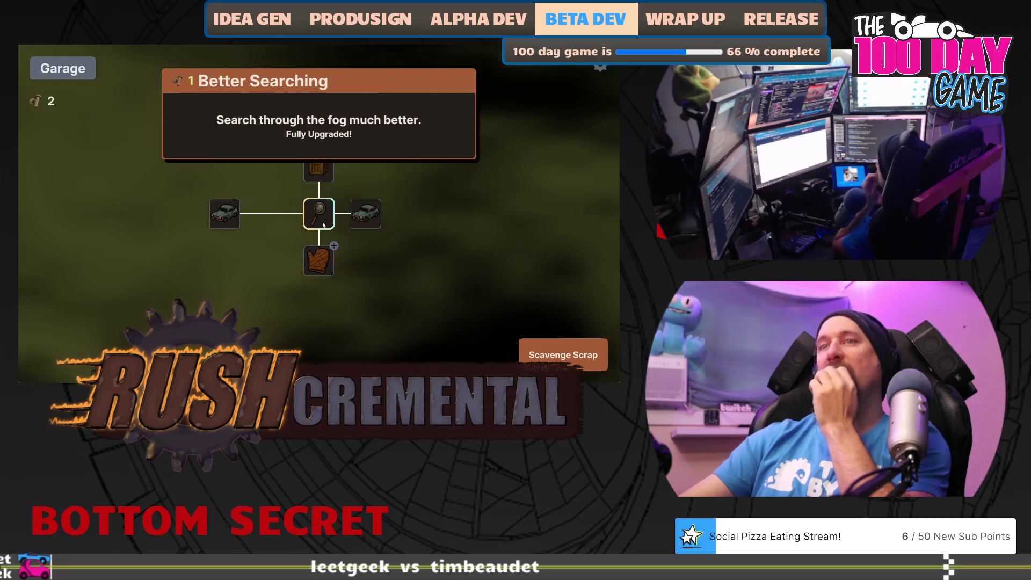
click(319, 260)
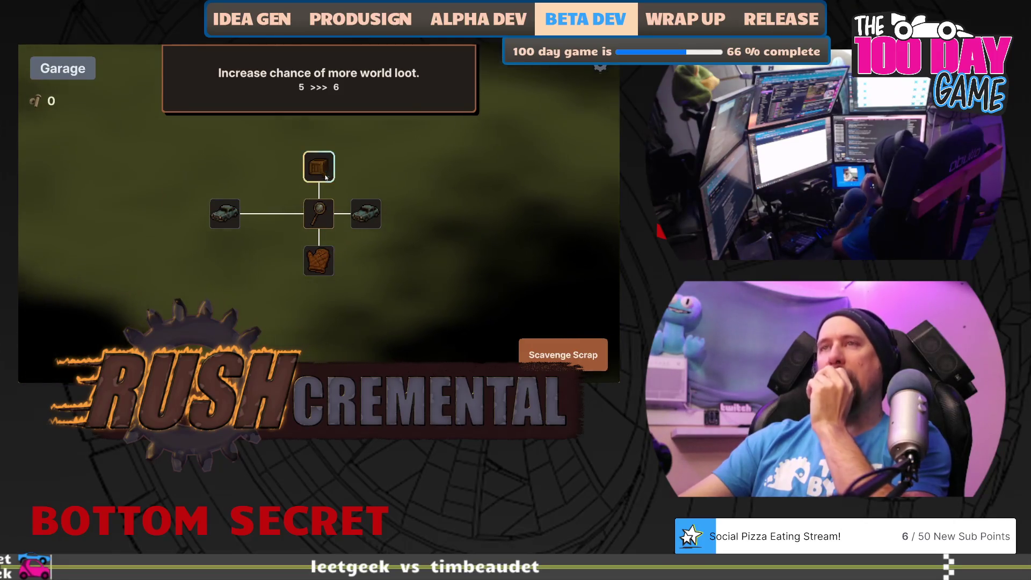
click(563, 354)
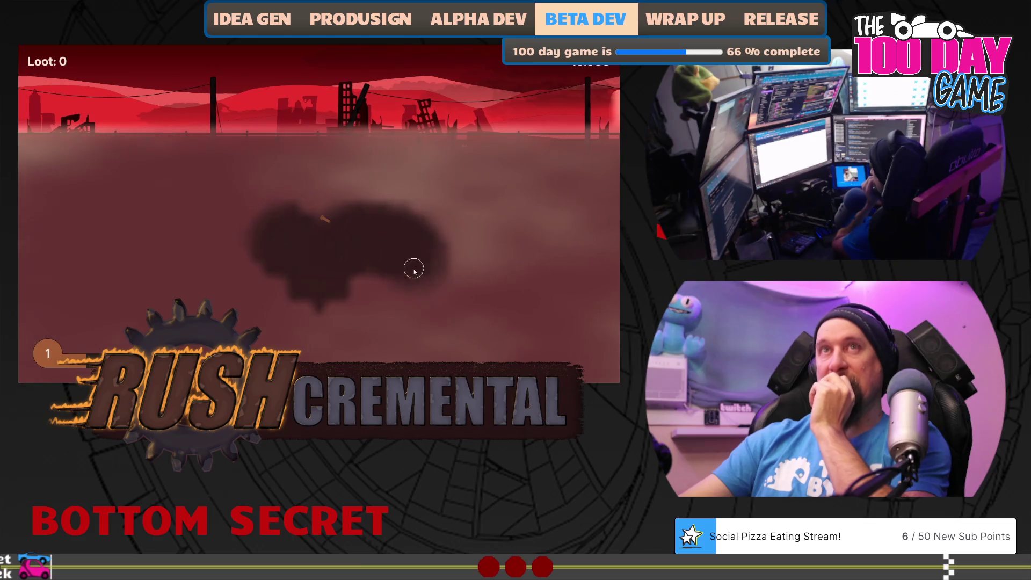
mouse_move(323, 217)
mouse_down()
mouse_move(340, 184)
mouse_move(454, 182)
mouse_move(456, 320)
mouse_move(311, 331)
mouse_move(266, 370)
mouse_up()
mouse_move(170, 314)
mouse_down()
mouse_move(199, 271)
mouse_move(161, 196)
mouse_move(145, 274)
mouse_up()
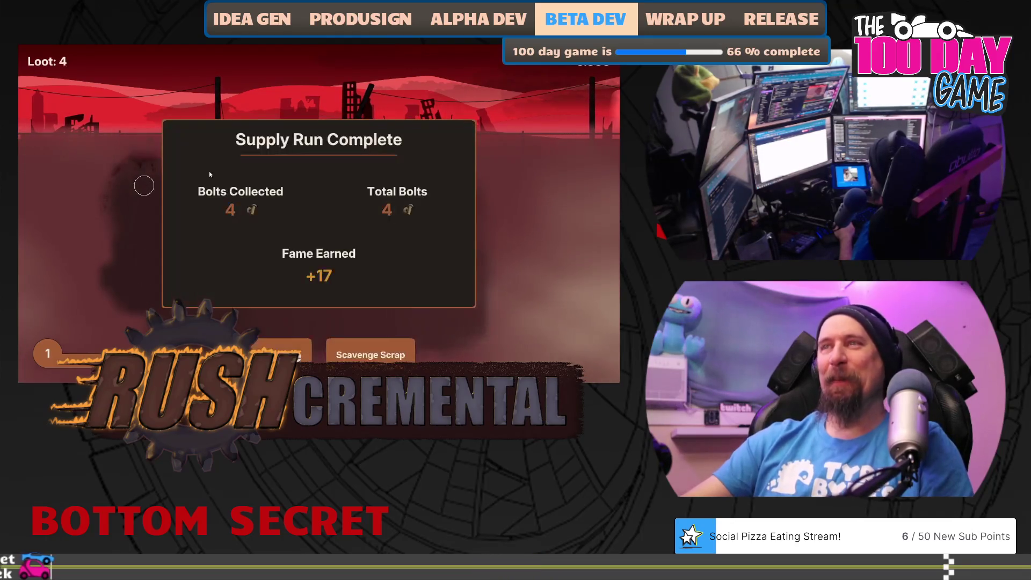
click(287, 352)
click(324, 251)
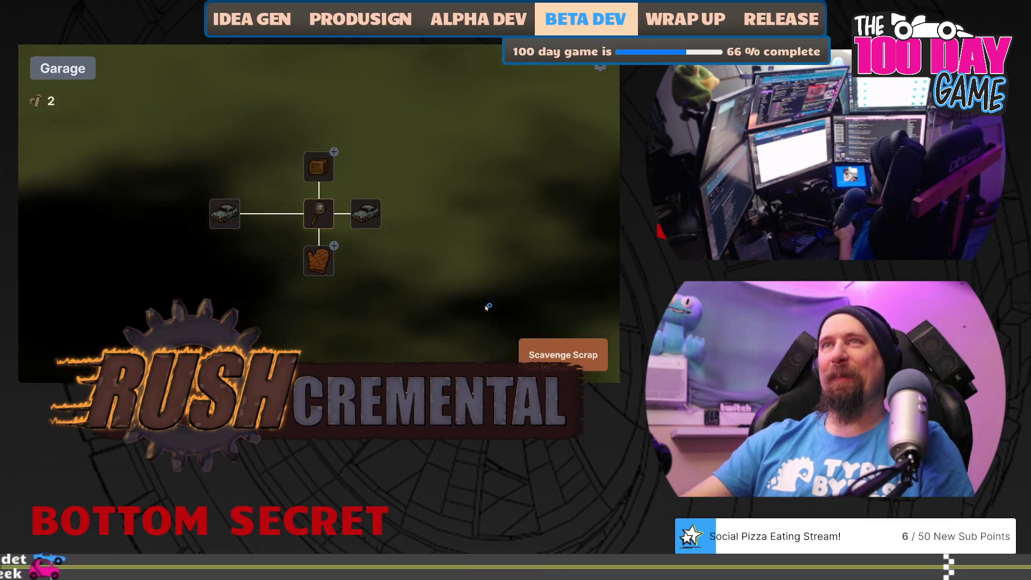
- Play a supply run and buy the More Cars upgrade
click(563, 355)
mouse_move(315, 267)
mouse_down()
mouse_move(354, 198)
mouse_move(188, 246)
mouse_move(226, 235)
mouse_move(120, 210)
mouse_move(159, 179)
mouse_move(164, 339)
mouse_up()
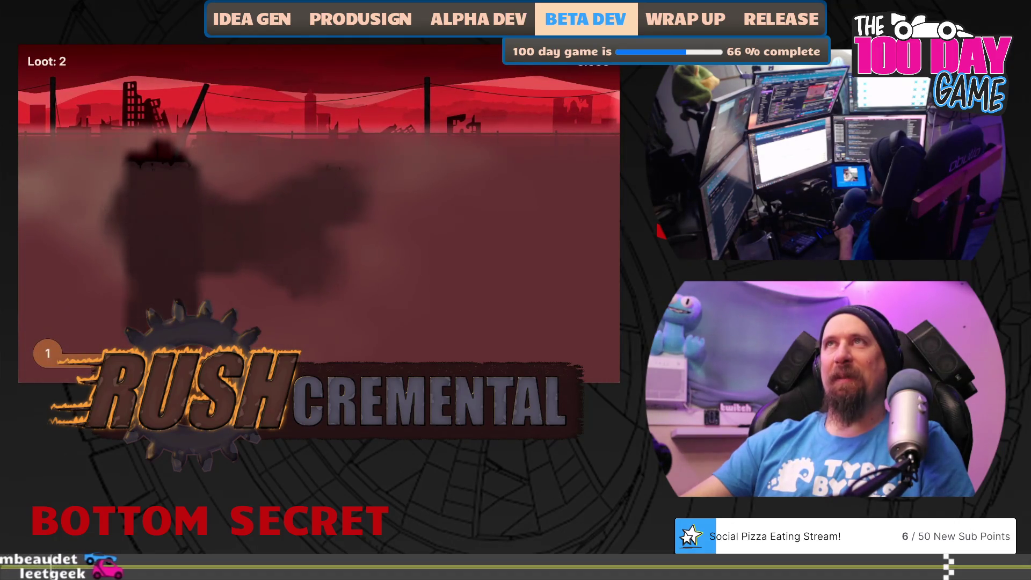
mouse_move(248, 330)
mouse_down()
mouse_move(428, 332)
mouse_move(455, 236)
mouse_move(451, 172)
mouse_move(403, 177)
mouse_move(508, 295)
mouse_move(344, 242)
mouse_move(384, 226)
mouse_up()
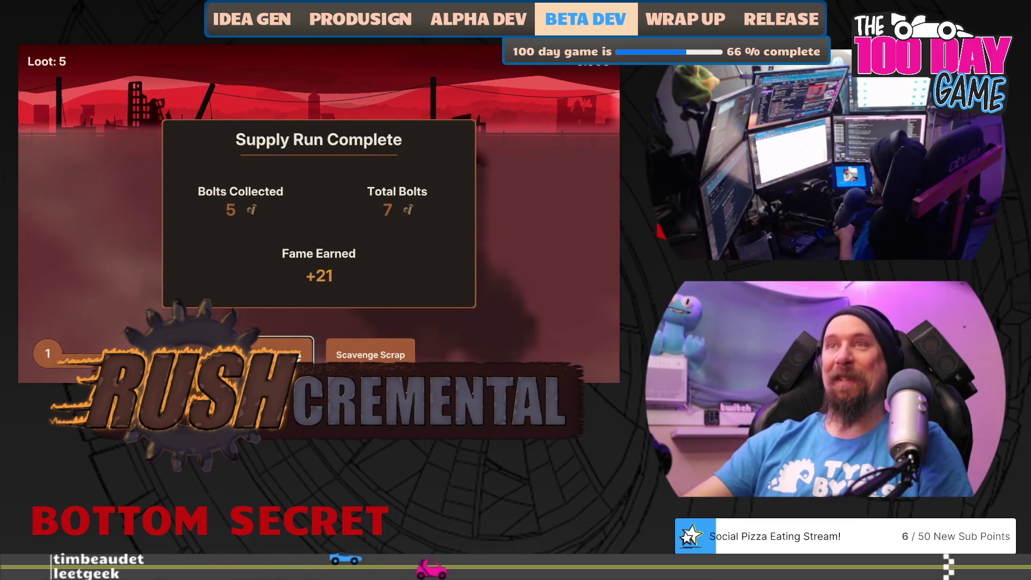
click(285, 352)
click(367, 216)
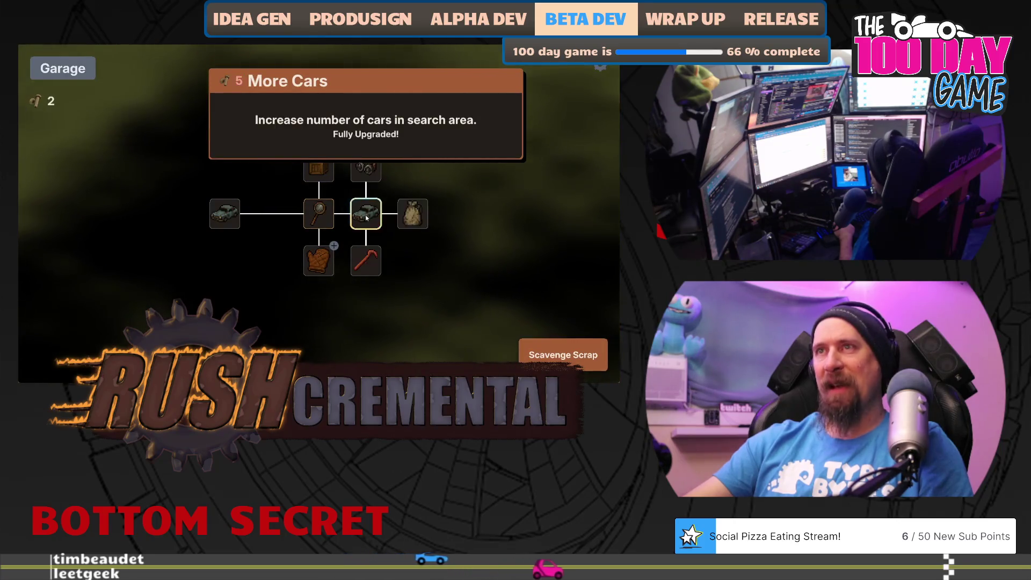
- Play two more runs, uncovering a wrecked car, then buy the Crow Bar upgrade
click(537, 352)
mouse_move(311, 269)
mouse_down()
mouse_move(203, 288)
mouse_move(293, 214)
mouse_up()
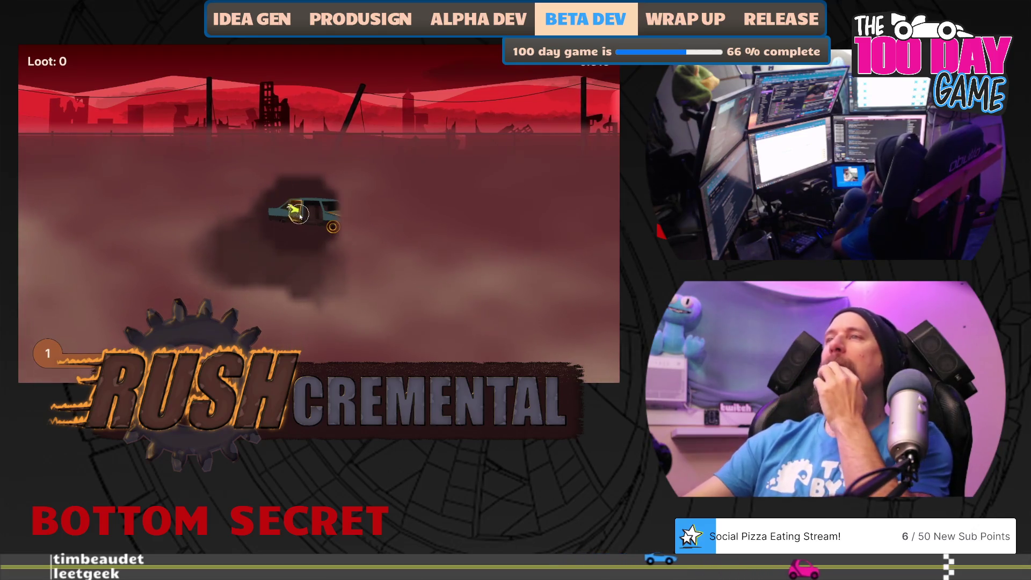
drag(300, 215, 333, 221)
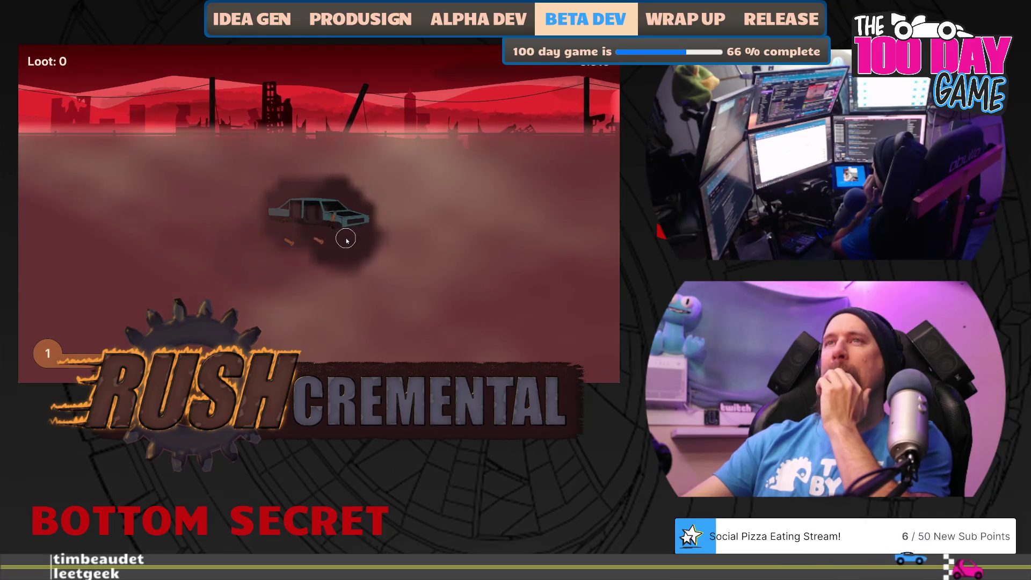
drag(339, 243, 200, 271)
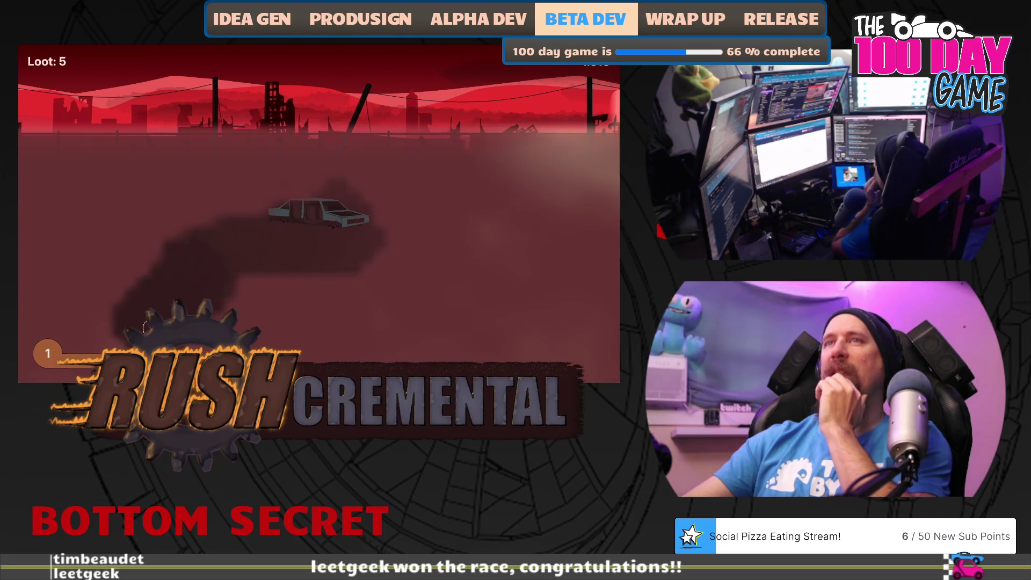
mouse_move(153, 213)
mouse_down()
mouse_move(156, 168)
mouse_move(456, 184)
mouse_up()
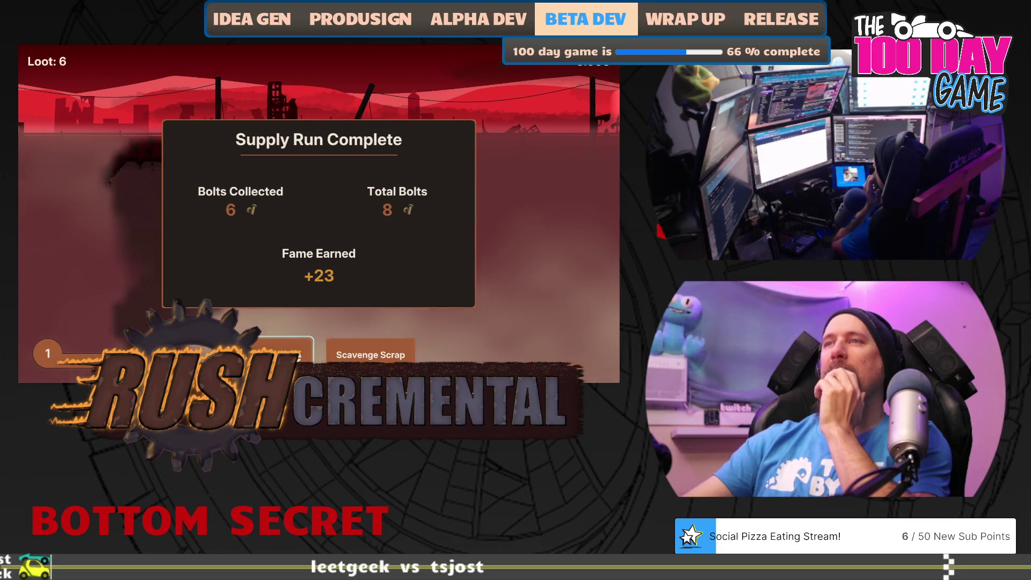
click(286, 352)
mouse_move(367, 270)
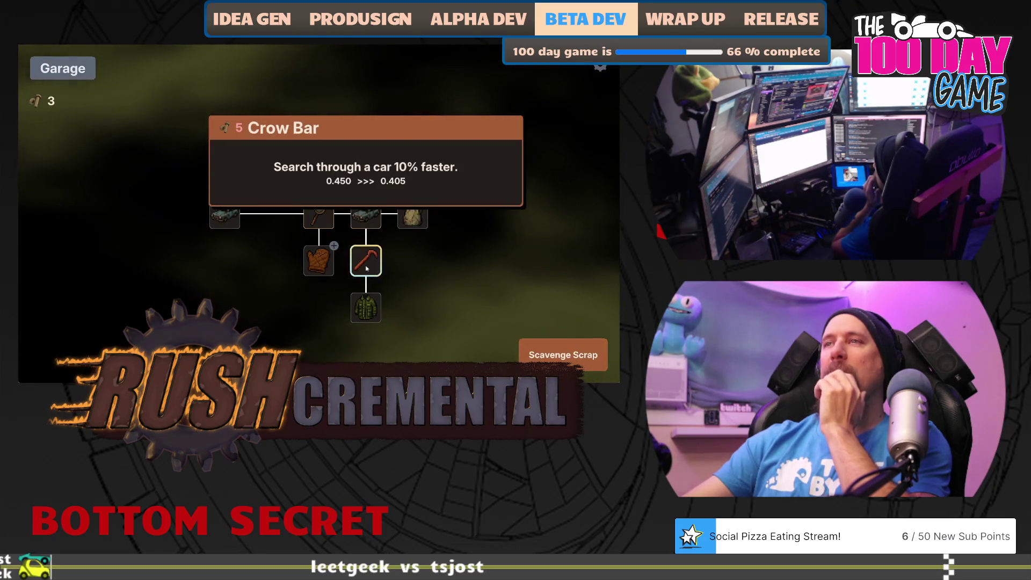
click(563, 355)
mouse_move(322, 276)
mouse_down()
mouse_move(386, 260)
mouse_move(375, 254)
mouse_move(479, 203)
mouse_move(478, 317)
mouse_move(474, 299)
mouse_move(323, 309)
mouse_move(220, 301)
mouse_move(137, 317)
mouse_move(132, 172)
mouse_move(334, 188)
mouse_move(260, 295)
mouse_move(334, 296)
mouse_up()
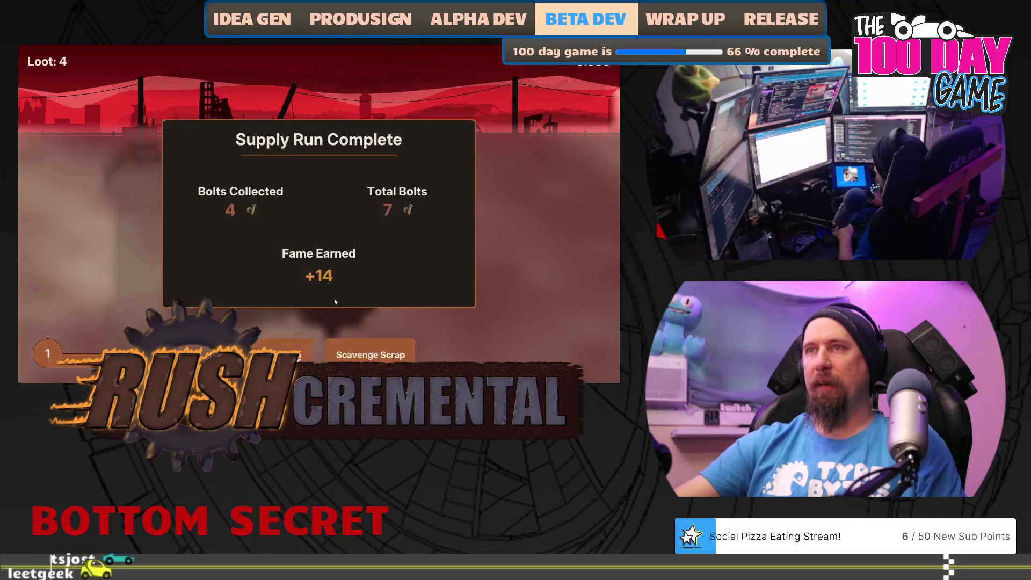
click(372, 354)
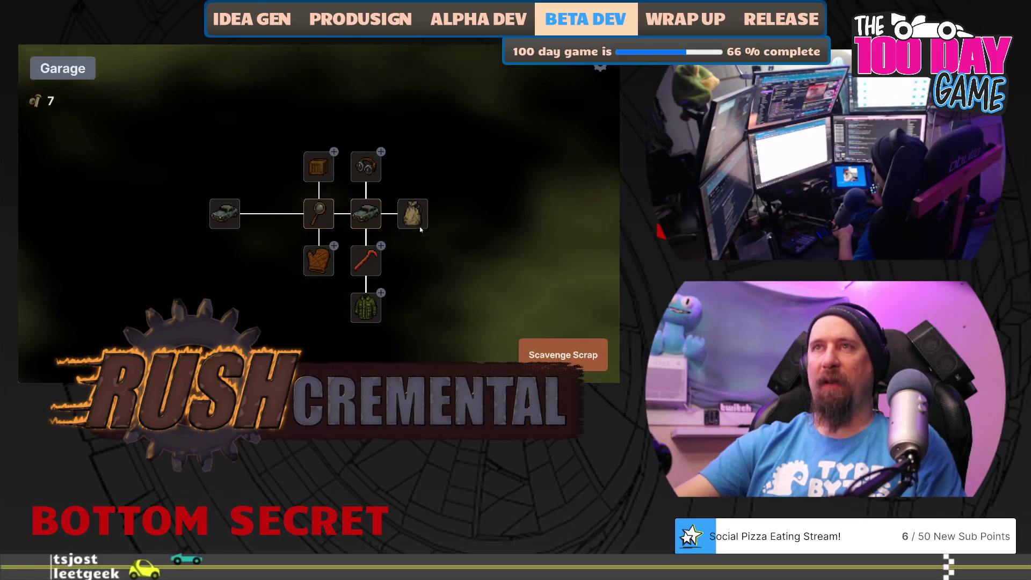
click(373, 263)
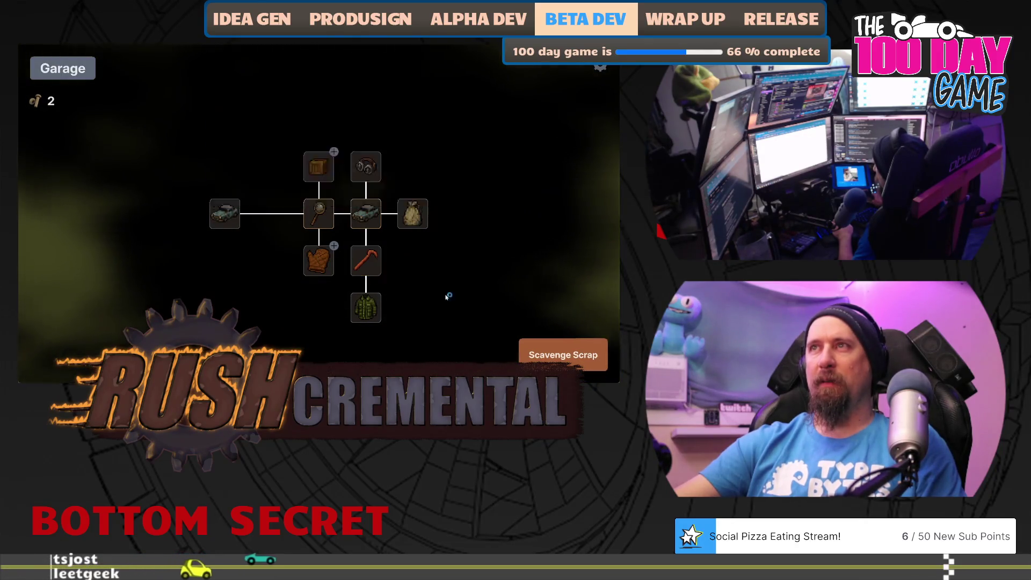
- Play two more loot runs and return to the garage with 14 bolts
click(563, 355)
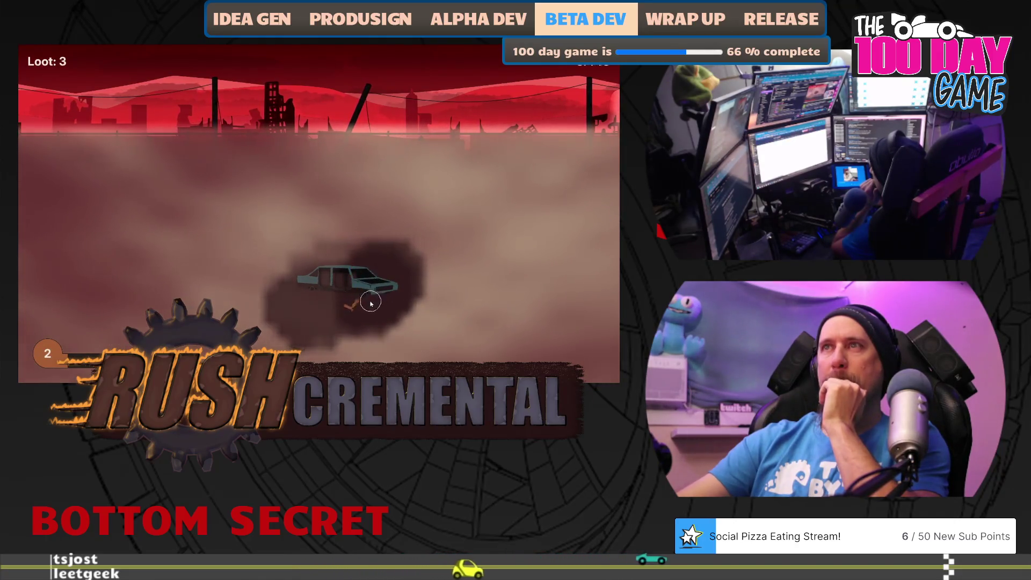
click(355, 309)
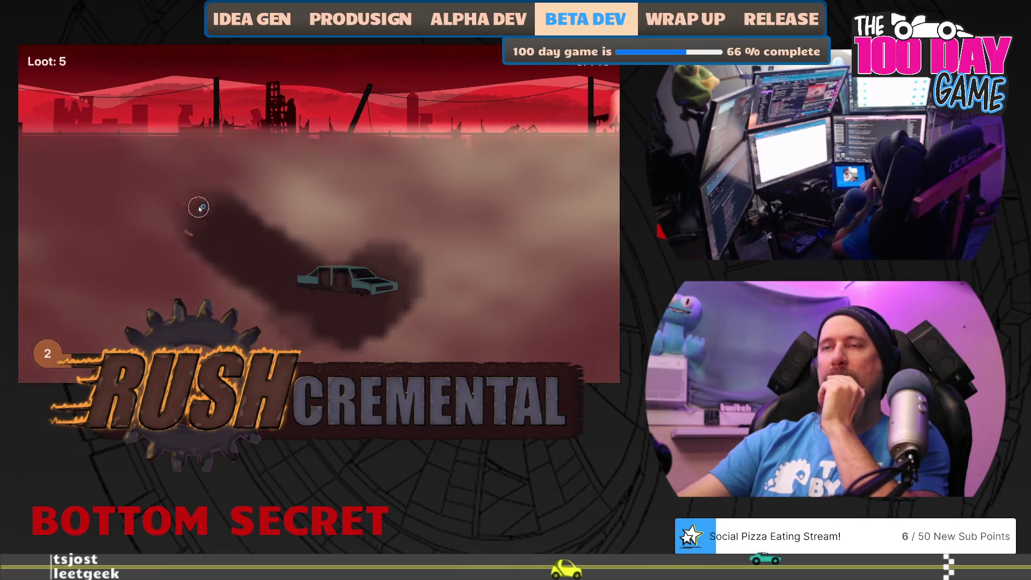
click(183, 236)
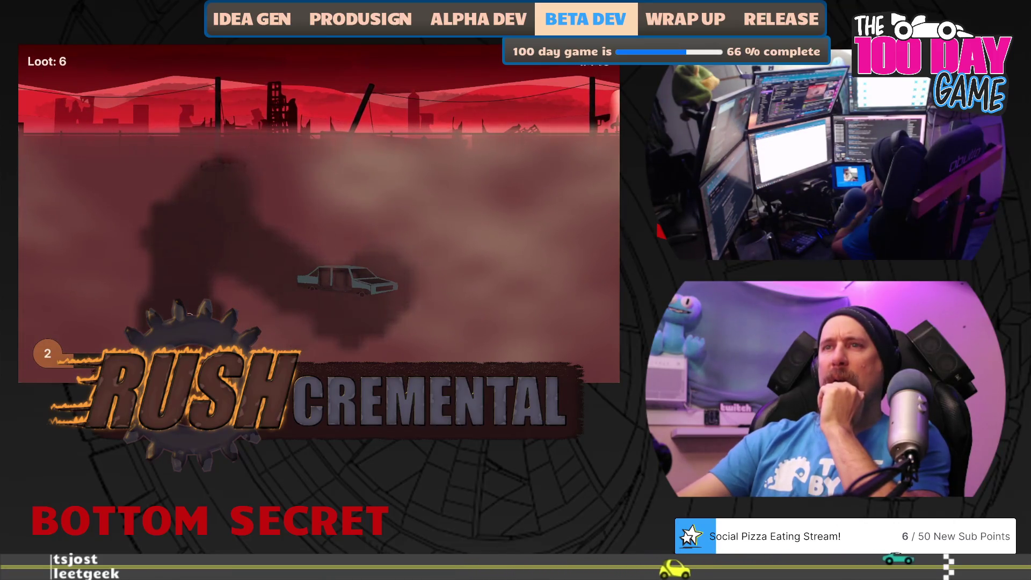
click(269, 321)
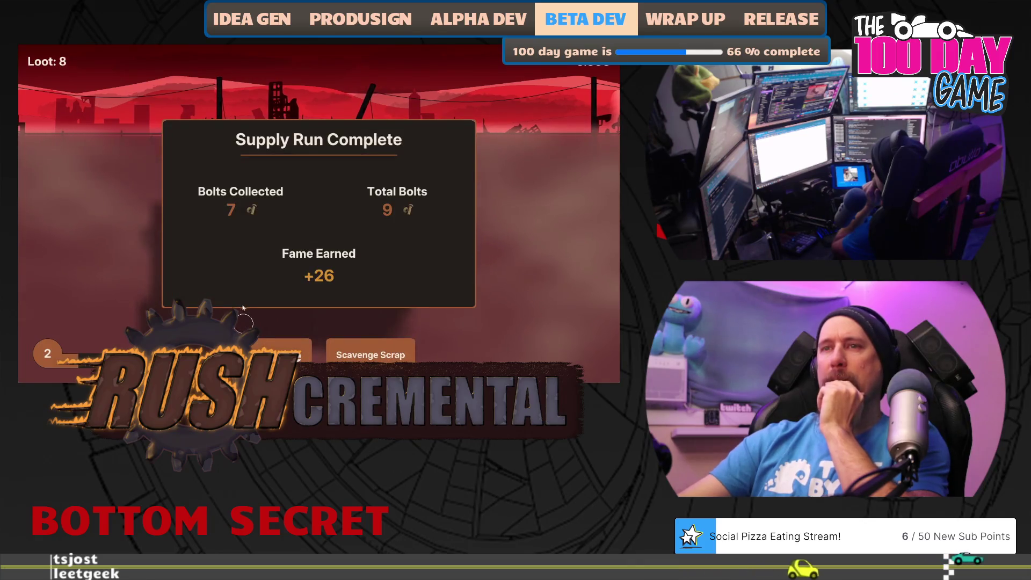
click(284, 352)
mouse_move(407, 222)
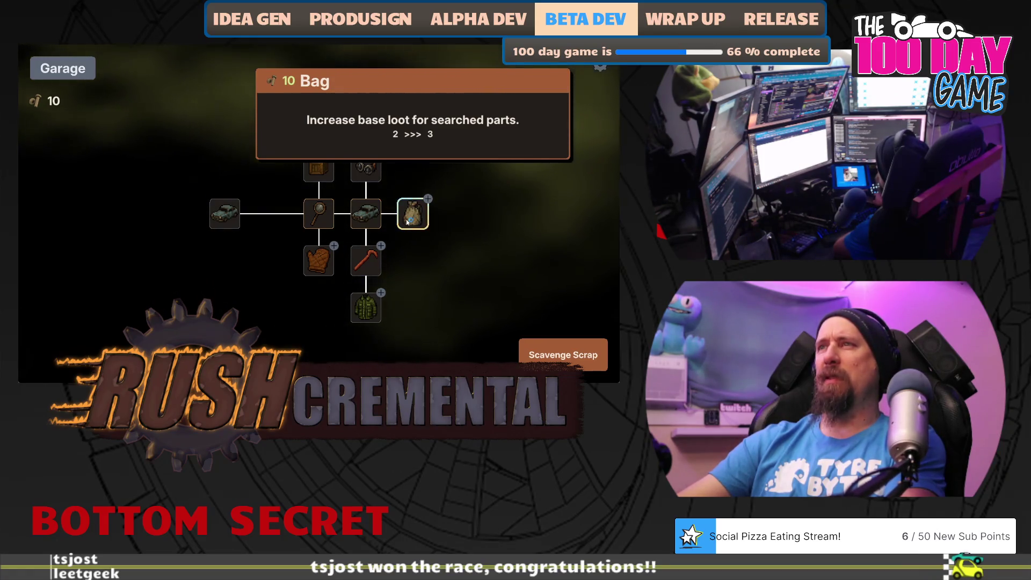
click(563, 354)
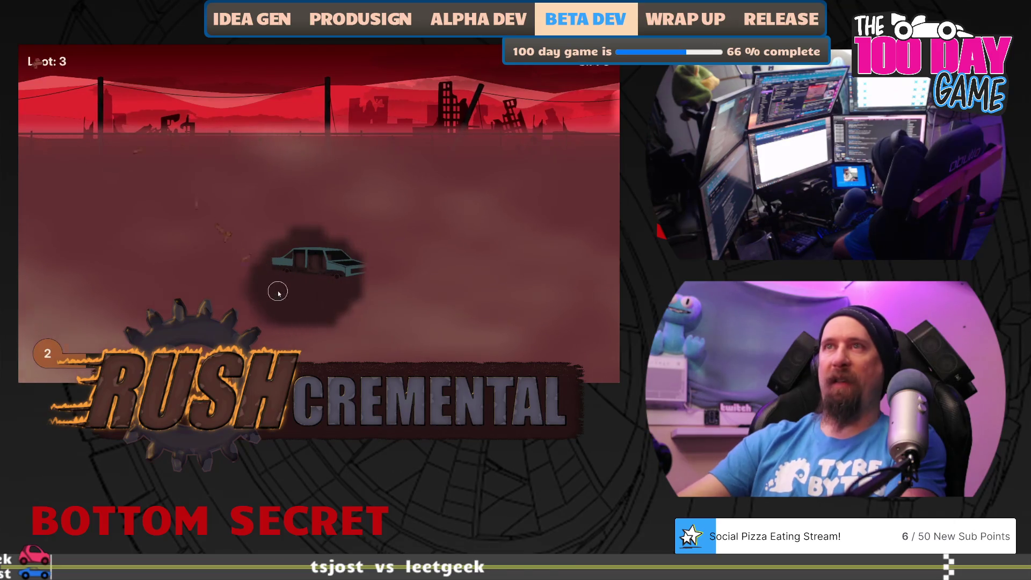
mouse_move(278, 292)
mouse_down()
mouse_move(152, 249)
mouse_move(231, 274)
mouse_move(152, 207)
mouse_move(389, 191)
mouse_move(332, 215)
mouse_move(428, 219)
mouse_move(410, 237)
mouse_up()
drag(443, 185, 465, 246)
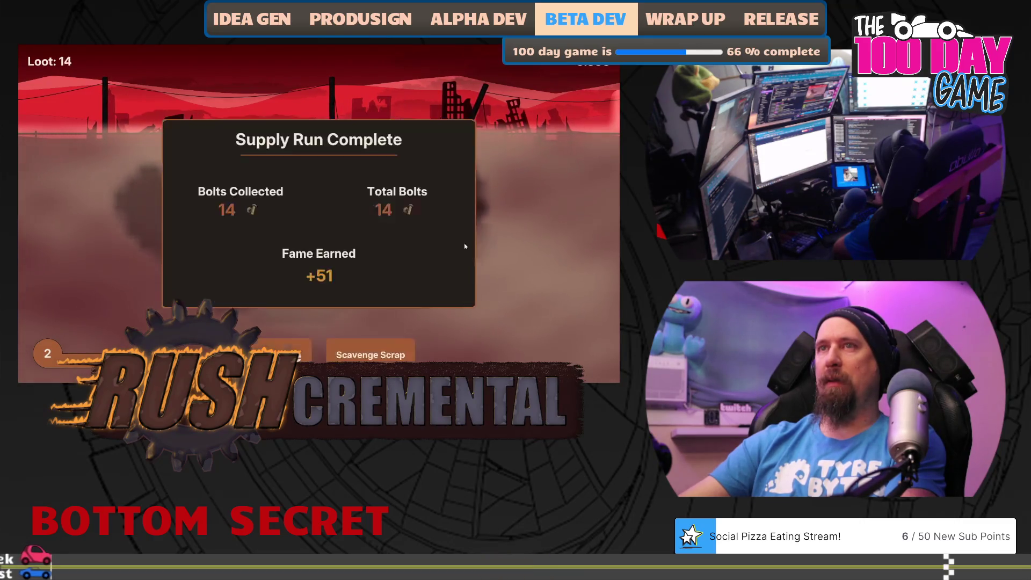
click(282, 351)
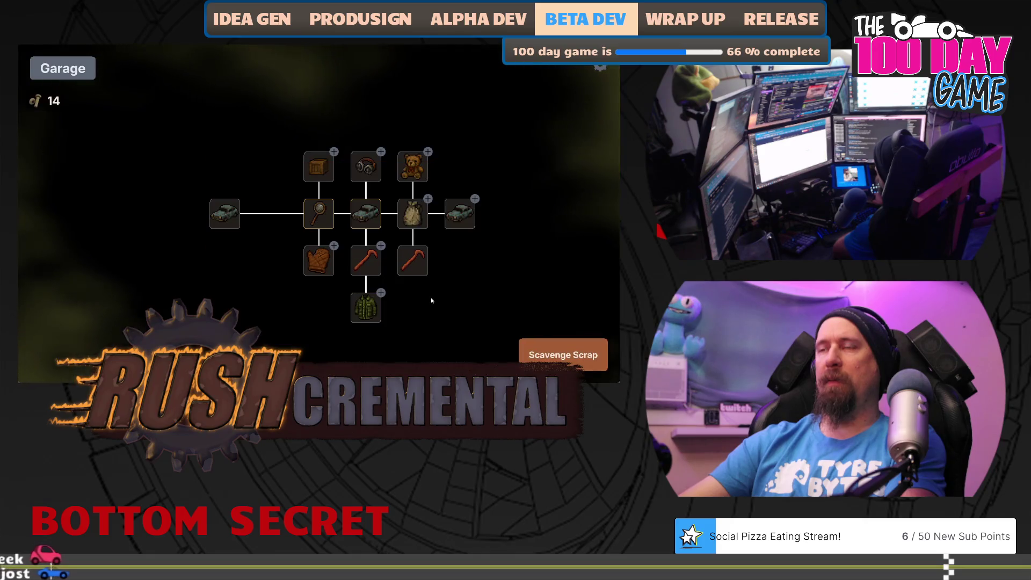
- Buy the next Crow Bar level and loot a wrecked car on another supply run
drag(461, 249, 414, 250)
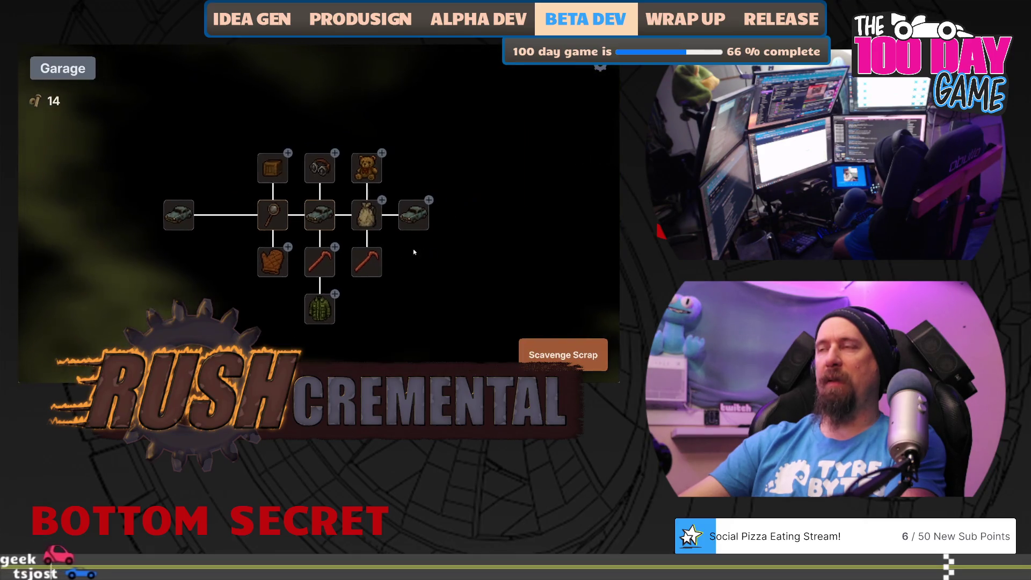
click(320, 263)
click(532, 354)
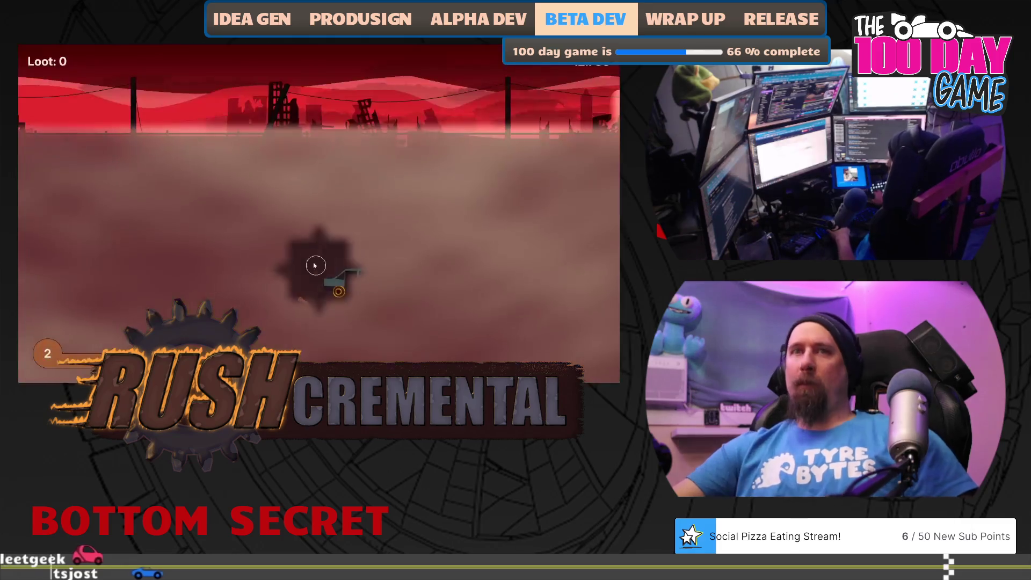
click(400, 291)
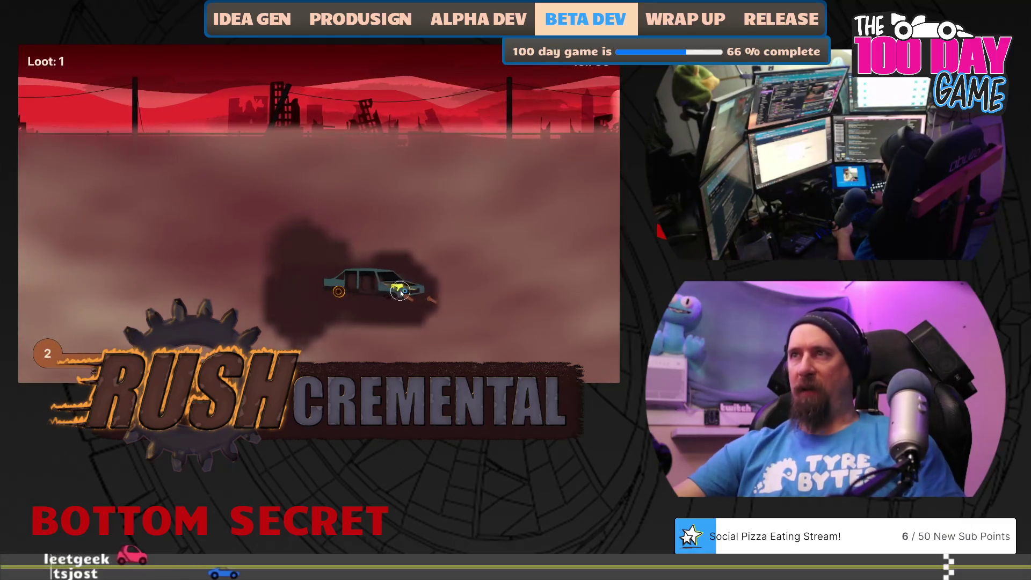
click(434, 299)
click(393, 307)
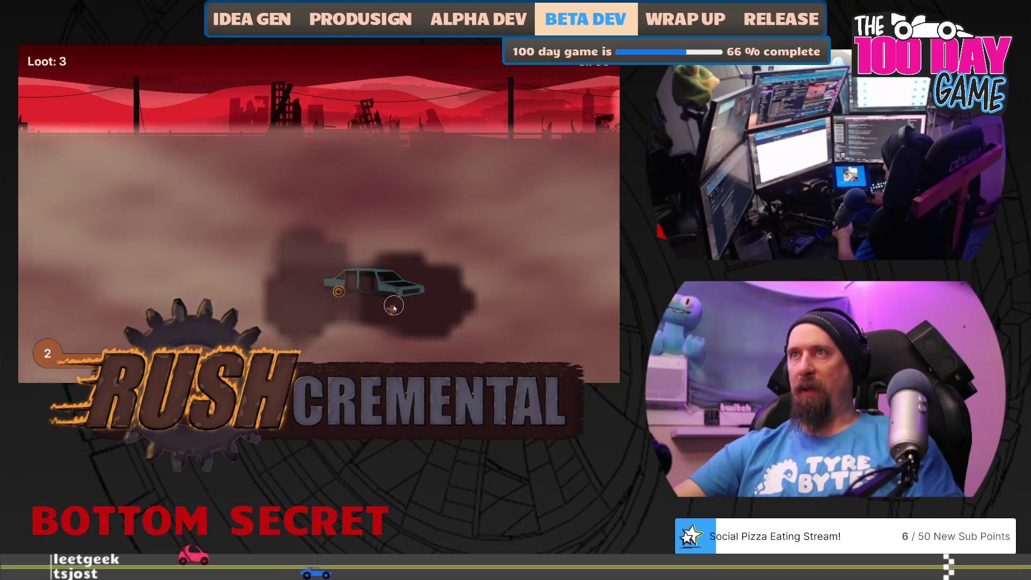
click(339, 291)
click(339, 292)
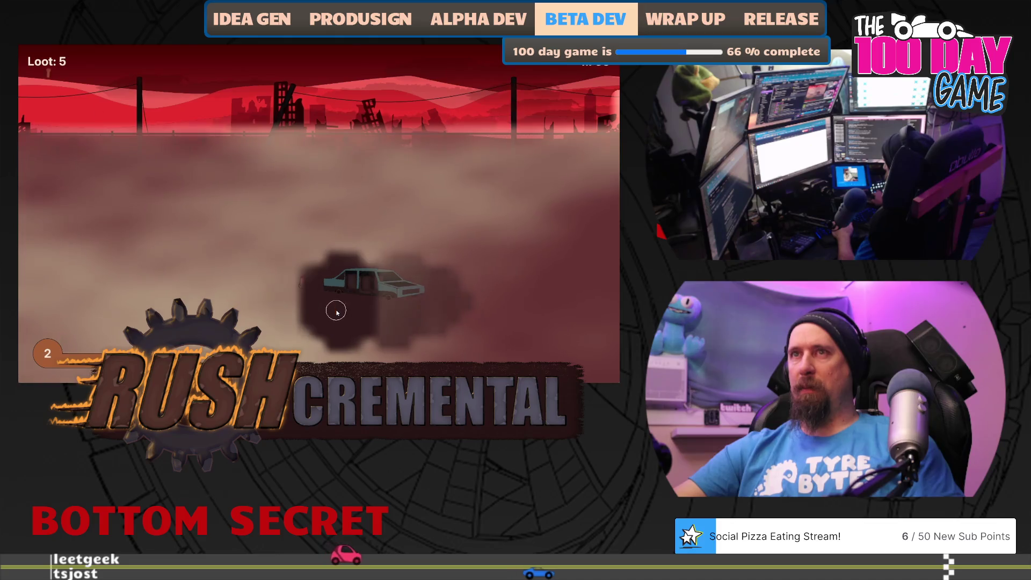
click(336, 312)
click(336, 312)
click(177, 286)
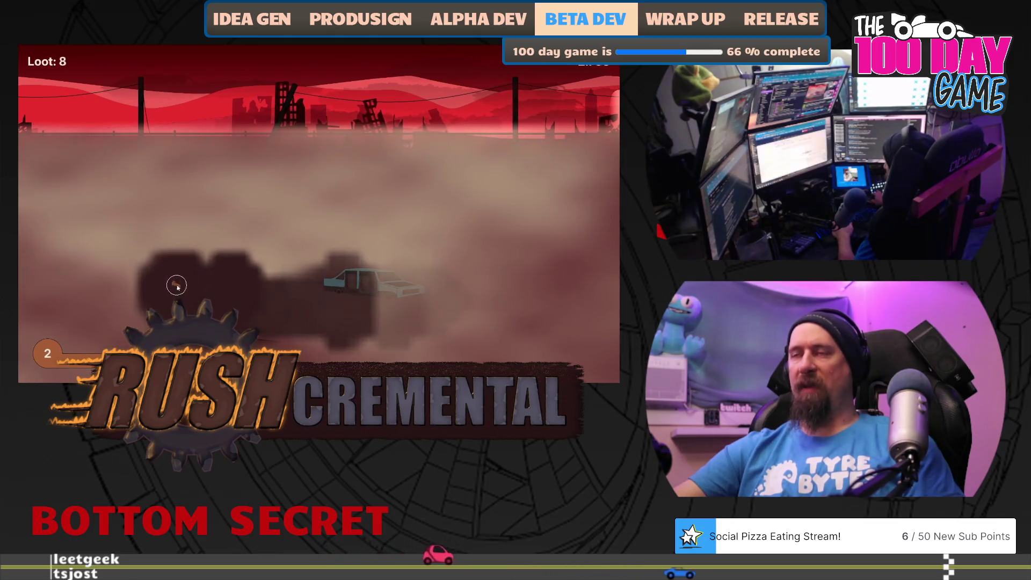
click(177, 287)
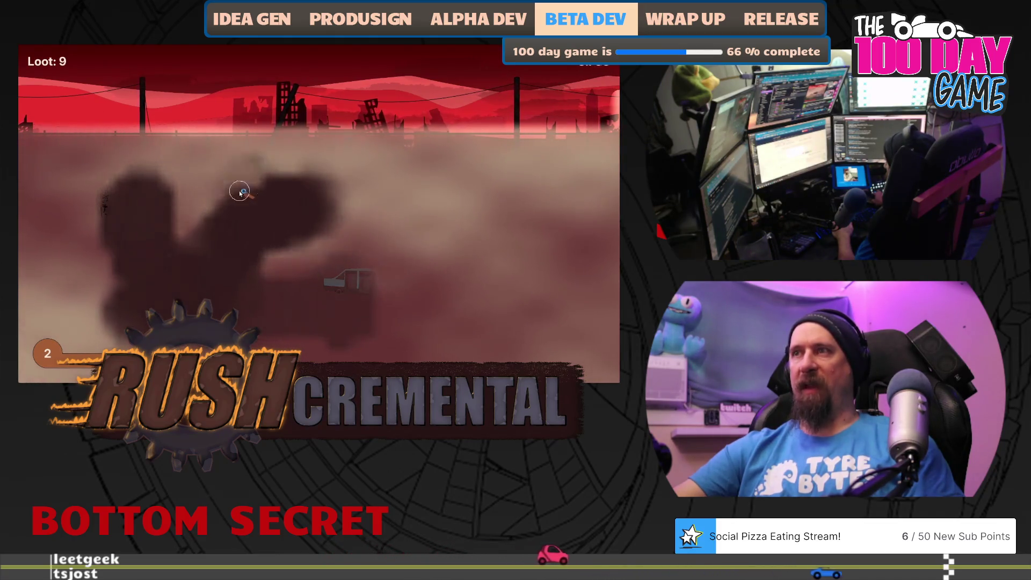
click(246, 192)
click(299, 347)
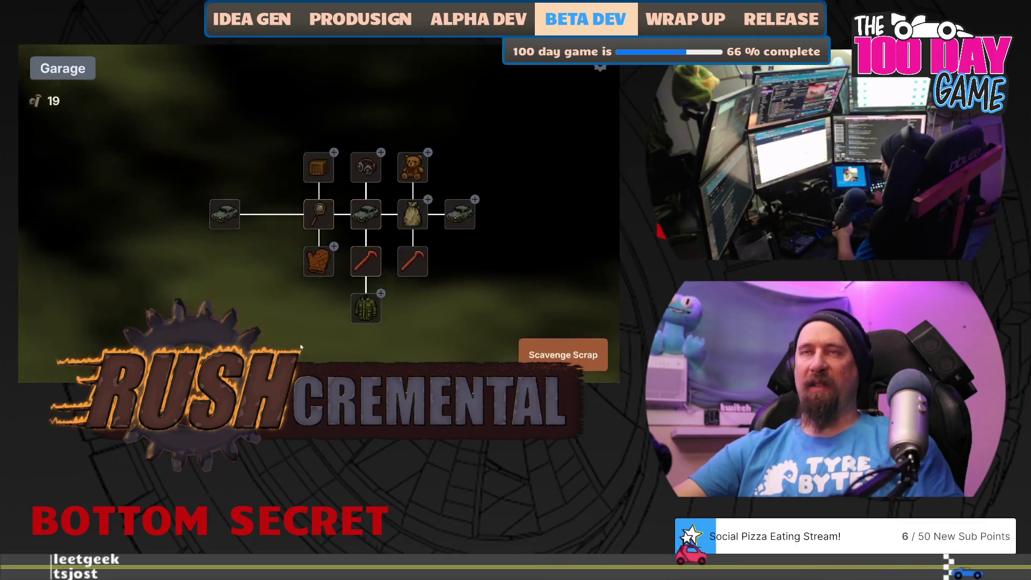
- Buy the Bag upgrade and play a run breaking a car door into scrap
drag(472, 261, 394, 258)
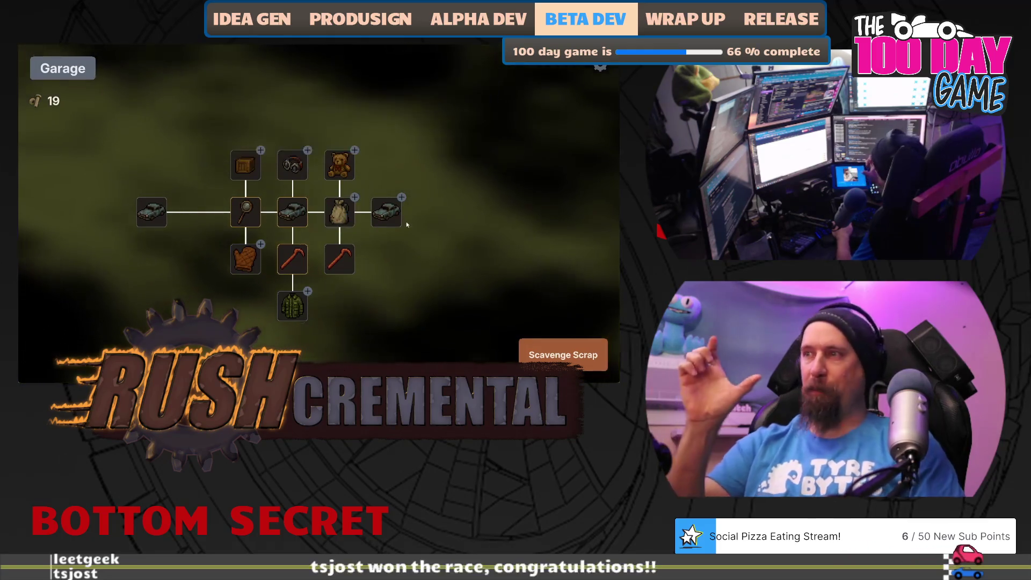
mouse_move(388, 215)
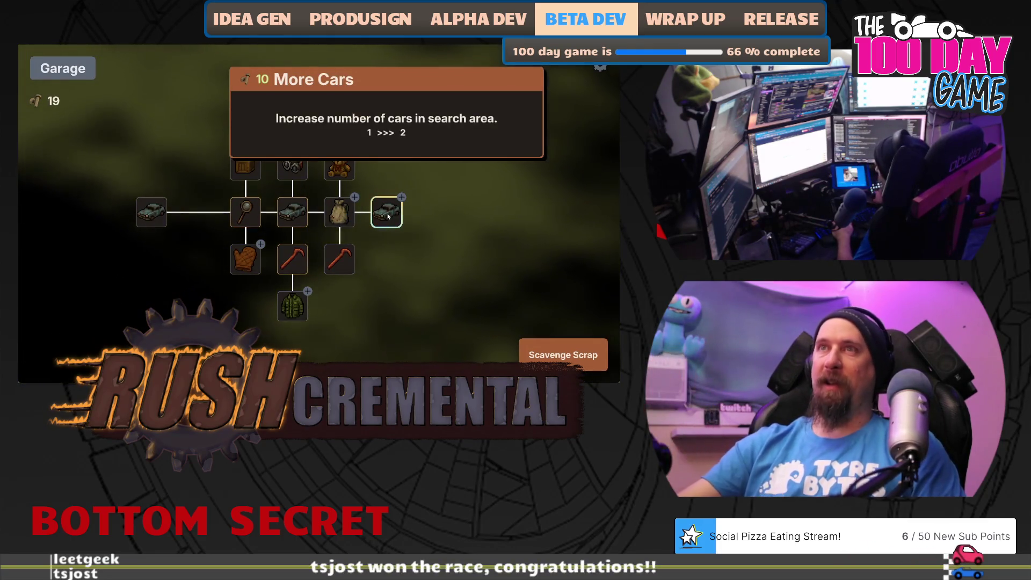
mouse_move(330, 170)
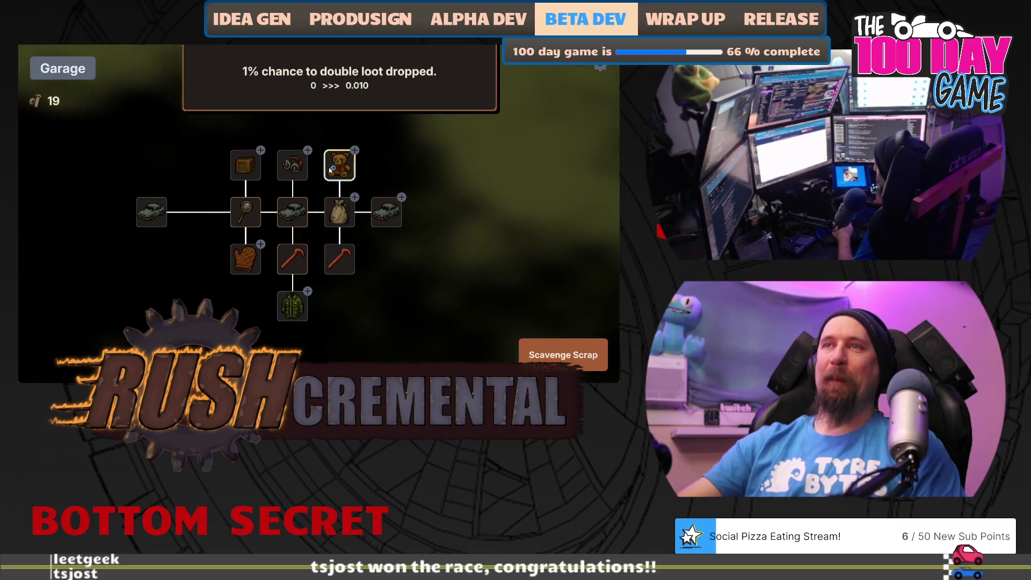
click(339, 215)
click(563, 355)
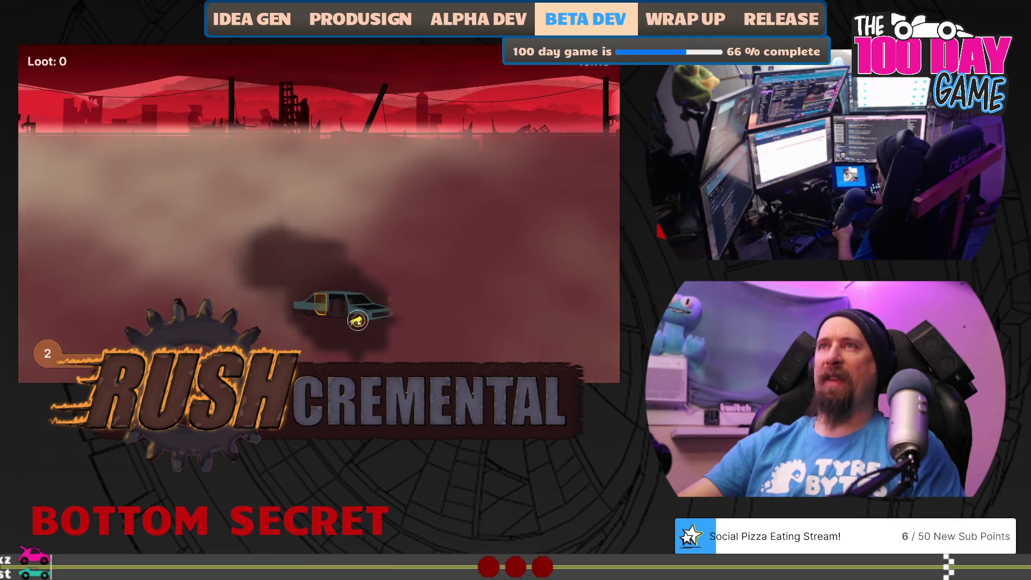
click(317, 310)
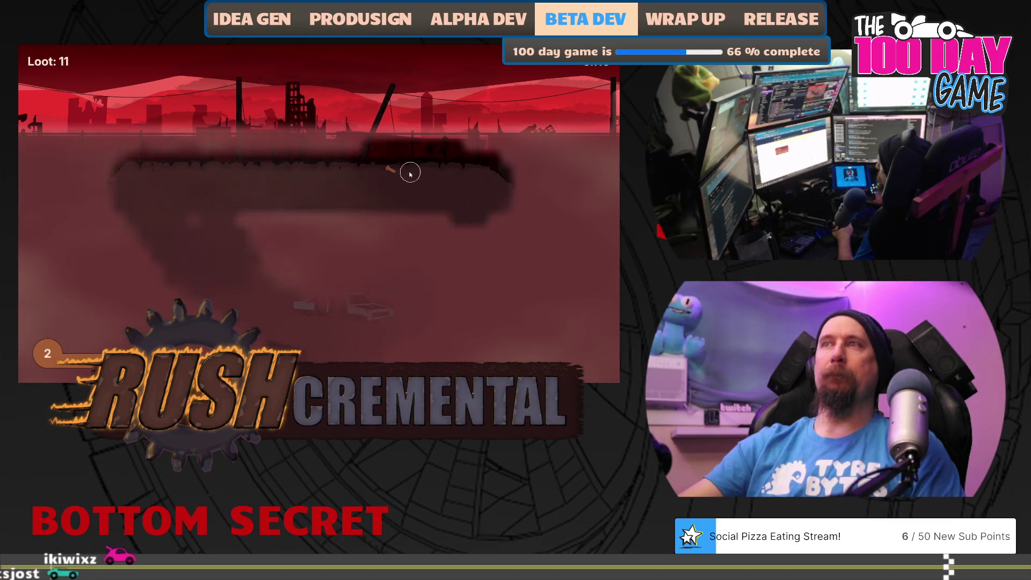
click(290, 352)
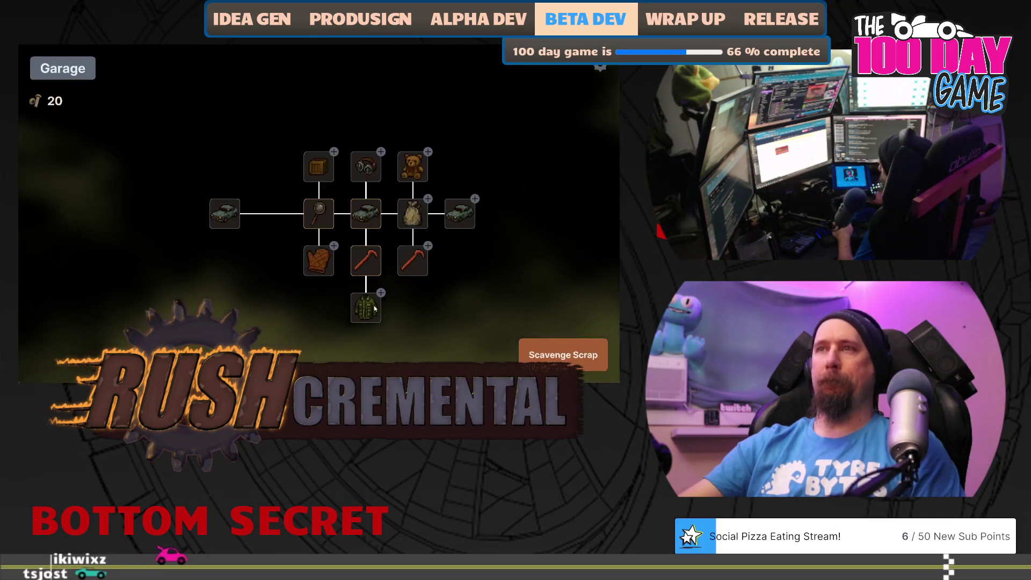
- Upgrade the work-radius Glasses twice and buy the Cargo Jacket with the remaining bolts
mouse_move(370, 307)
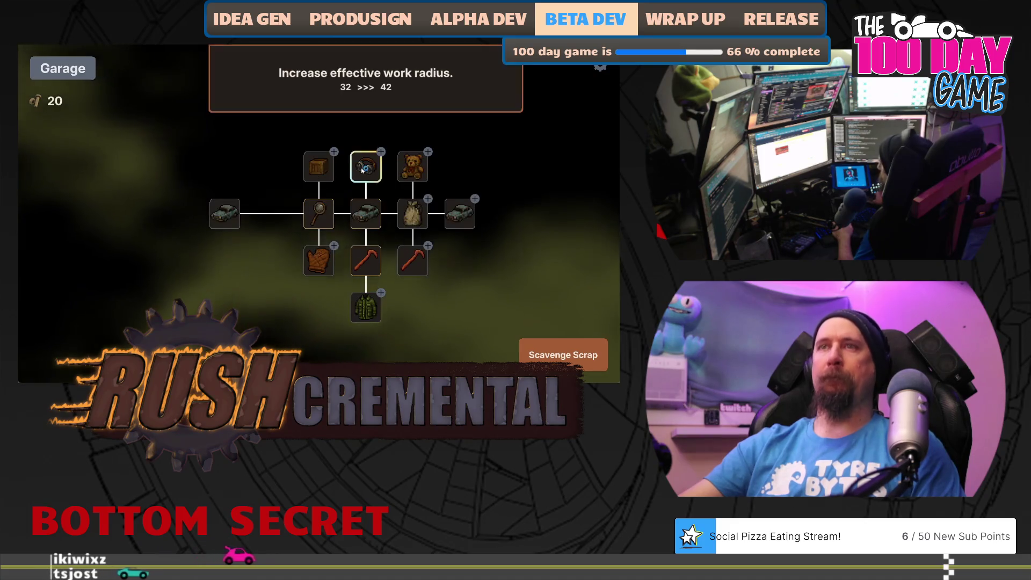
mouse_move(443, 144)
mouse_down()
mouse_move(434, 218)
mouse_move(451, 171)
mouse_up()
click(350, 166)
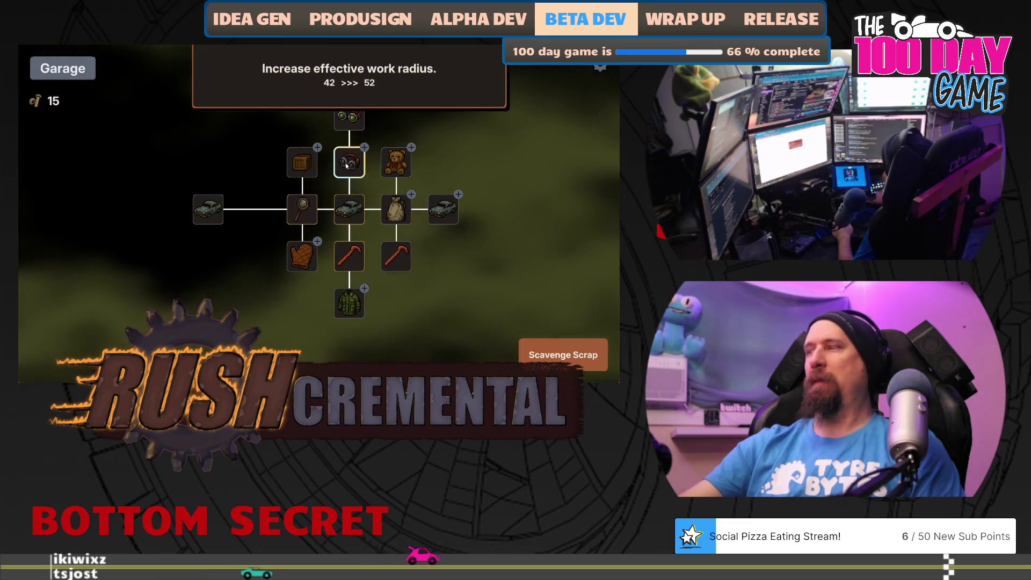
click(350, 167)
click(349, 303)
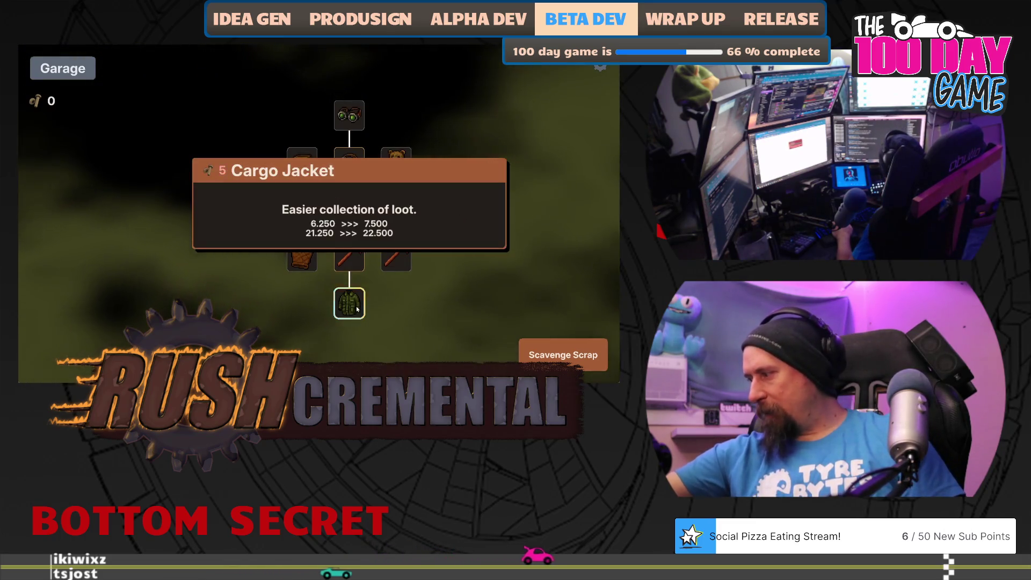
drag(411, 301, 391, 276)
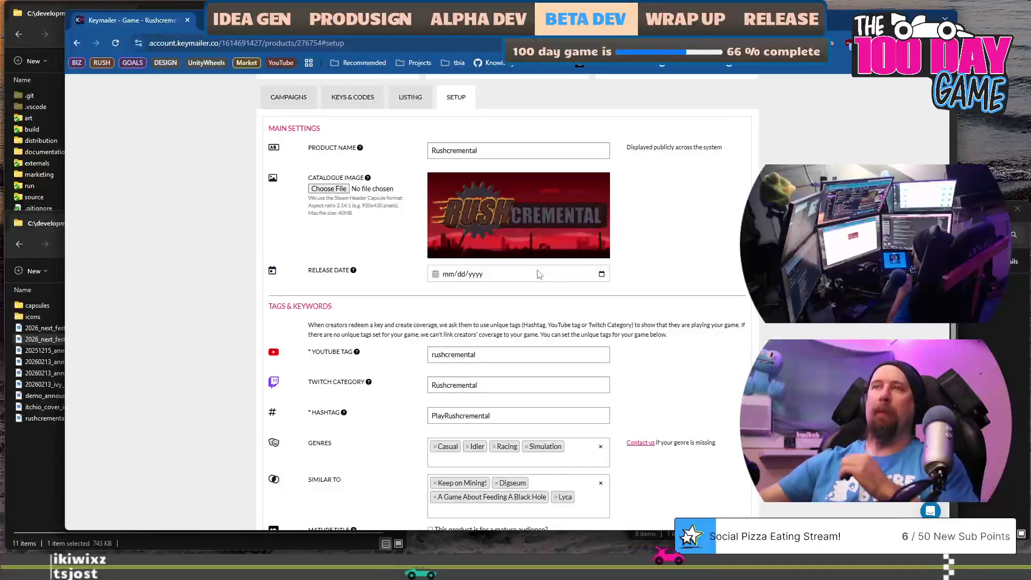
- Set Header Visuals on the LISTING tab to Promotional Video
scroll(540, 274, up, 1)
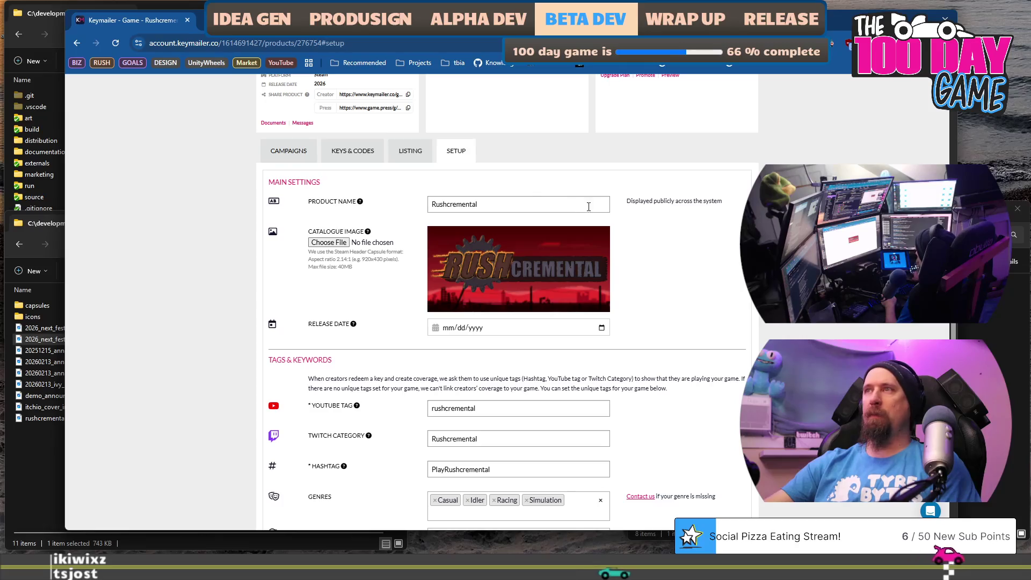
click(391, 152)
scroll(327, 250, down, 5)
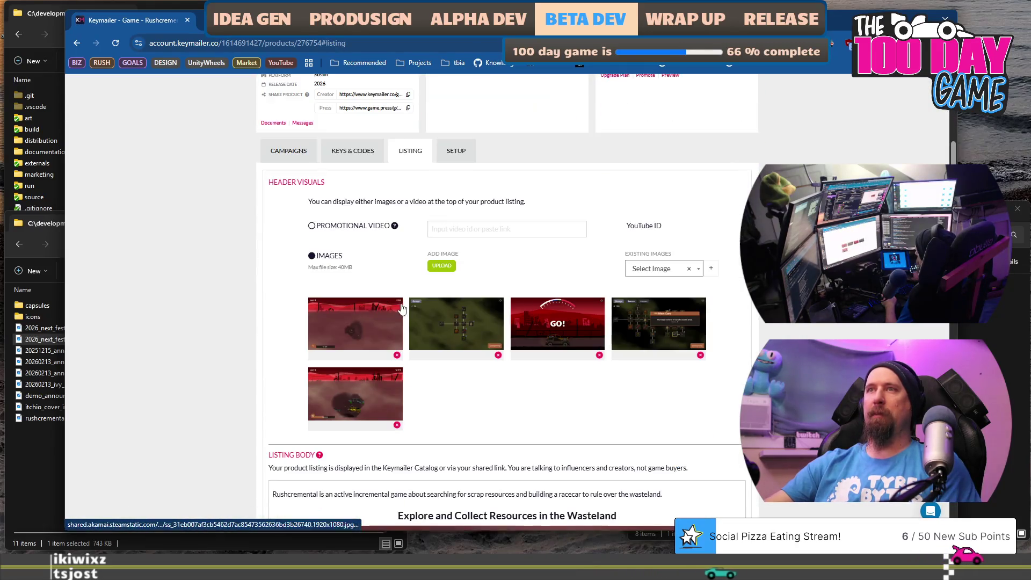
scroll(326, 249, up, 1)
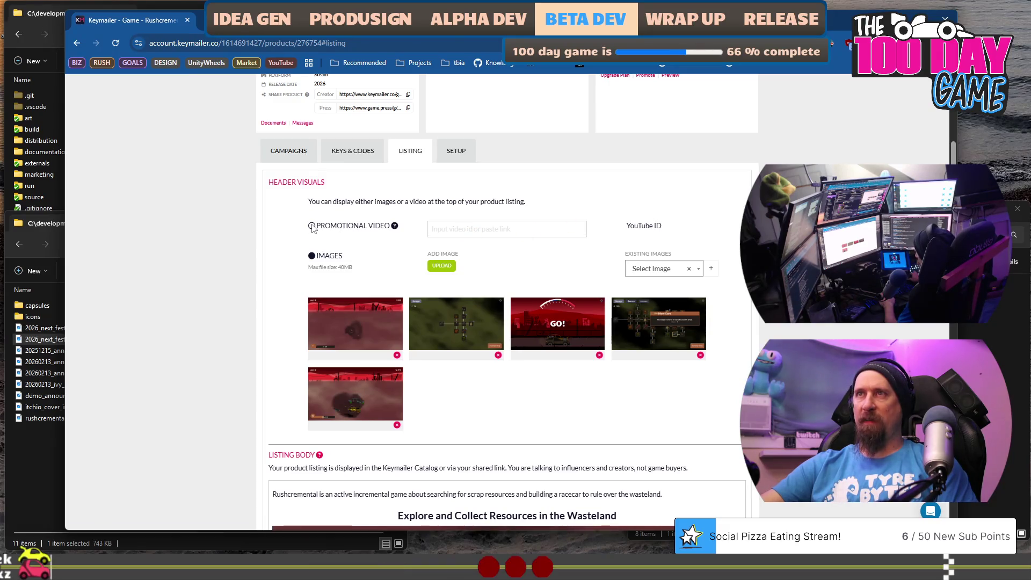
click(312, 226)
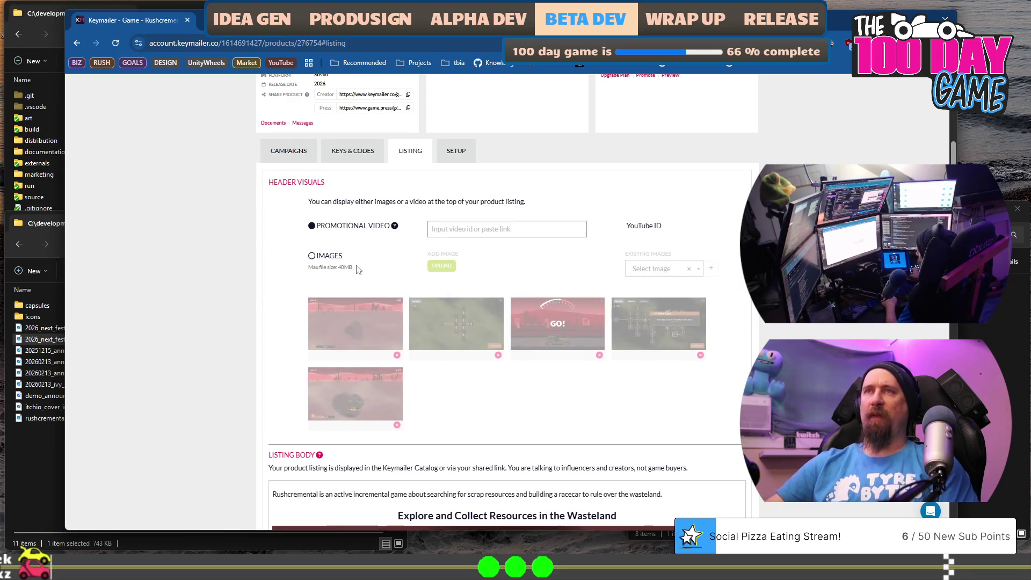
key(alt+Tab)
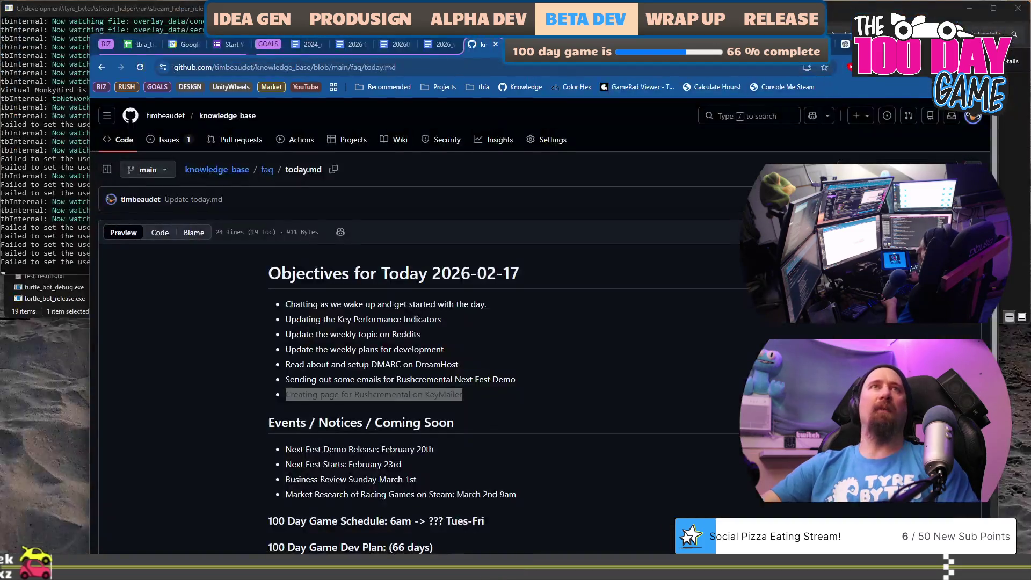
- Open the YouTube Studio channel dashboard in a new tab
key(ctrl+t)
text(you)
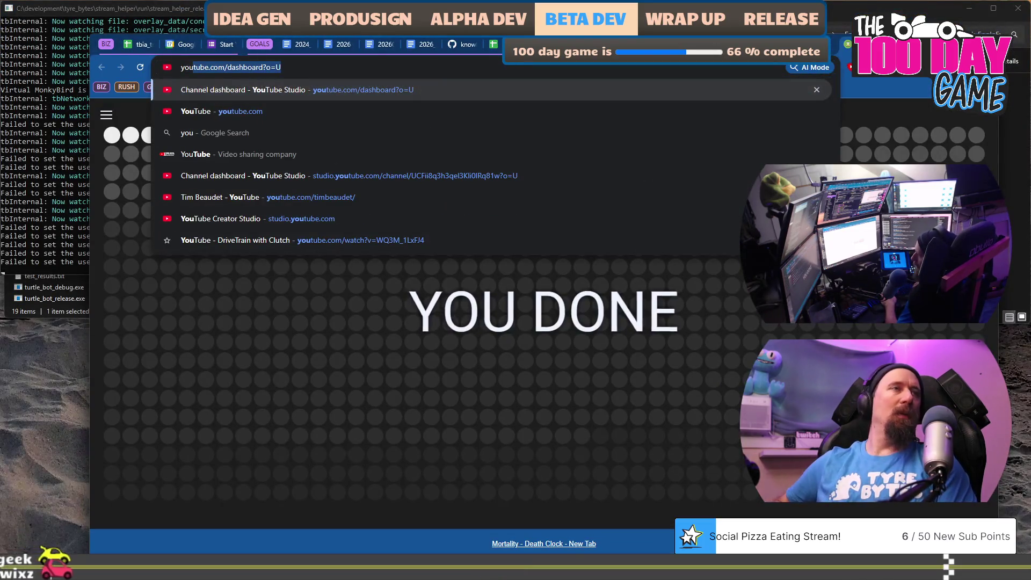
key(Return)
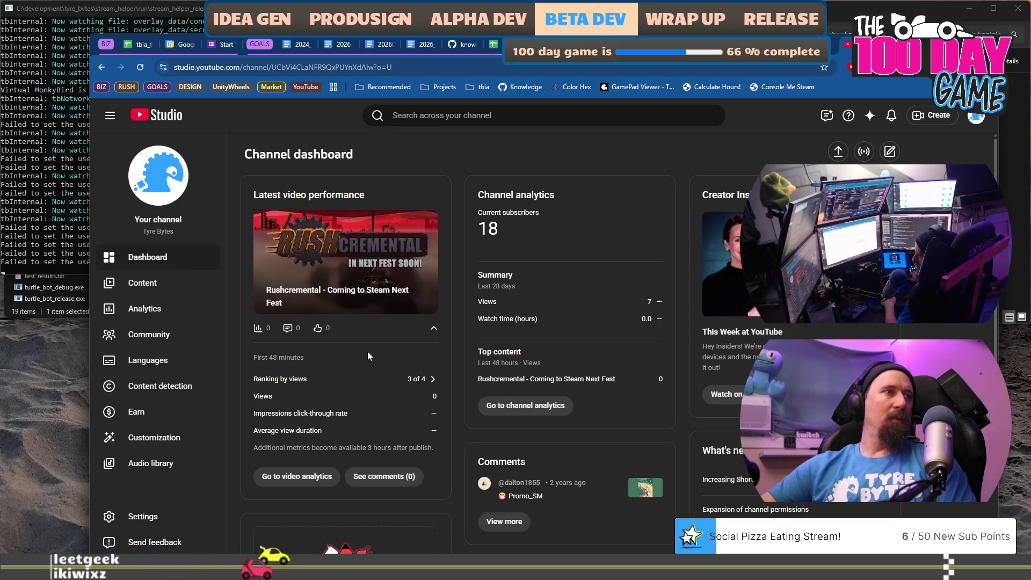
drag(343, 260, 265, 258)
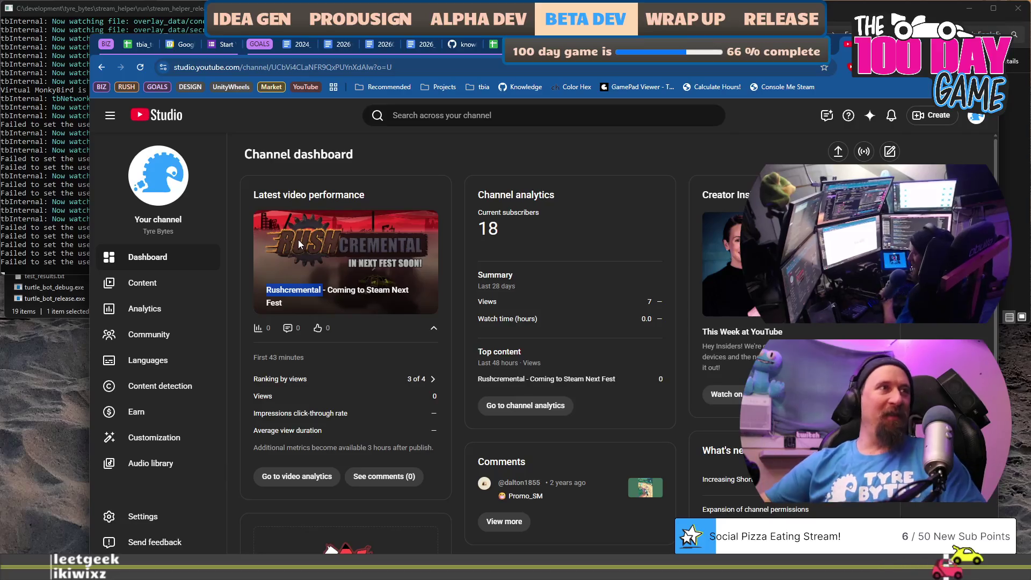
click(299, 245)
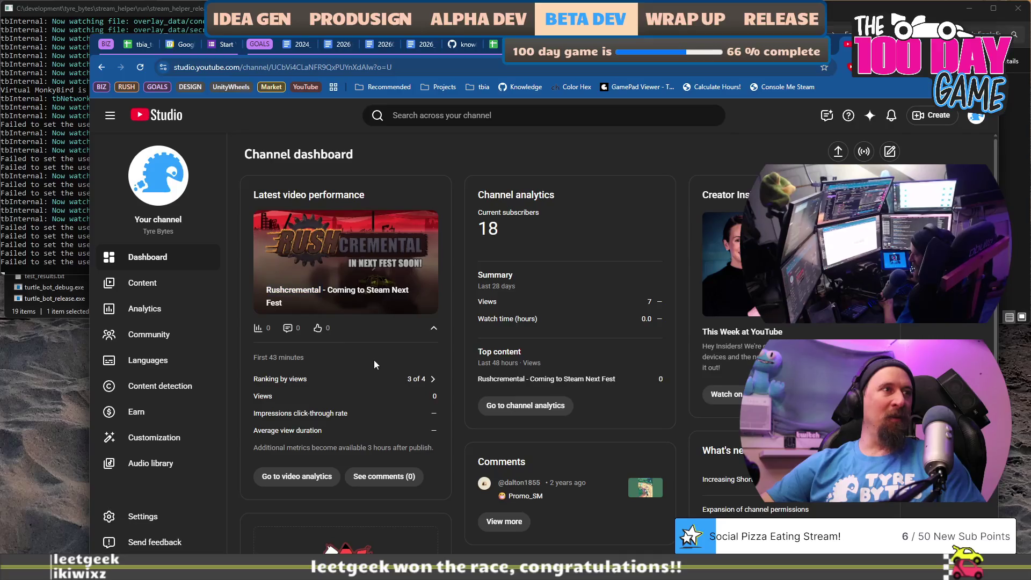
- Copy the Next Fest video's link from Content and focus Keymailer's promotional video field
click(144, 284)
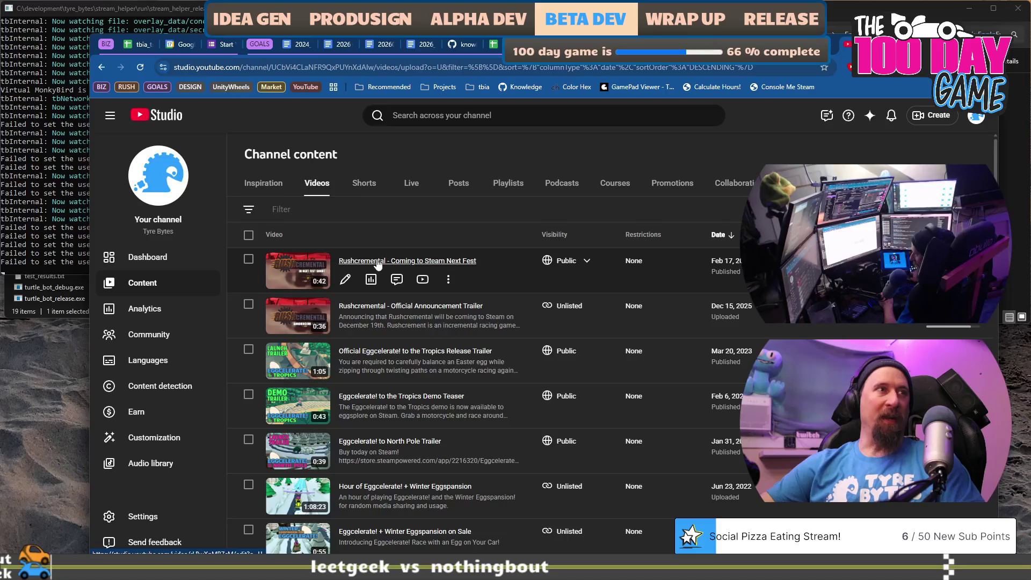
click(378, 262)
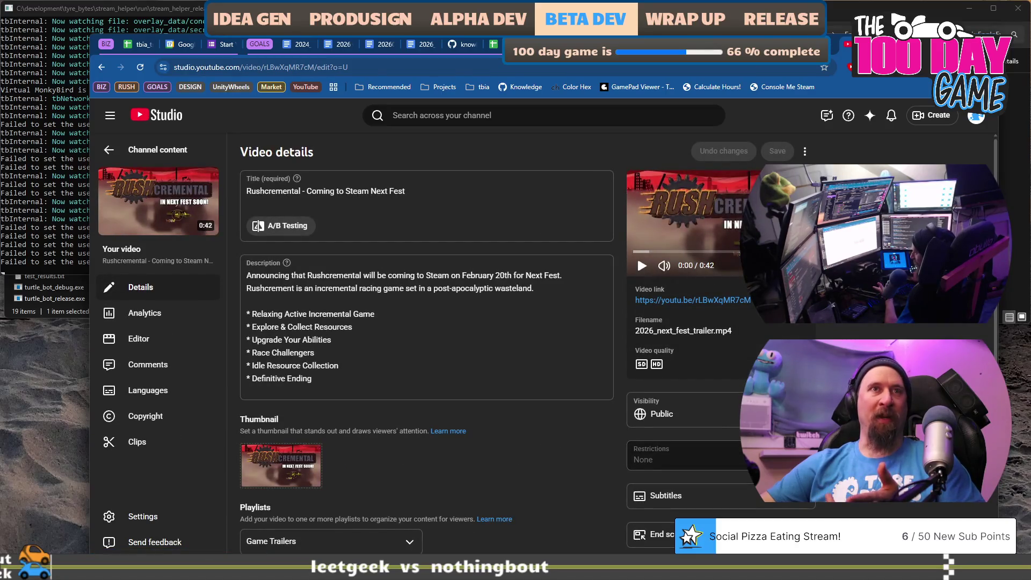
click(804, 300)
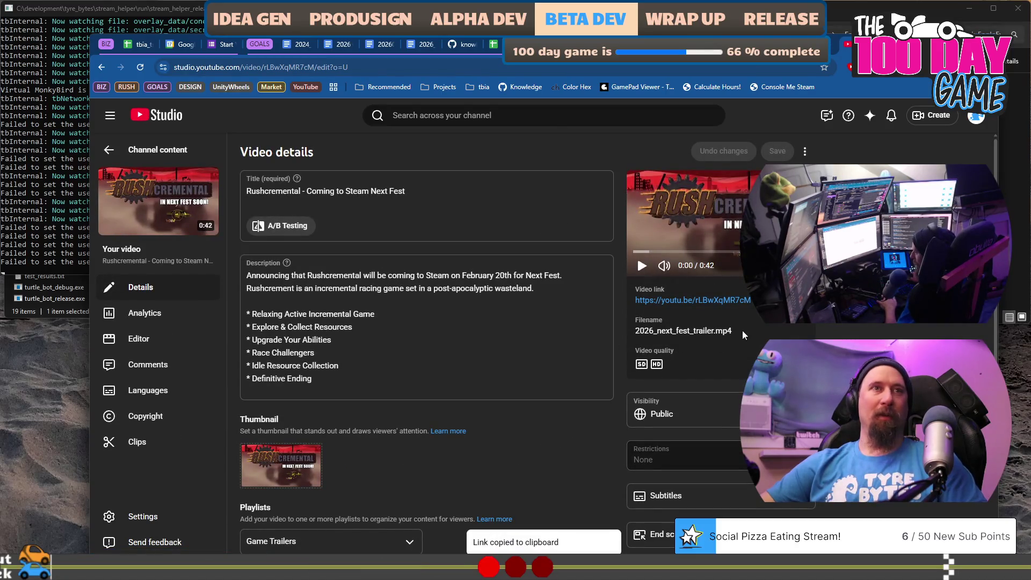
key(alt+Tab)
click(482, 234)
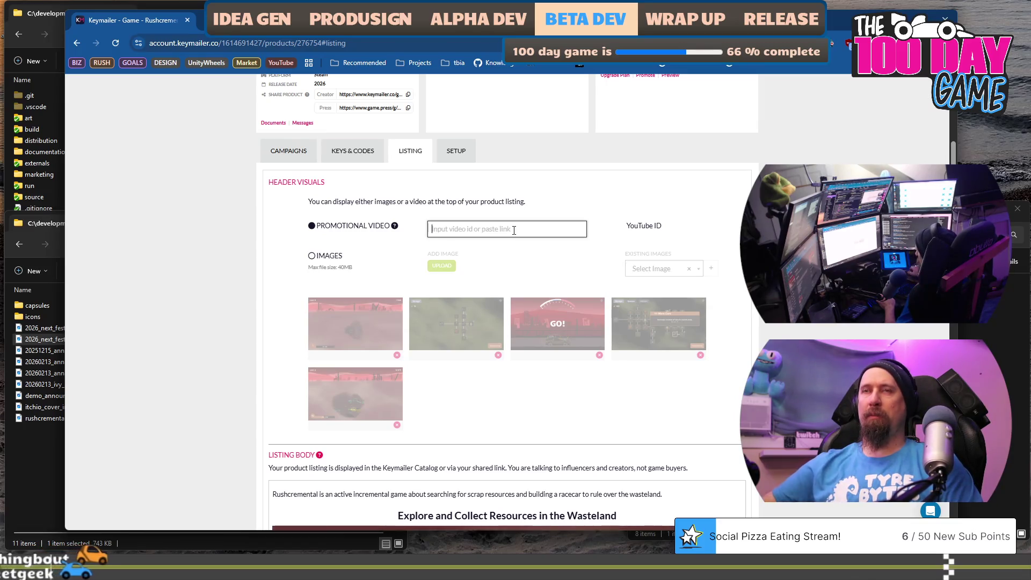
- Copy the Next Fest video link again and return to the Keymailer listing
key(alt+Tab)
click(803, 295)
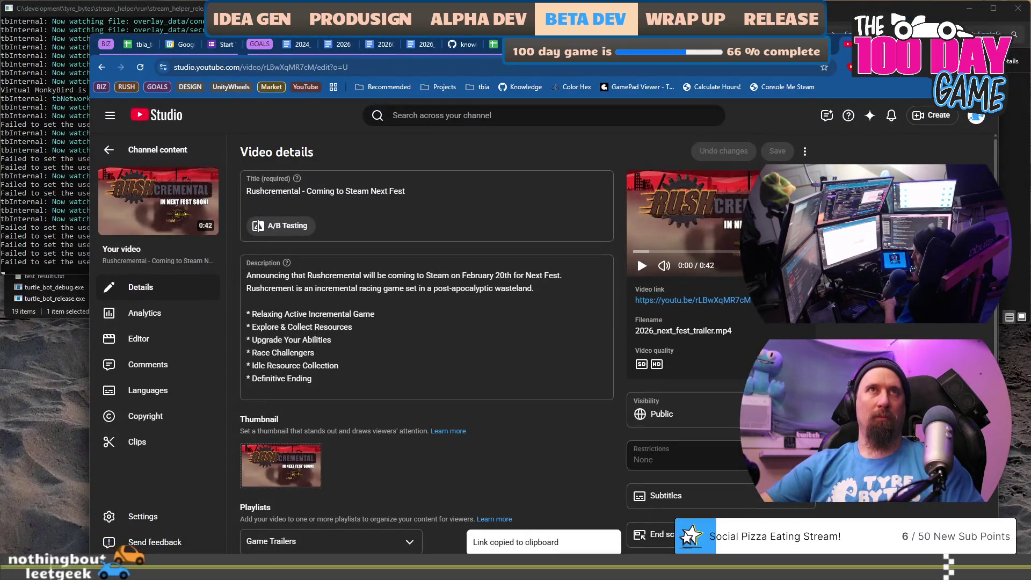
key(alt+Tab)
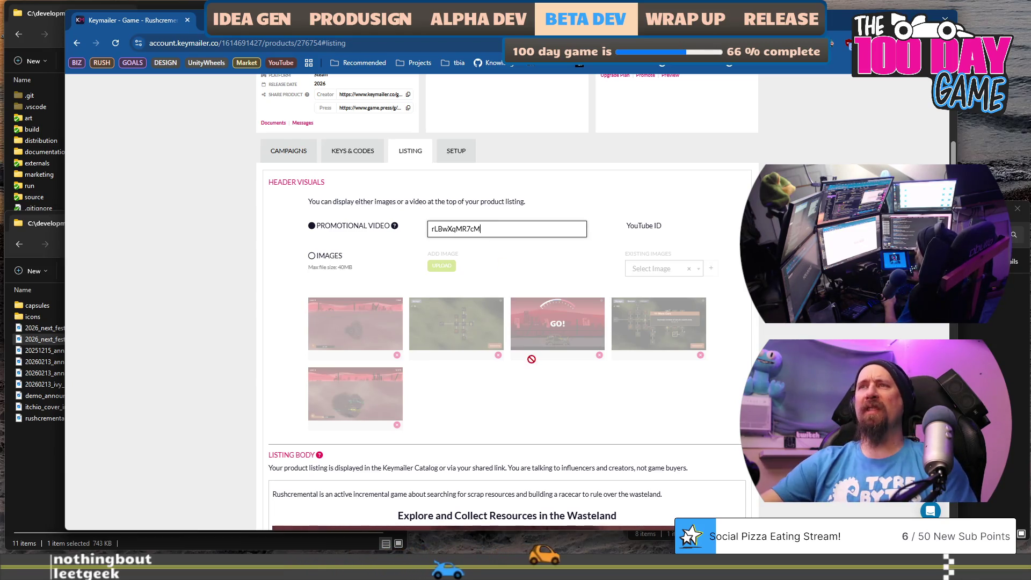
- Verify the promotional video ID rLBwXqMR7cM, then click into the Listing Body editor
scroll(520, 394, down, 2)
scroll(496, 268, up, 3)
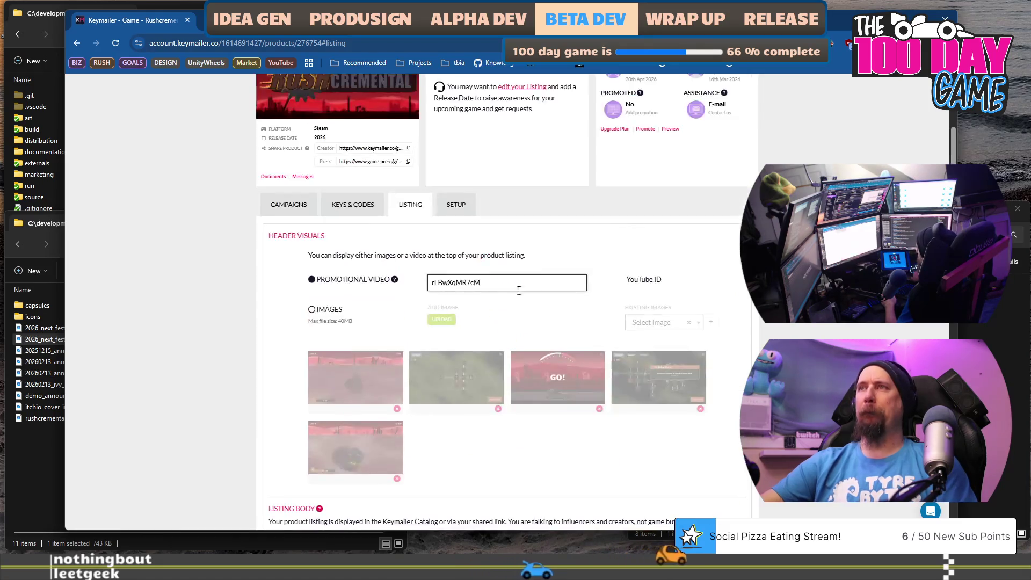
scroll(592, 274, down, 4)
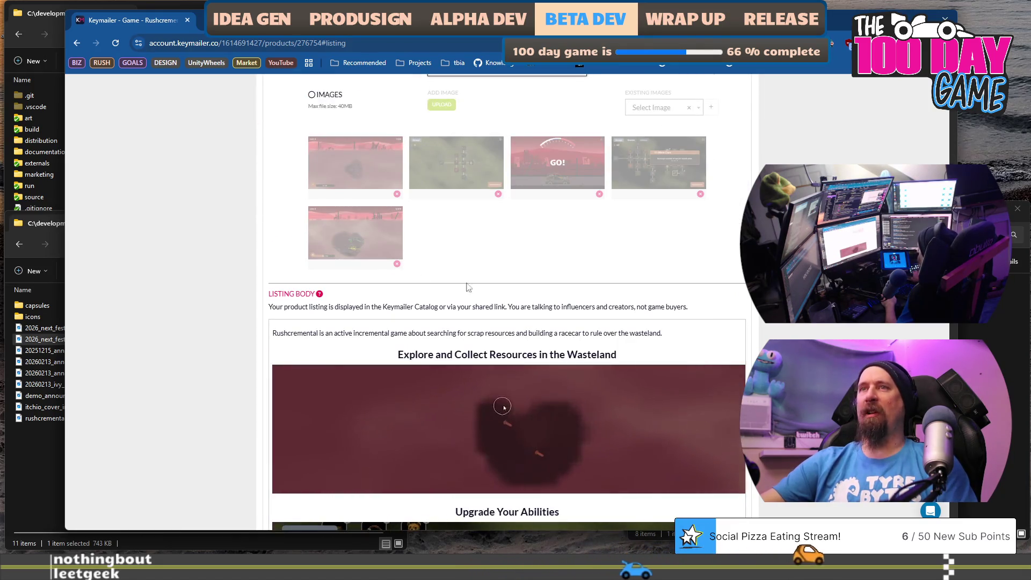
scroll(561, 211, up, 2)
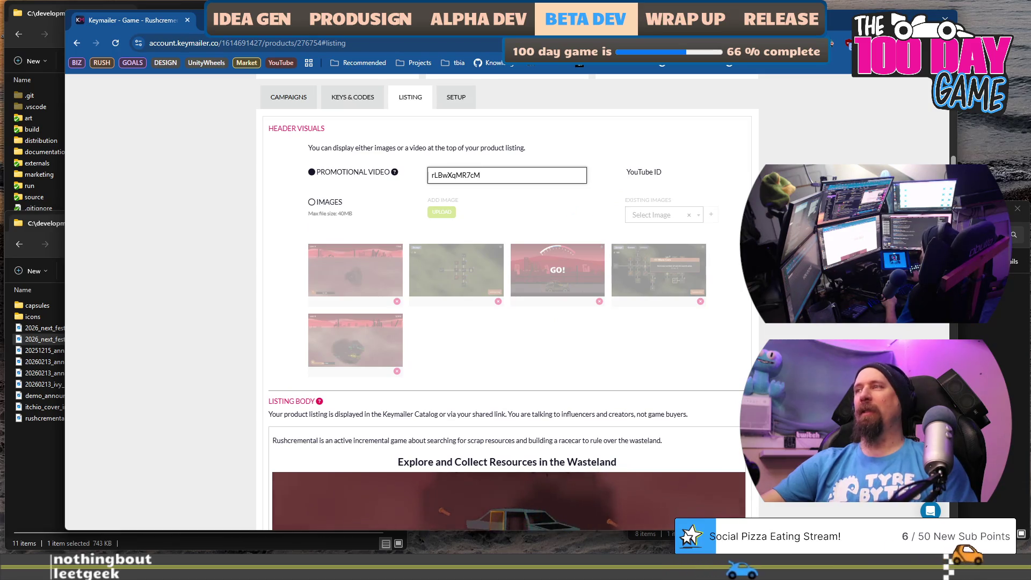
scroll(508, 301, up, 3)
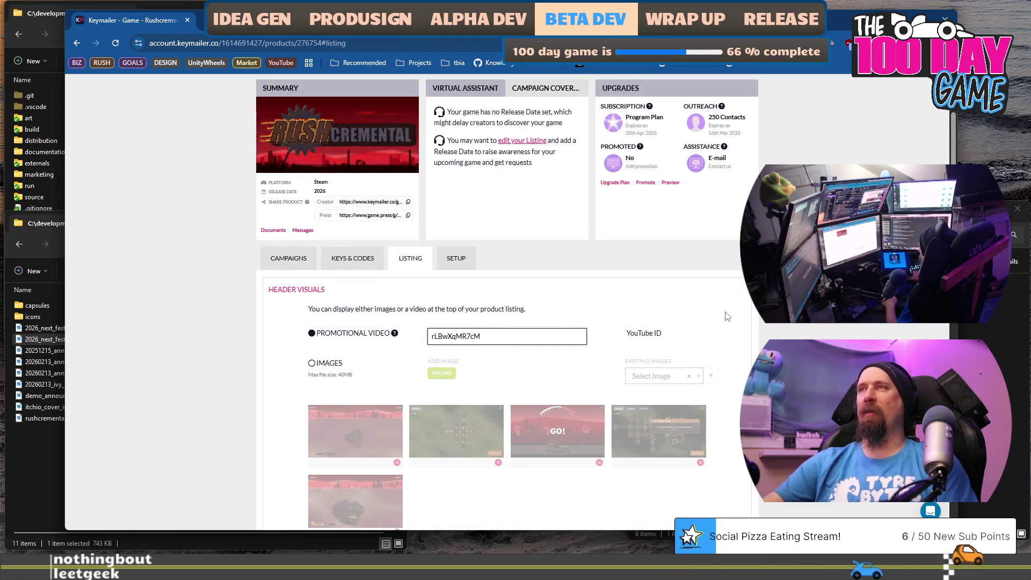
scroll(405, 126, down, 8)
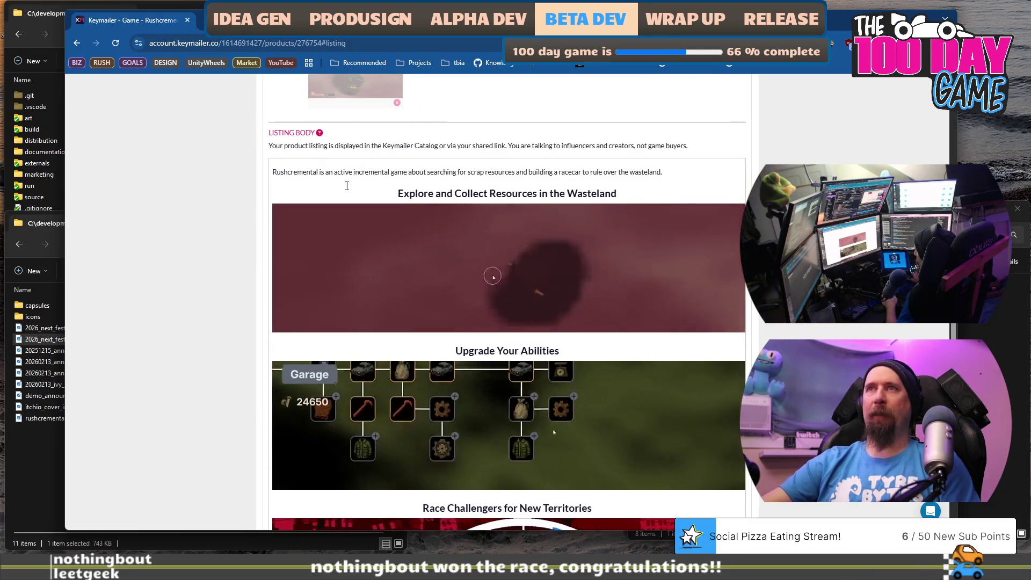
click(338, 172)
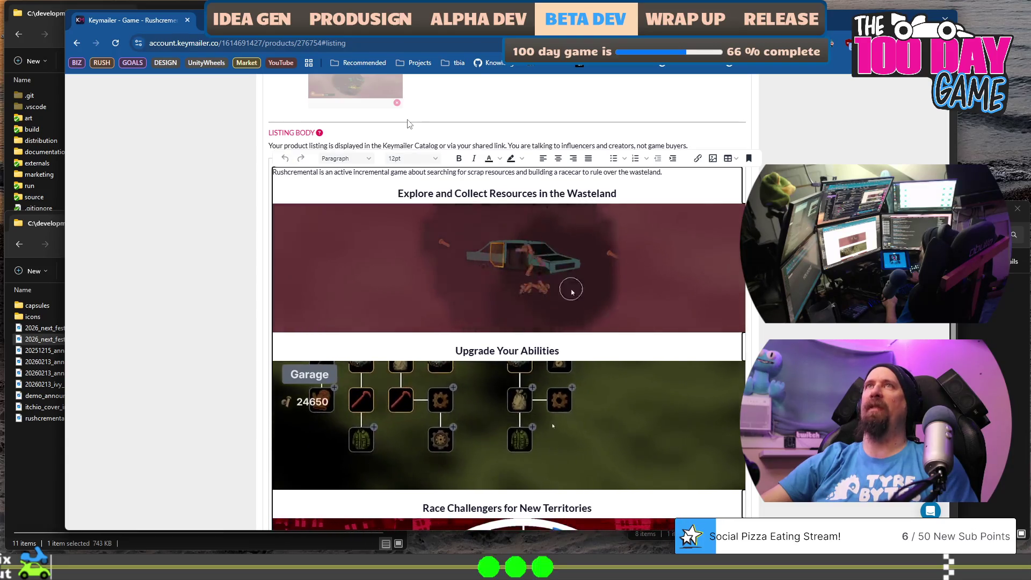
- Leave one empty line between the intro paragraph and the Explore and Collect Resources heading
scroll(389, 107, down, 10)
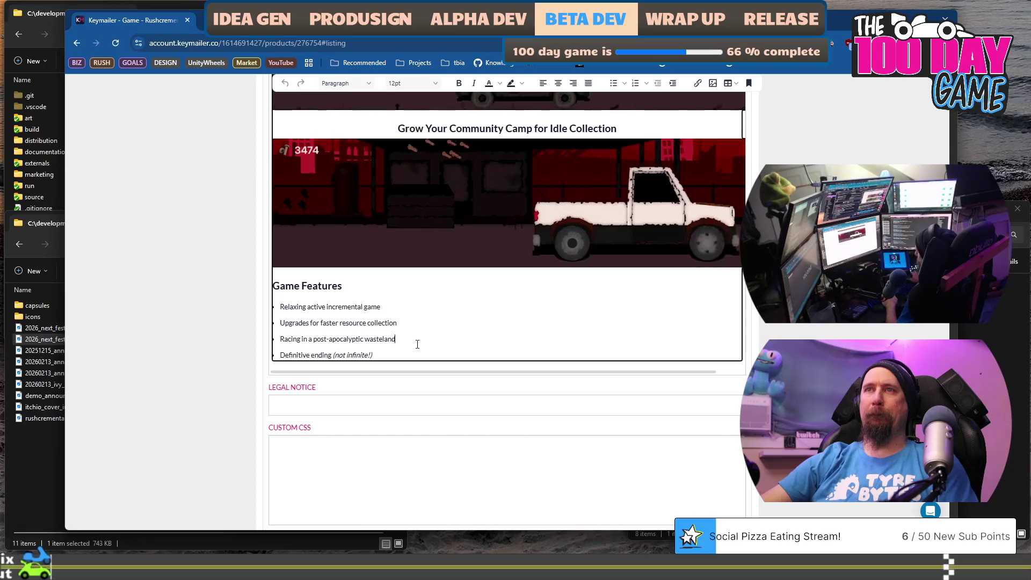
click(417, 340)
scroll(424, 279, up, 10)
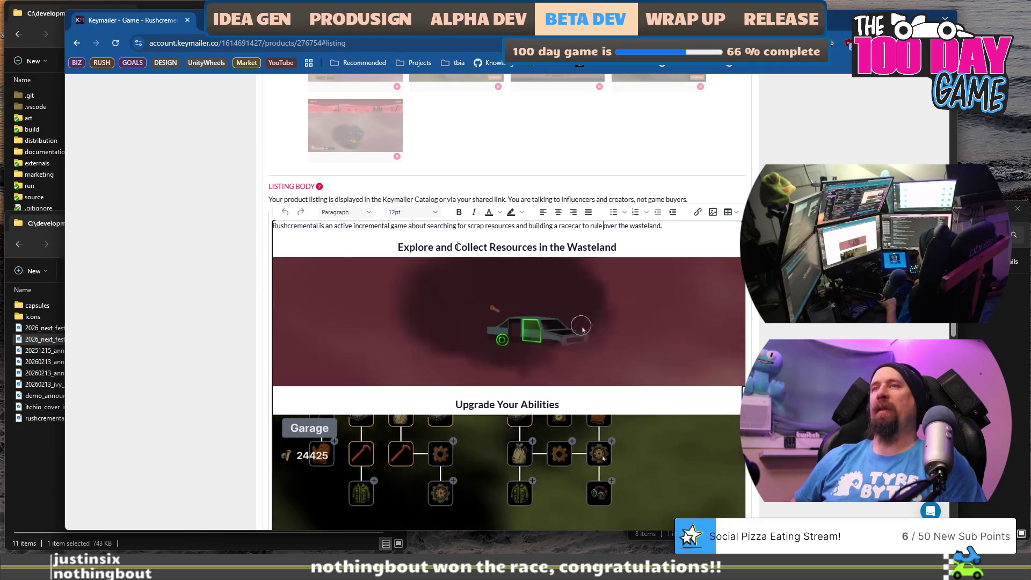
key(Left)
key(Left)
key(Left)
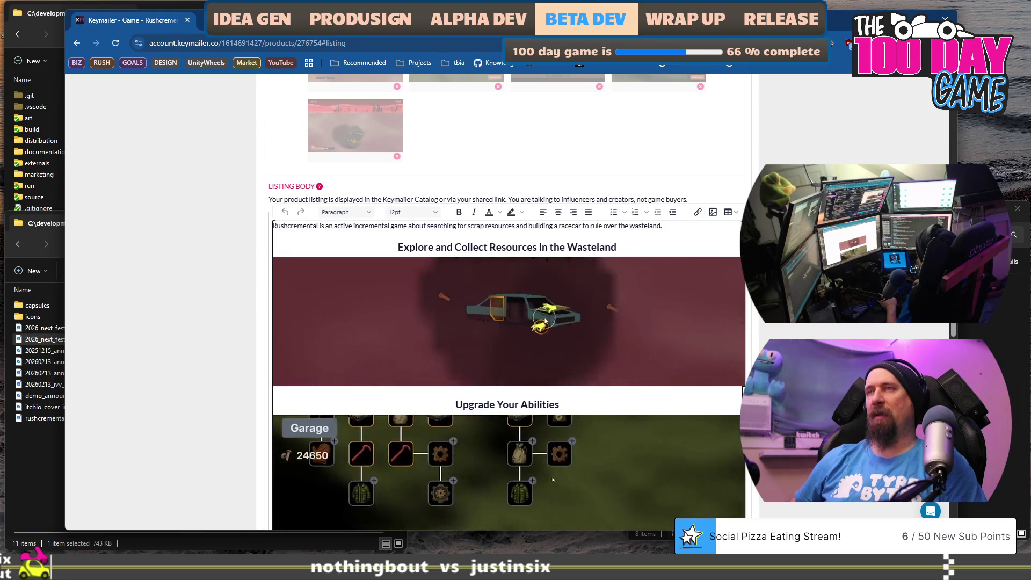
key(Return)
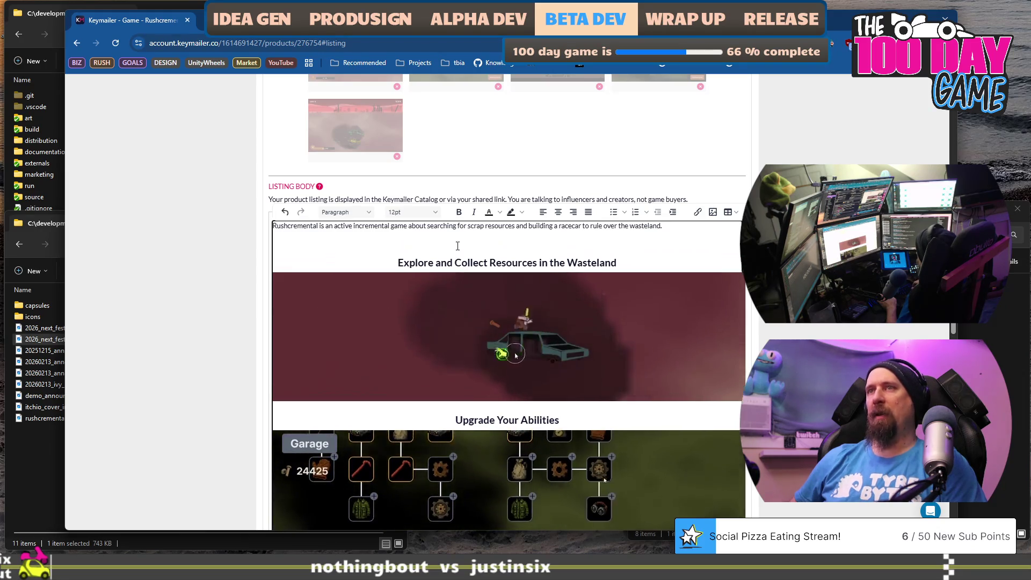
key(Return)
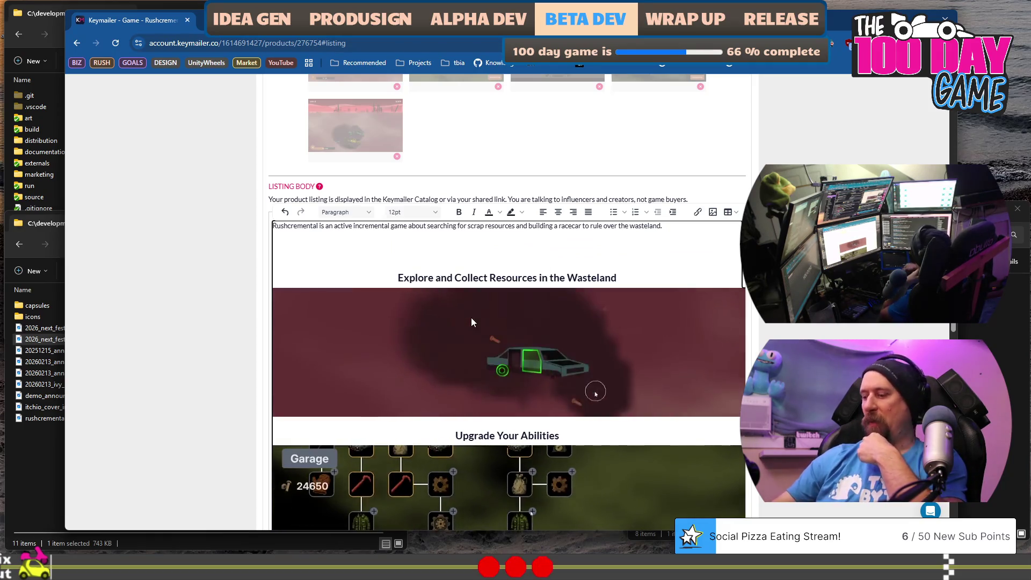
key(Delete)
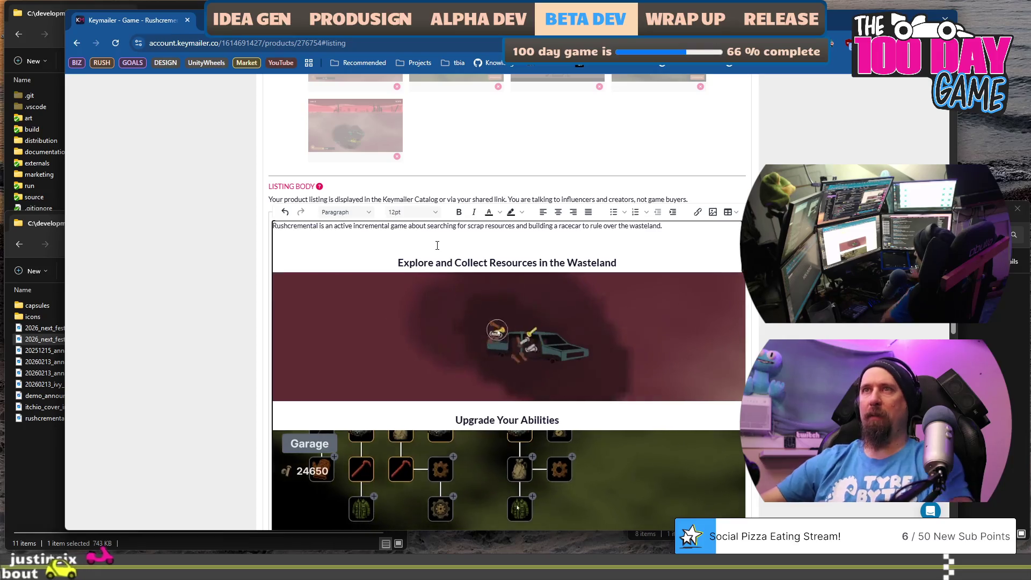
- Place the cursor on the blank line above the heading and start an image insert
scroll(438, 246, up, 6)
scroll(494, 302, up, 3)
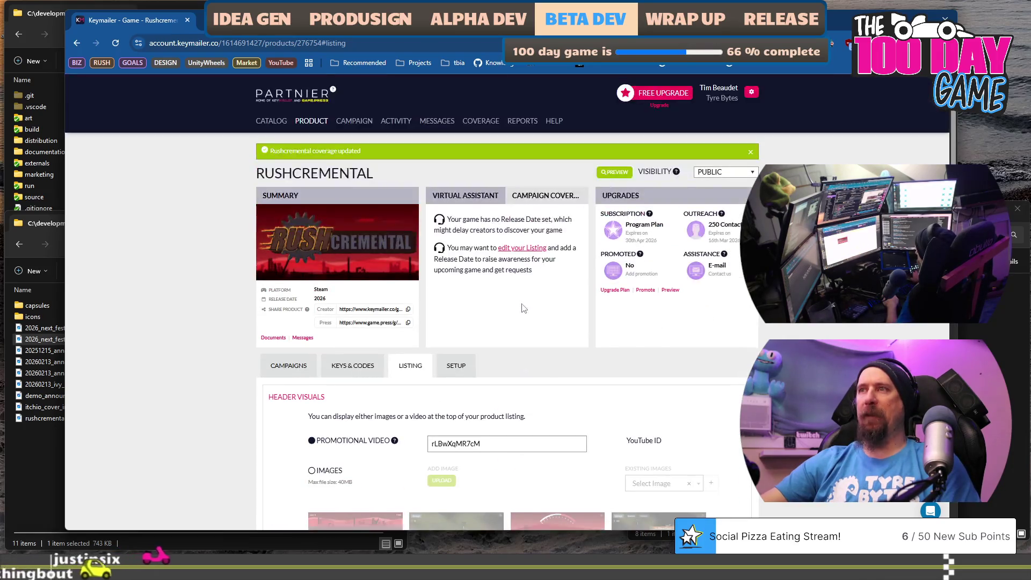
scroll(523, 308, down, 7)
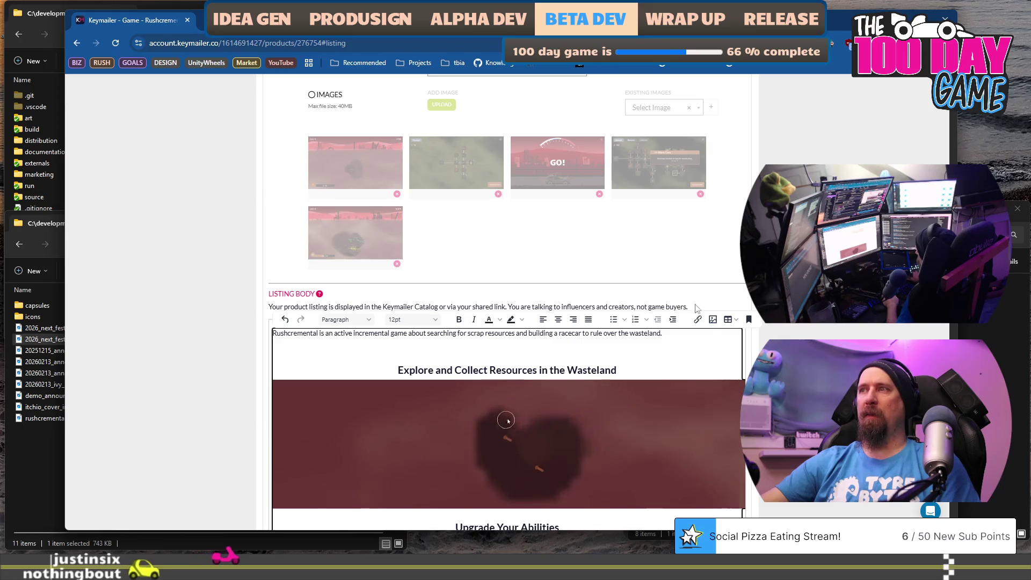
click(682, 317)
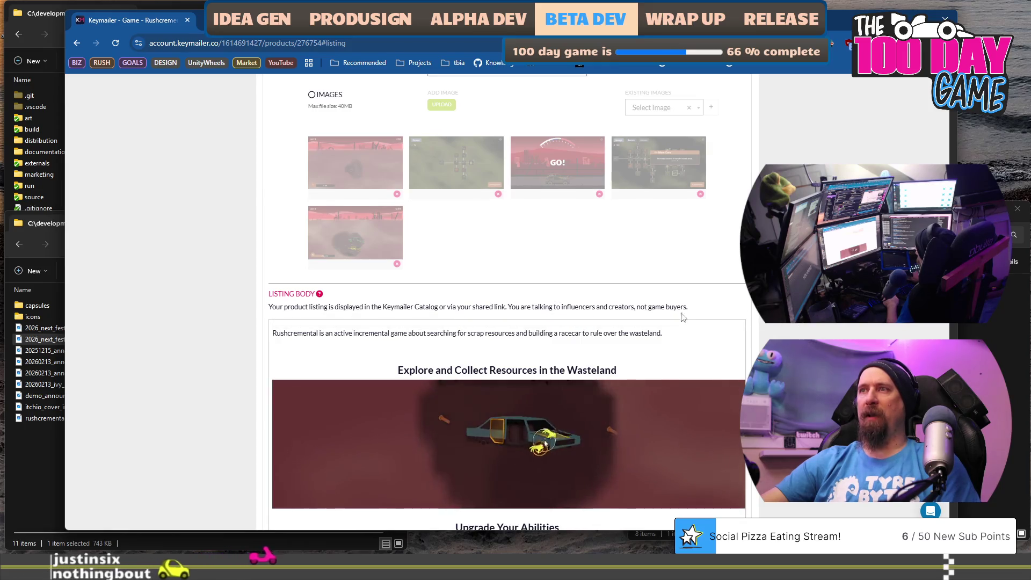
click(367, 354)
click(292, 357)
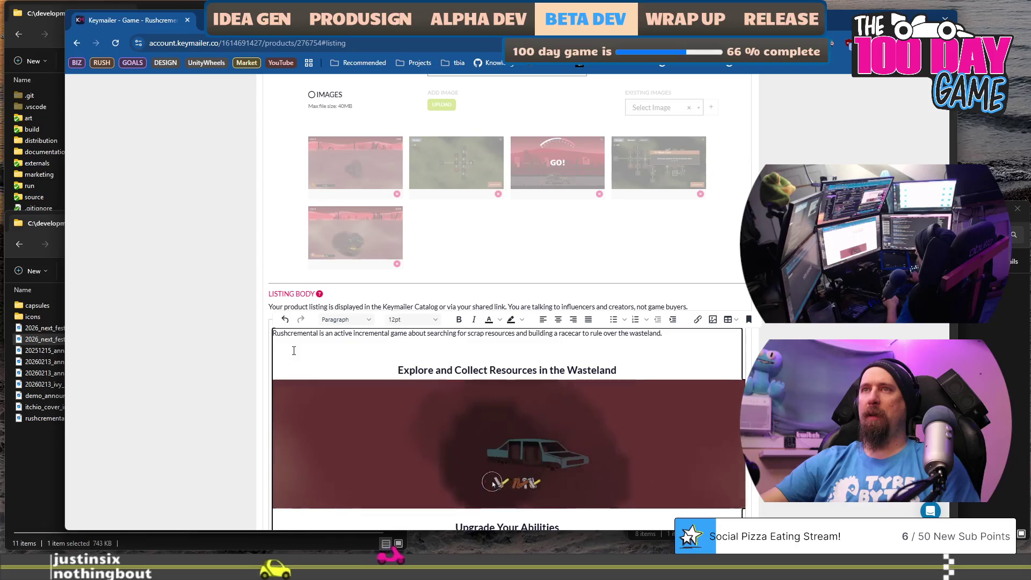
scroll(414, 294, down, 3)
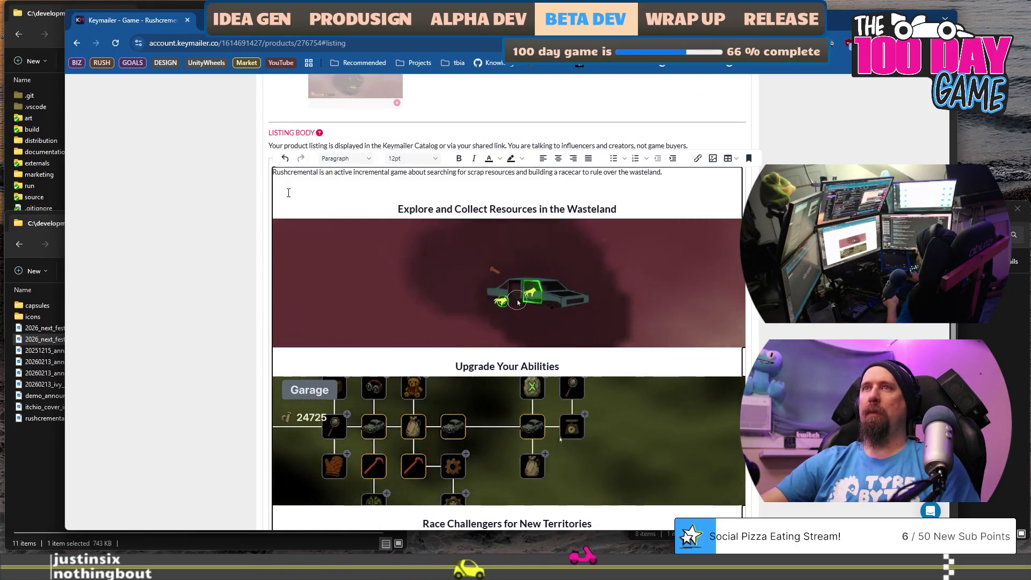
click(444, 185)
key(Up)
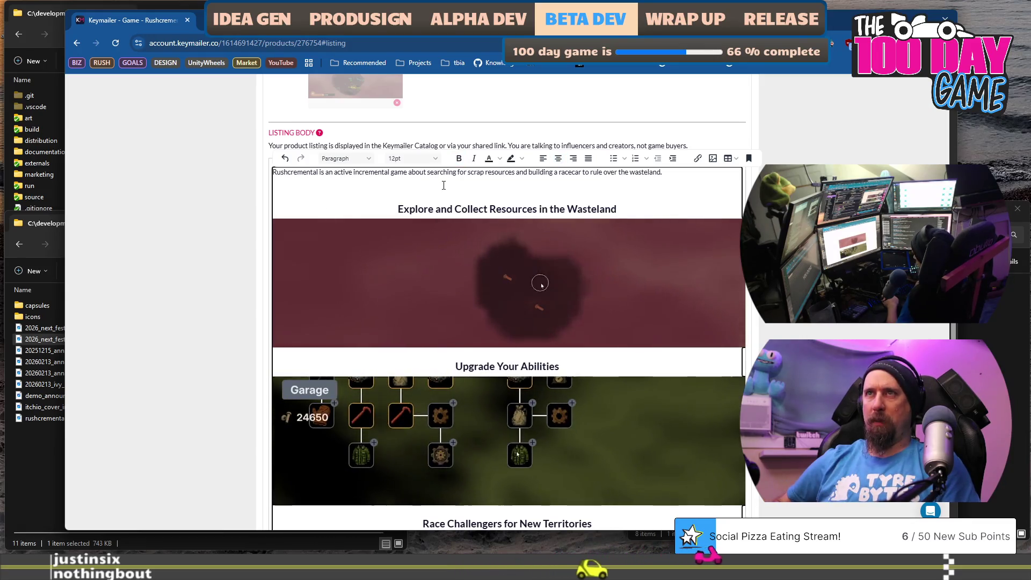
click(711, 160)
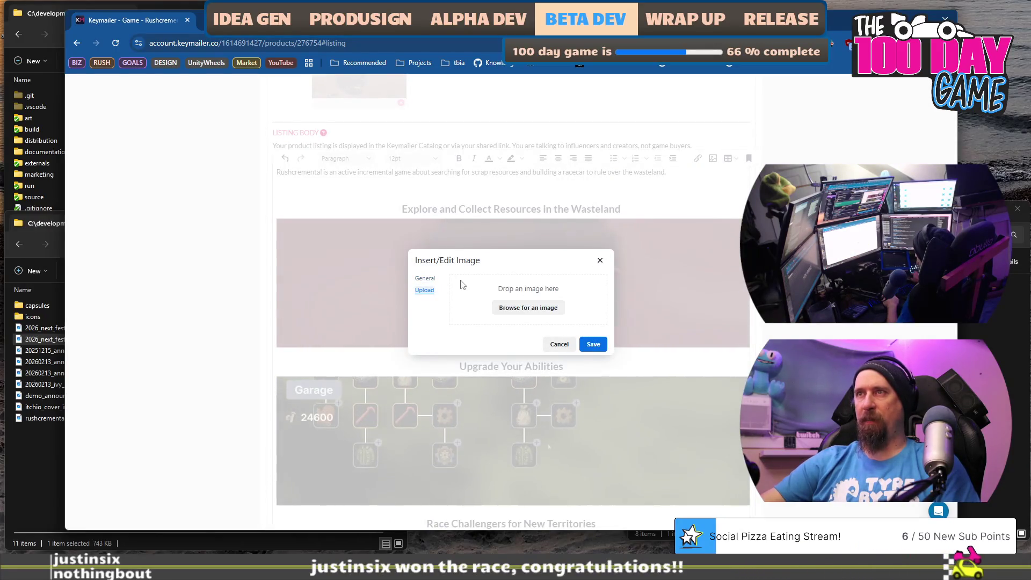
- Drop the 2026_preview_supply_run.mp4 clip onto the image upload area, then browse for a file
click(524, 309)
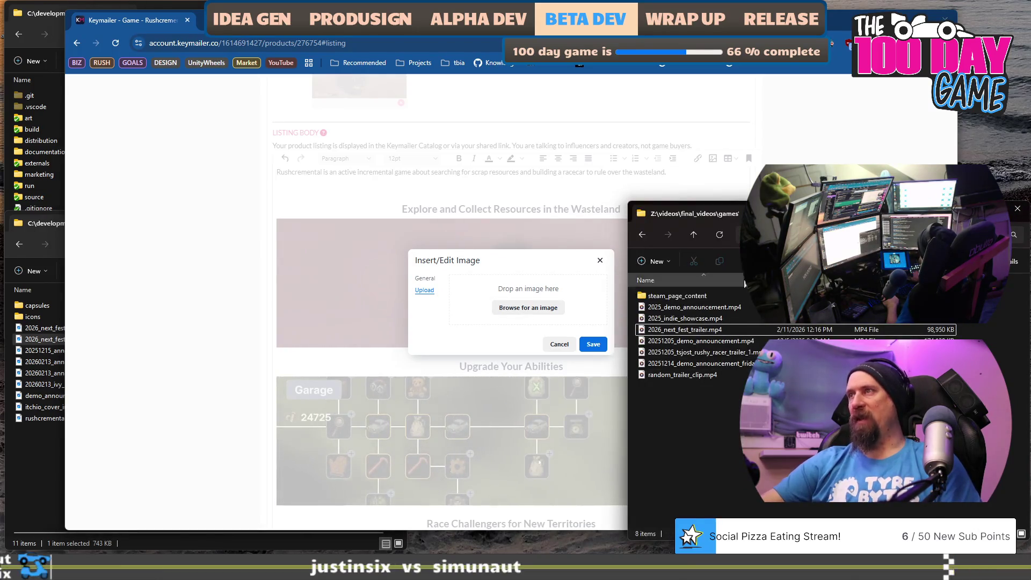
double_click(677, 296)
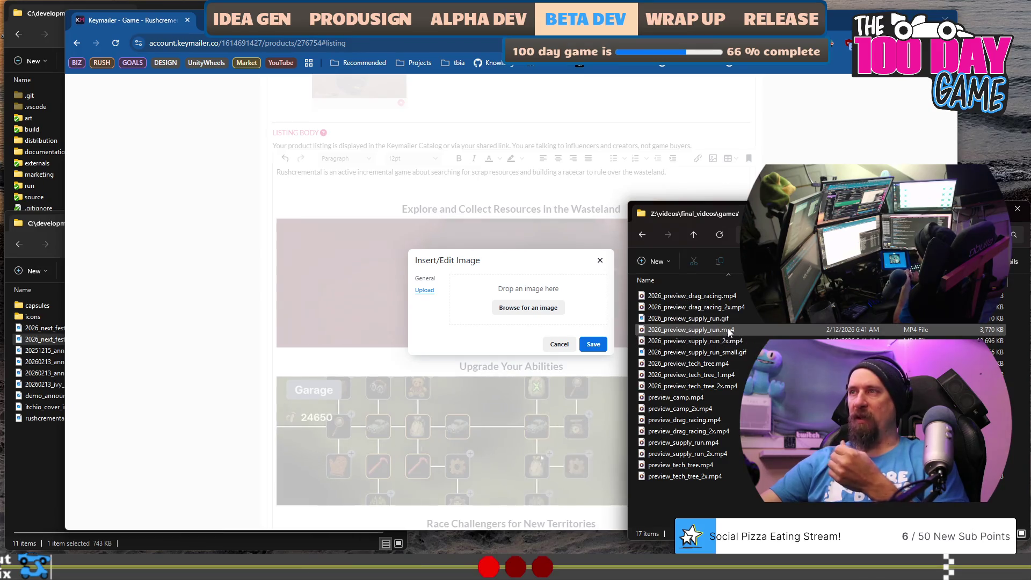
click(774, 329)
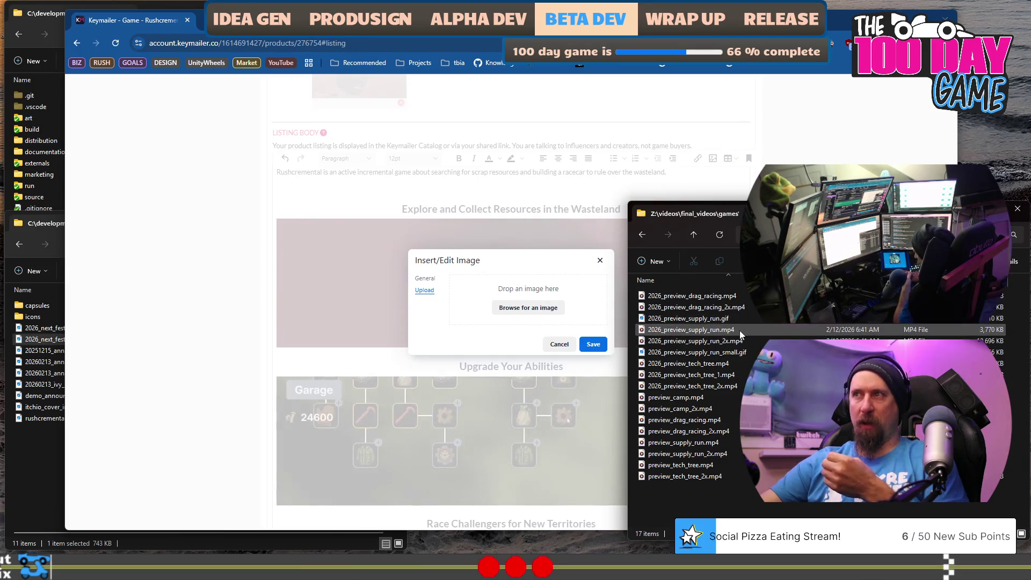
click(708, 342)
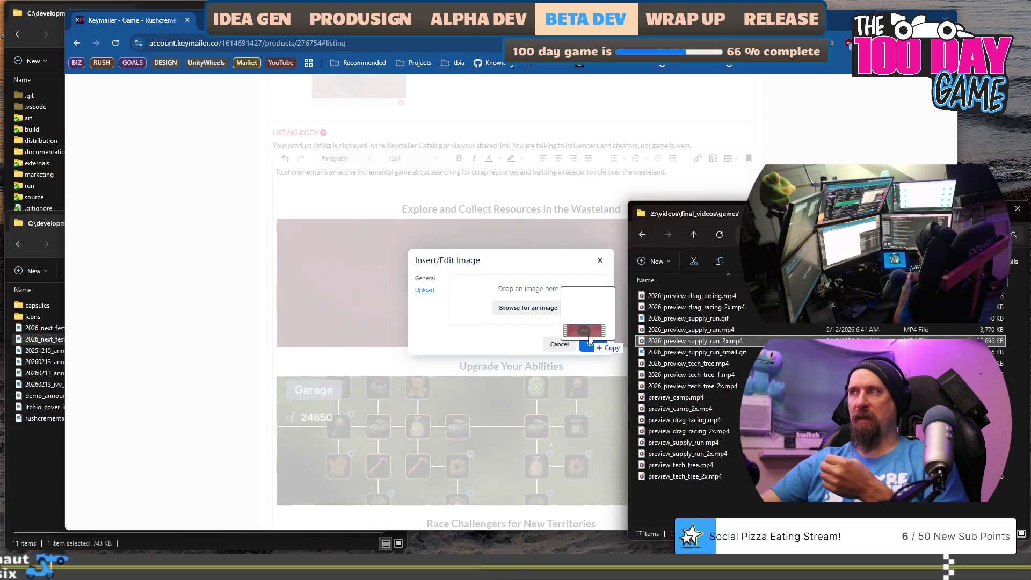
mouse_move(589, 340)
mouse_down()
mouse_move(693, 314)
mouse_move(541, 276)
mouse_move(531, 297)
mouse_up()
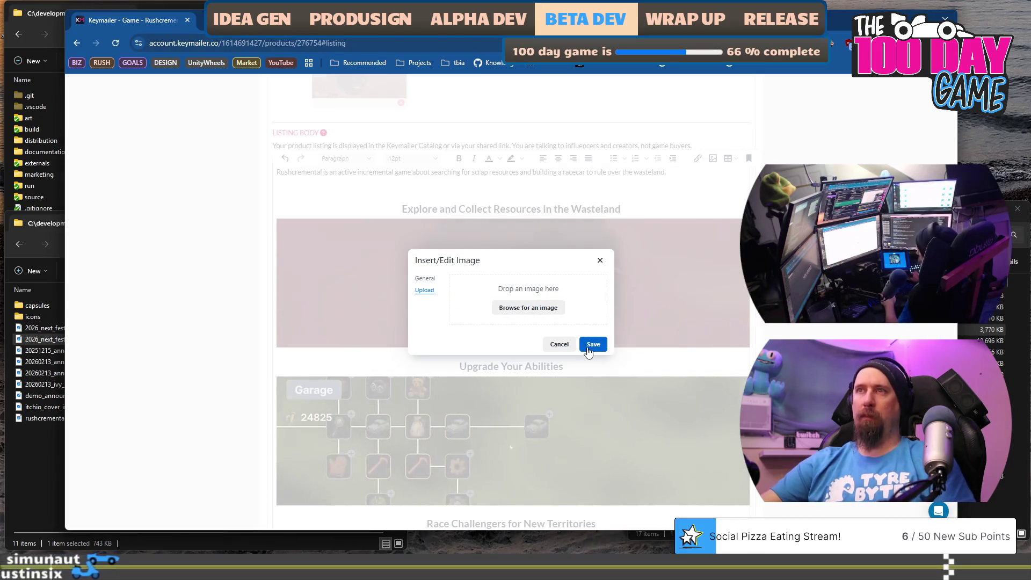
click(542, 315)
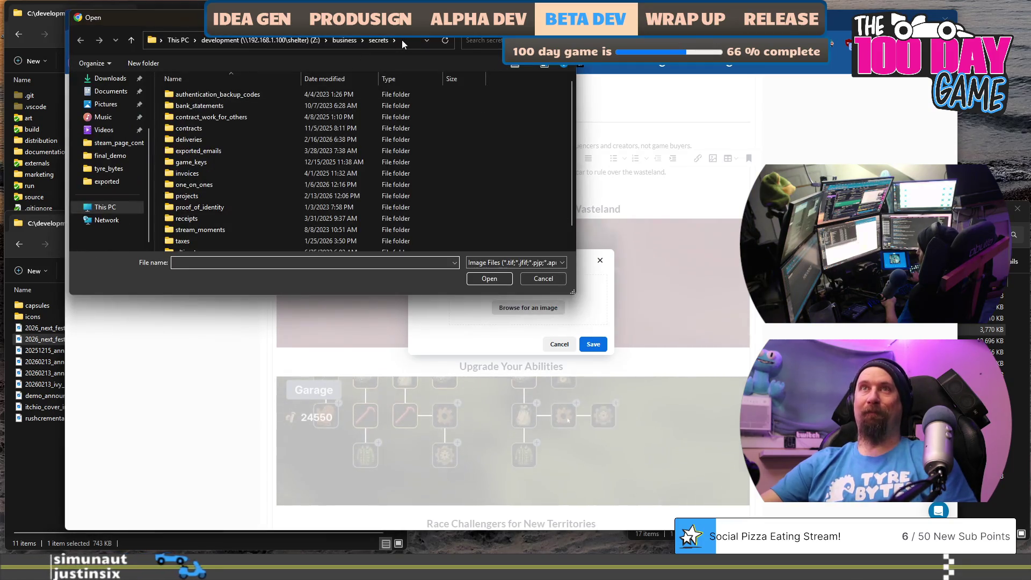
- Navigate to the rushcremental steam_page_content folder under videos/final_videos/games
click(247, 40)
click(386, 41)
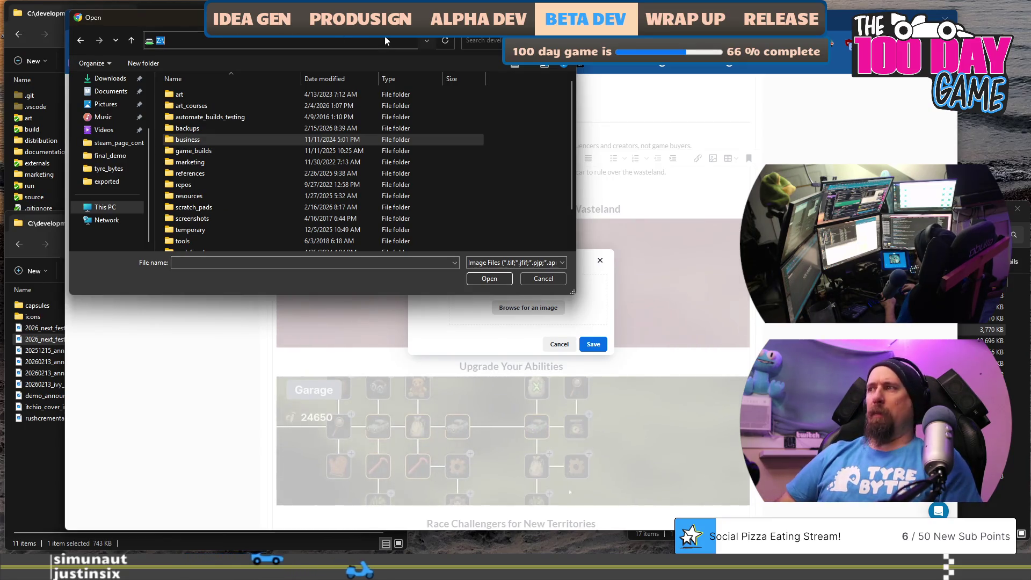
scroll(214, 156, down, 2)
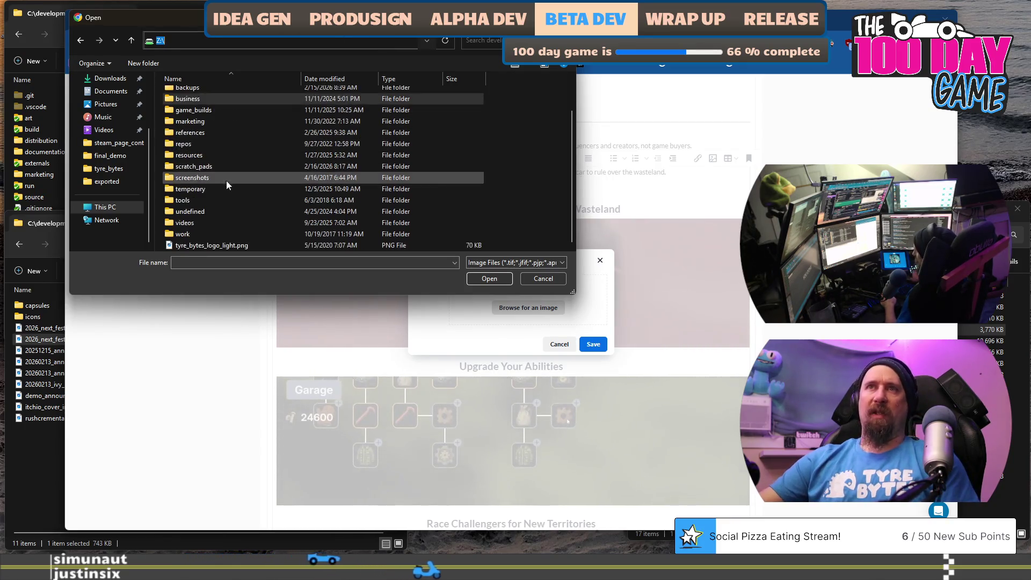
double_click(208, 225)
double_click(208, 120)
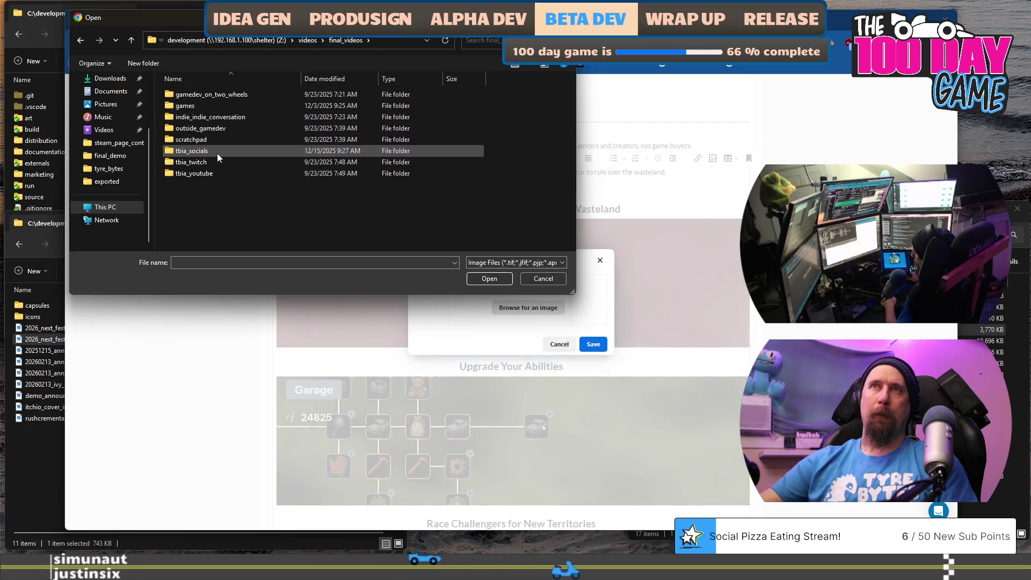
double_click(199, 110)
key(Down)
key(Down)
key(Down)
key(Return)
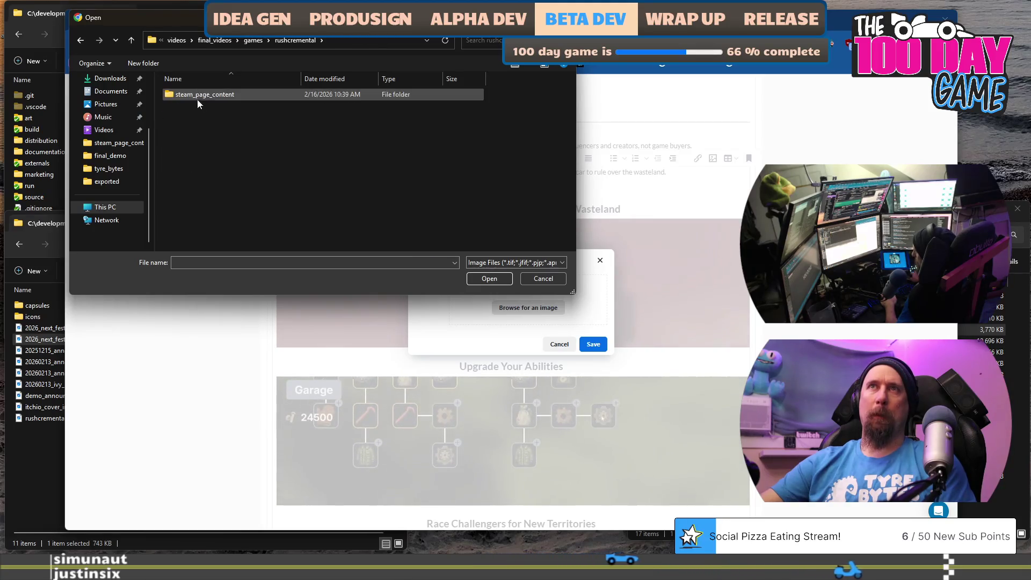
double_click(202, 97)
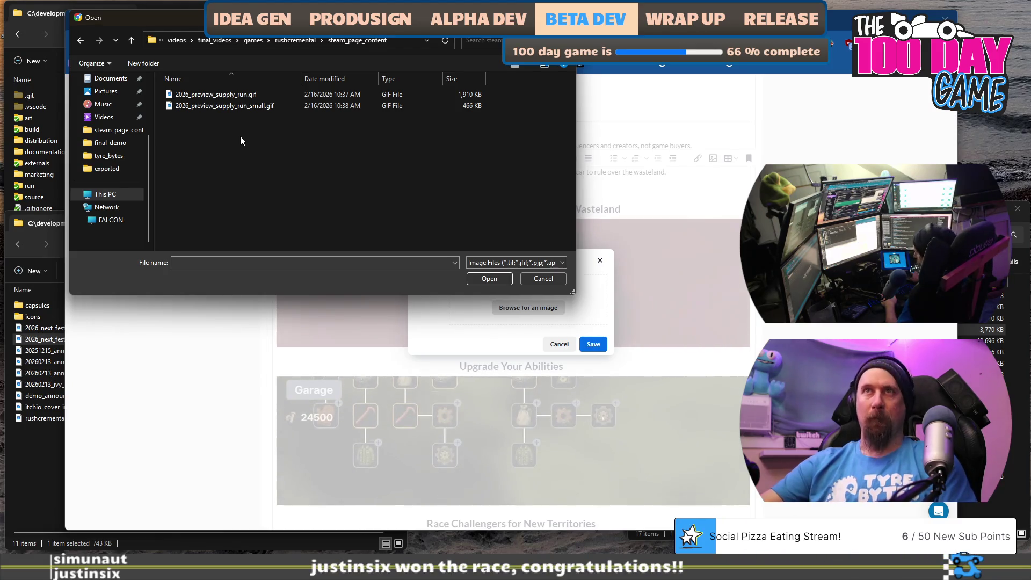
- Show all file types and insert 2026_preview_supply_run.mp4 into the listing body
click(556, 263)
click(556, 282)
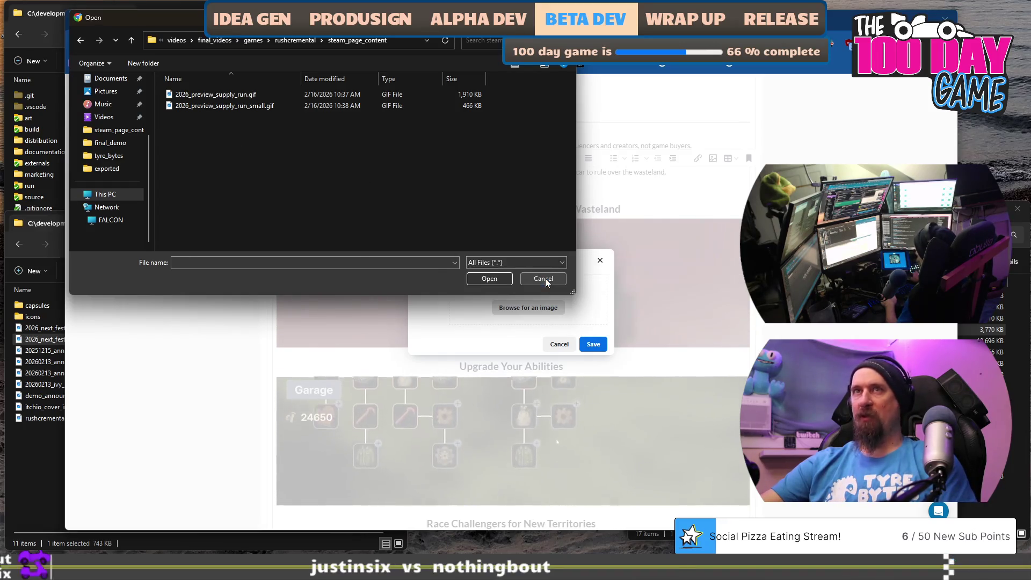
click(251, 129)
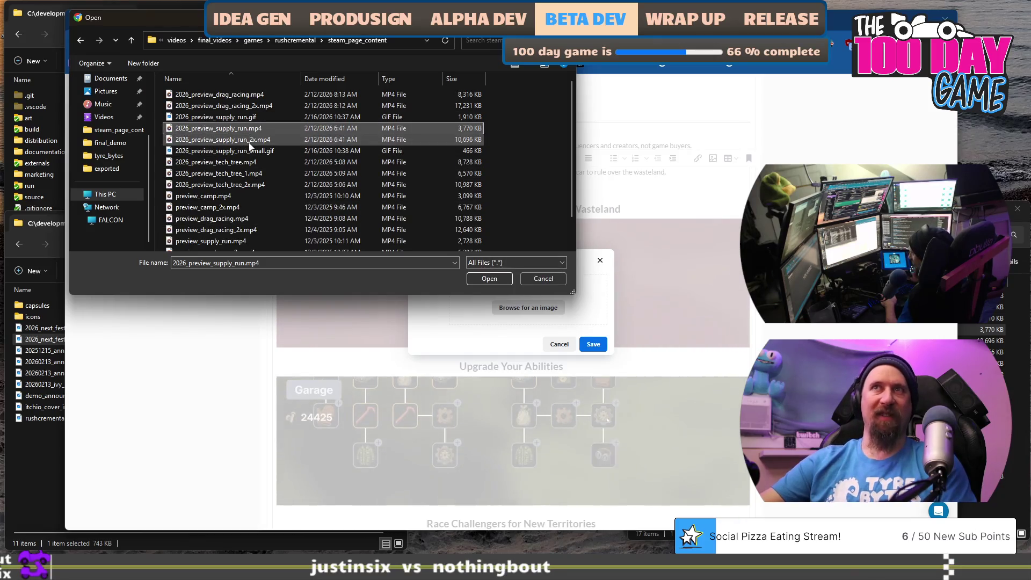
click(496, 278)
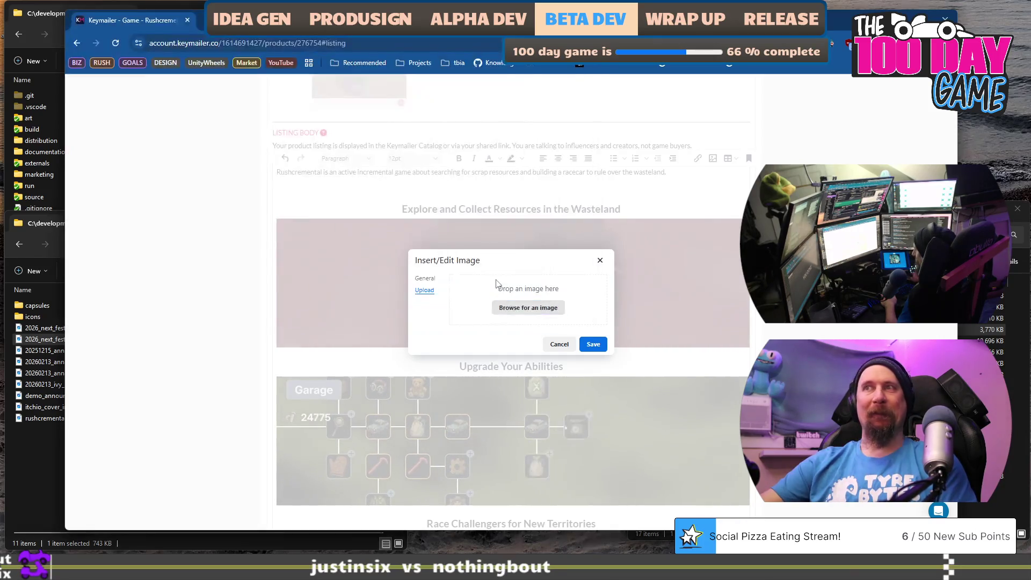
click(589, 345)
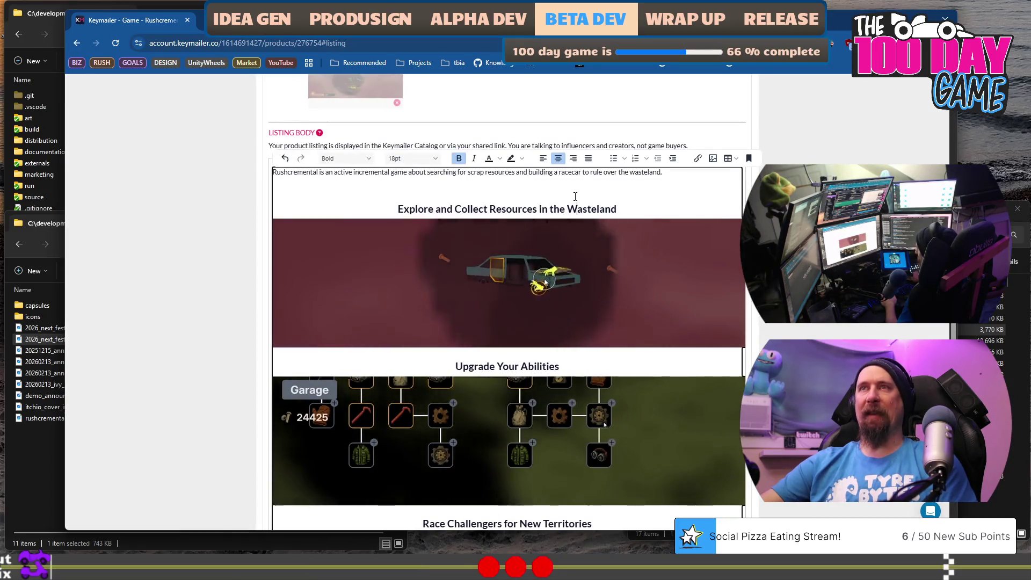
- Review the listing body with its animated section clips
click(576, 197)
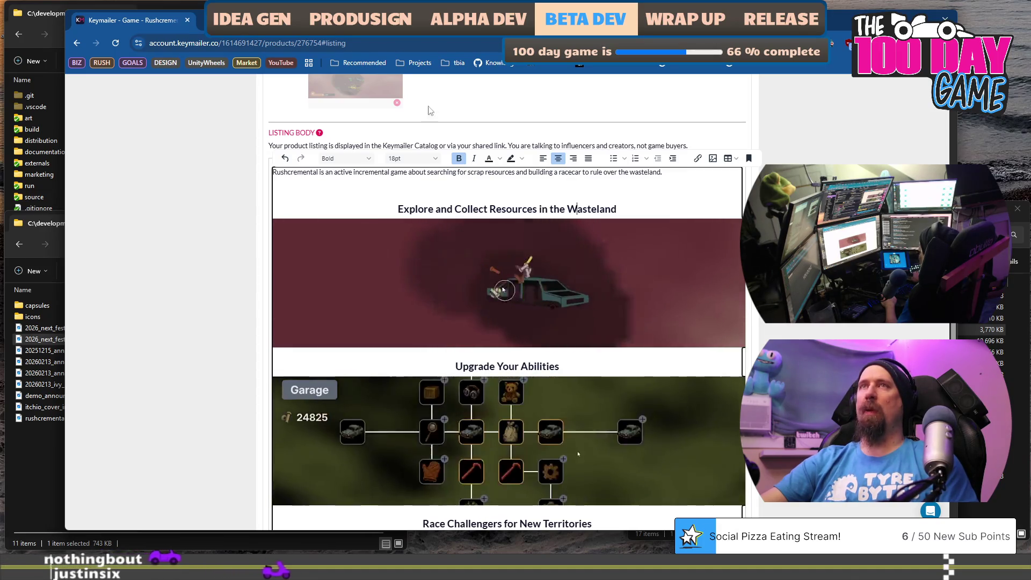
scroll(349, 253, up, 8)
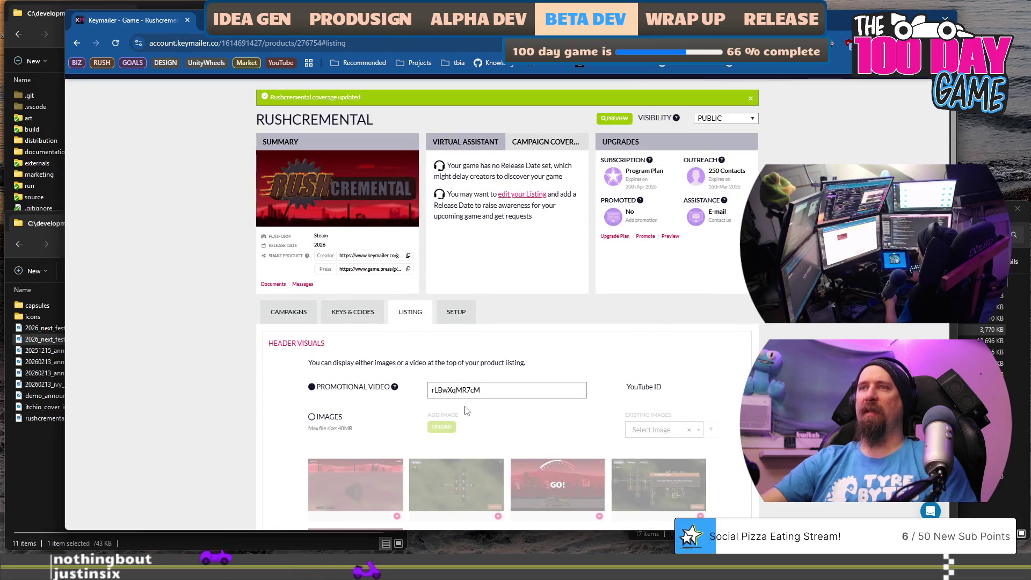
scroll(481, 388, down, 10)
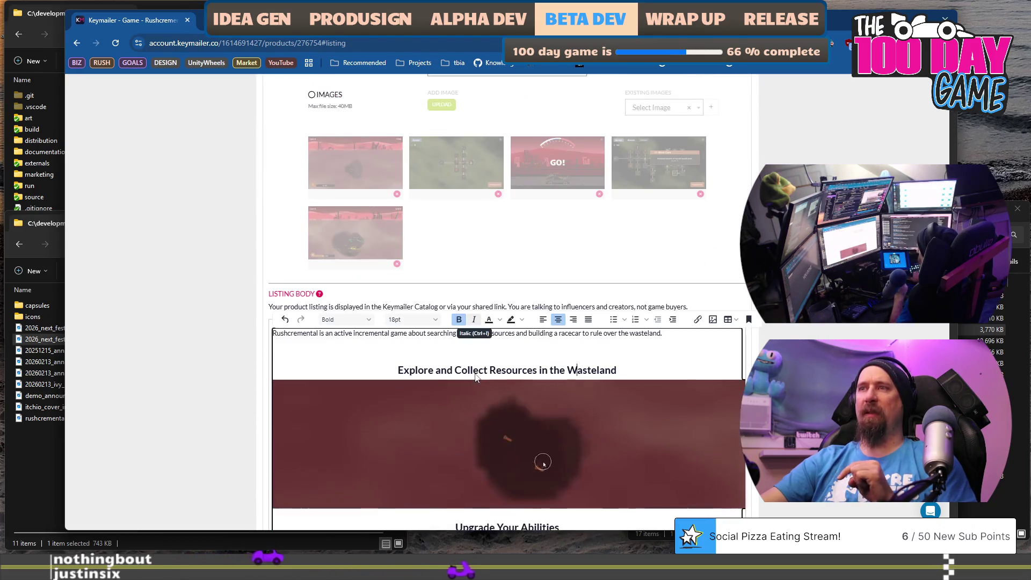
scroll(475, 378, down, 5)
scroll(475, 375, up, 15)
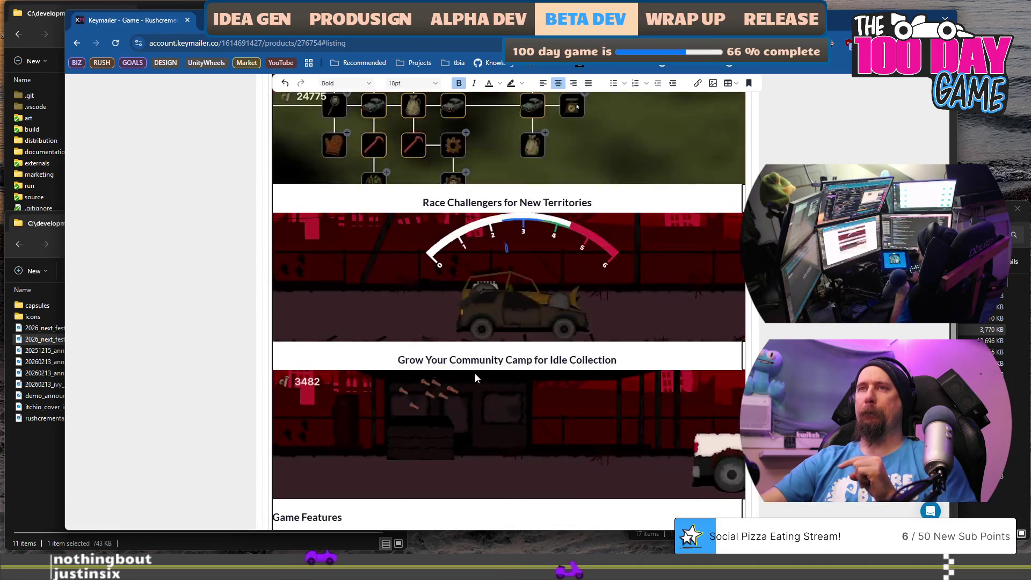
scroll(476, 374, up, 5)
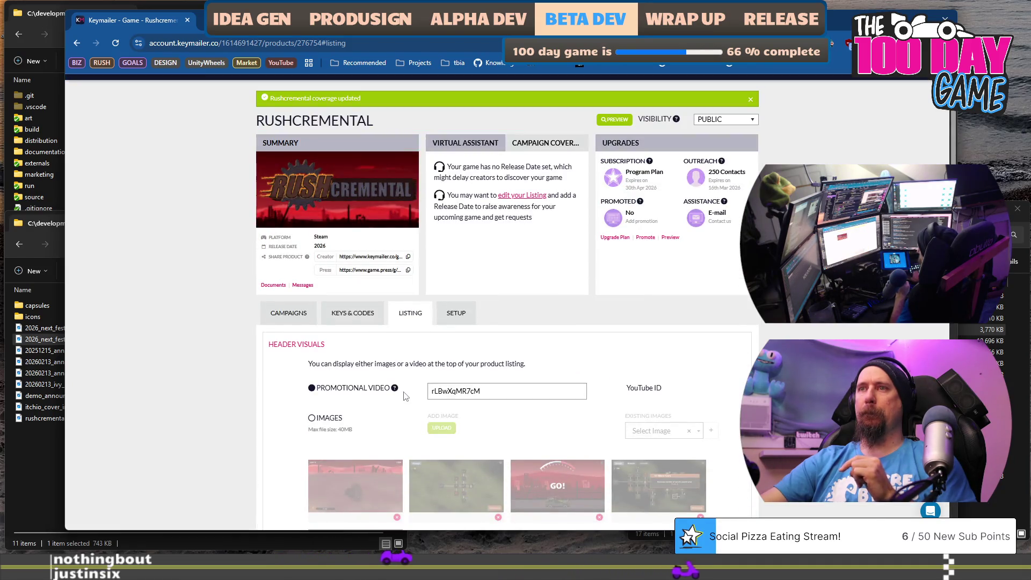
- Copy the listing page address and paste it into a new browser tab
click(334, 51)
key(ctrl+c)
key(ctrl+t)
key(ctrl+v)
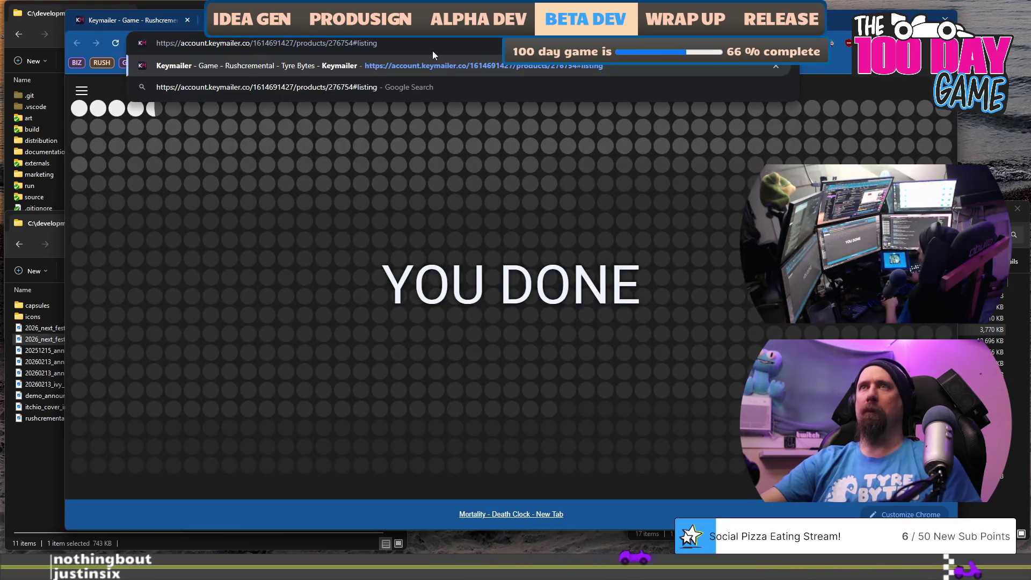
- Load the page, start on Profile 1 and buy the Better Searching upgrade
key(Return)
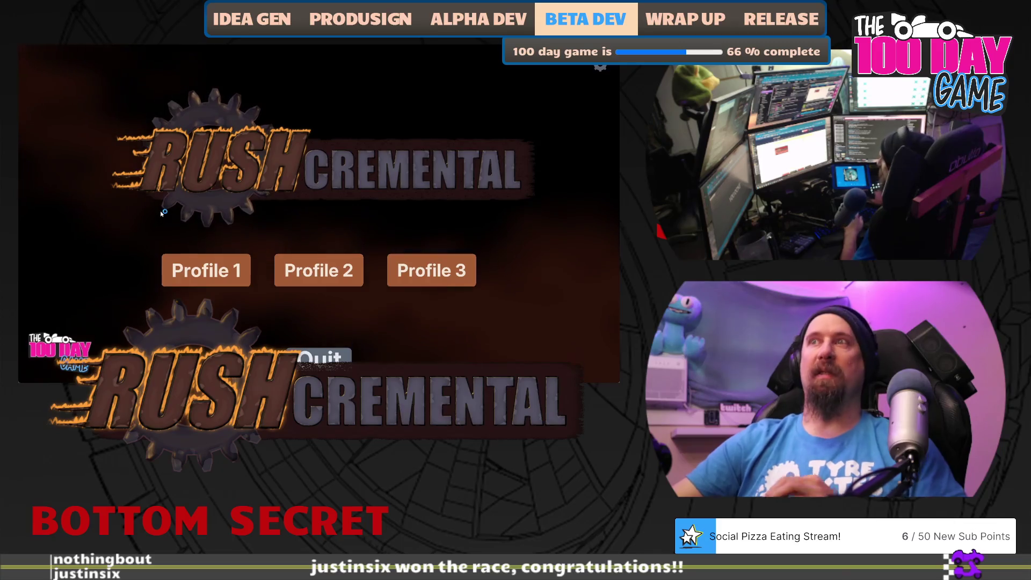
click(200, 270)
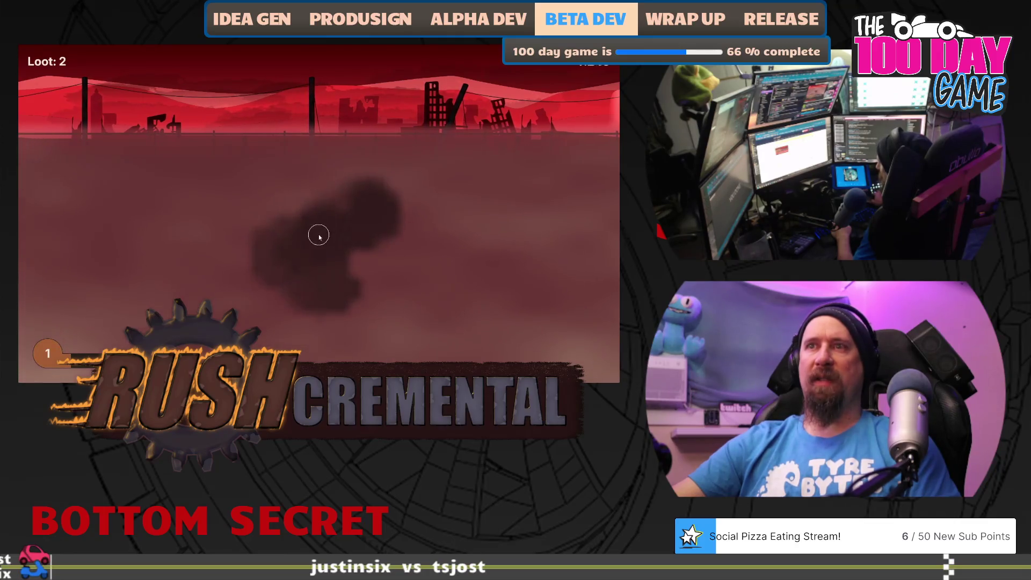
mouse_move(321, 217)
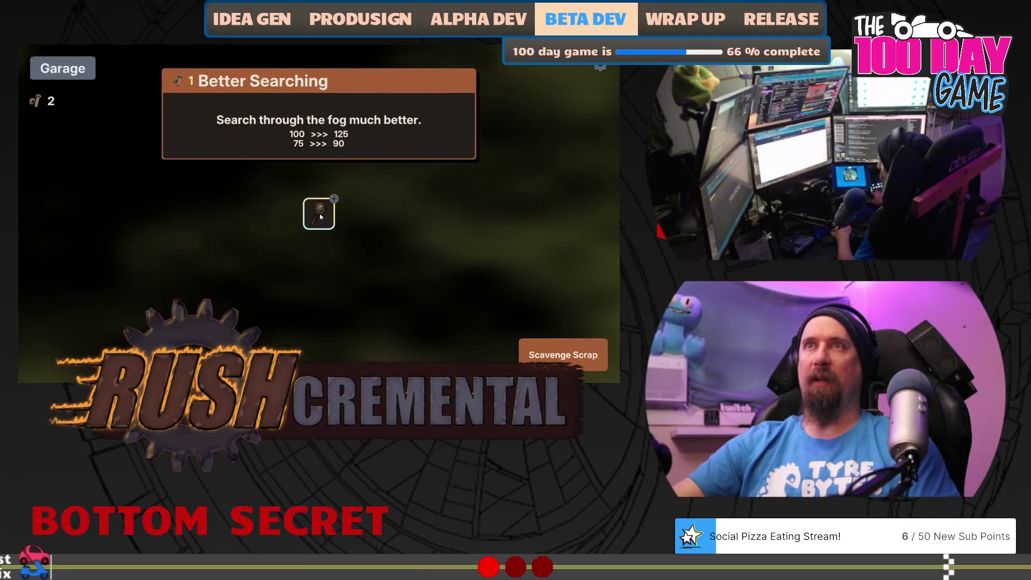
click(321, 216)
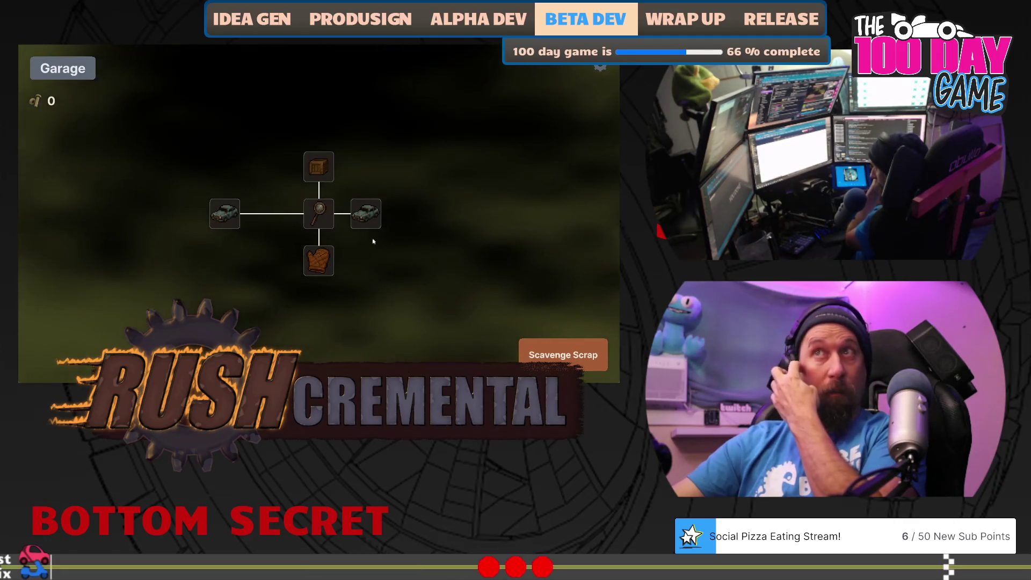
- Play two more scavenging runs, returning to the Garage in between
click(562, 355)
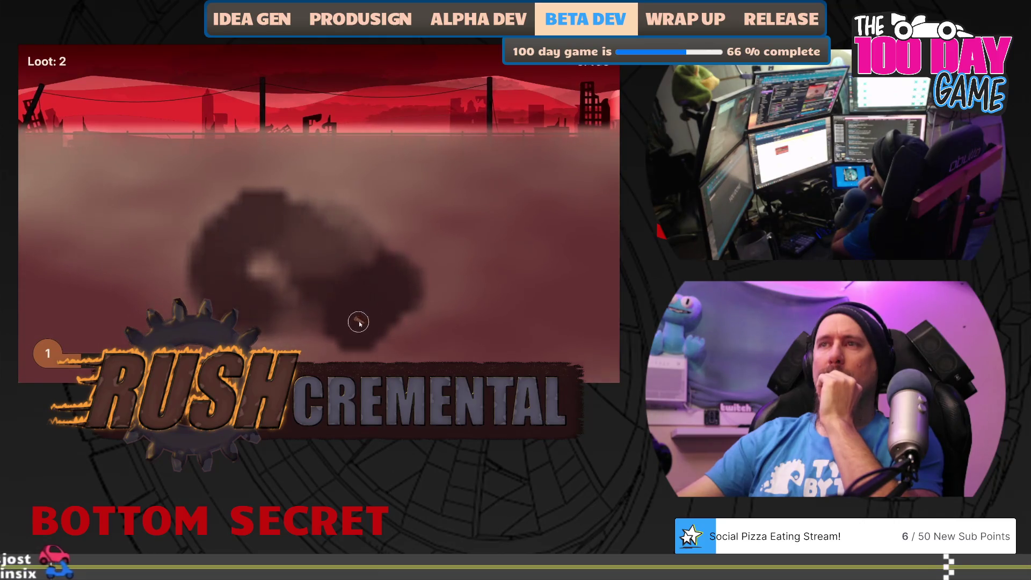
click(300, 355)
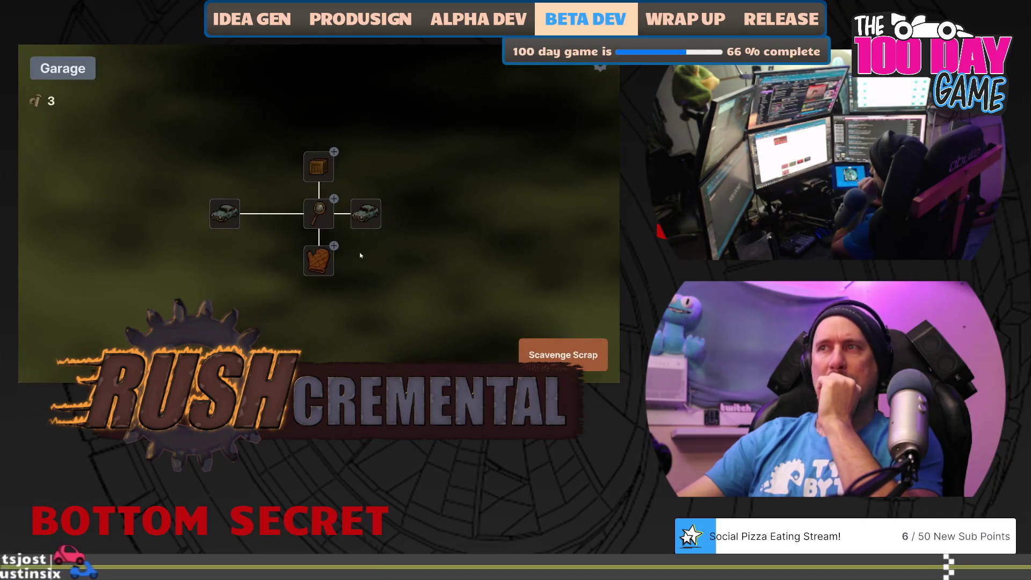
mouse_move(320, 217)
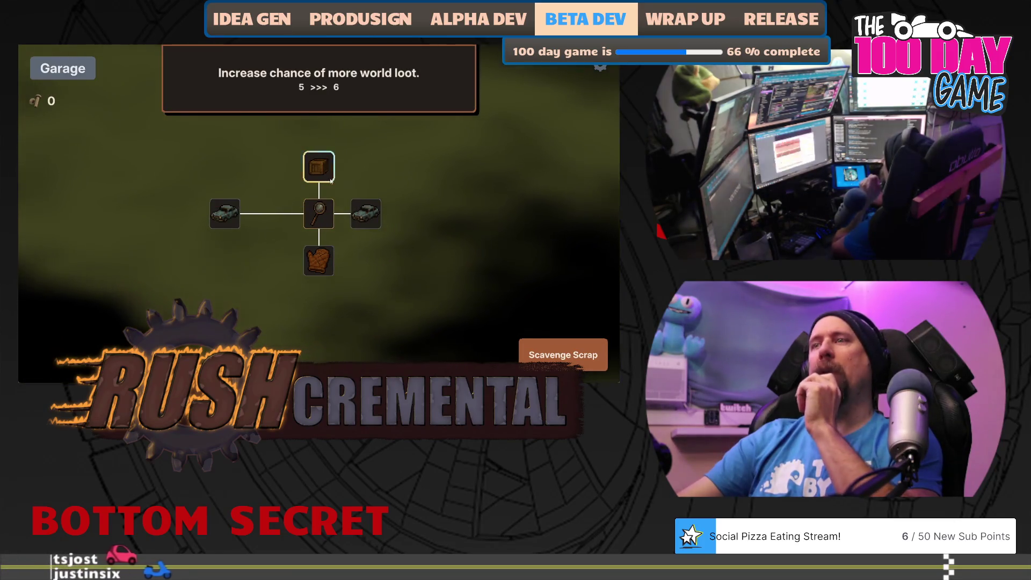
click(563, 354)
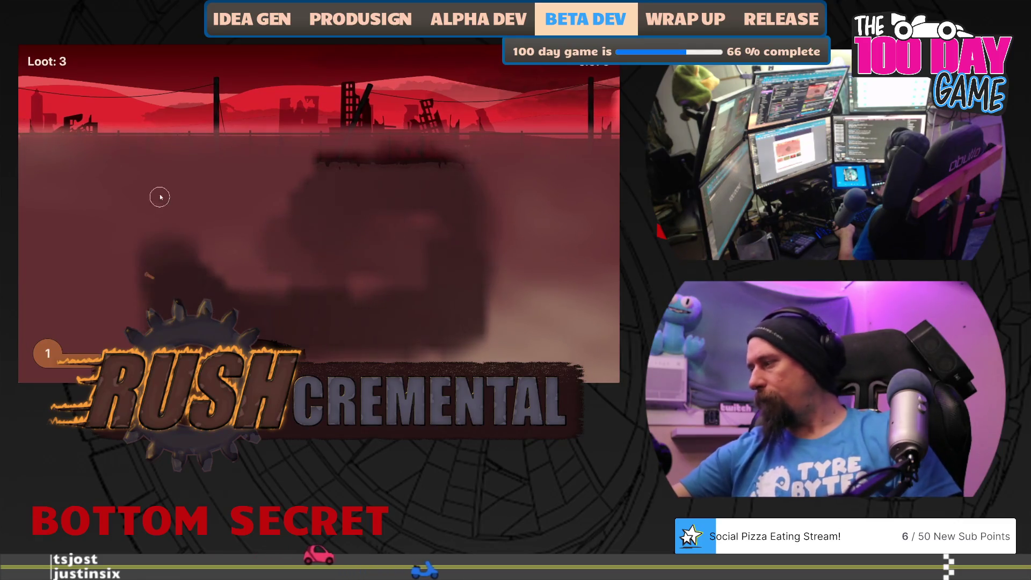
scroll(497, 263, down, 10)
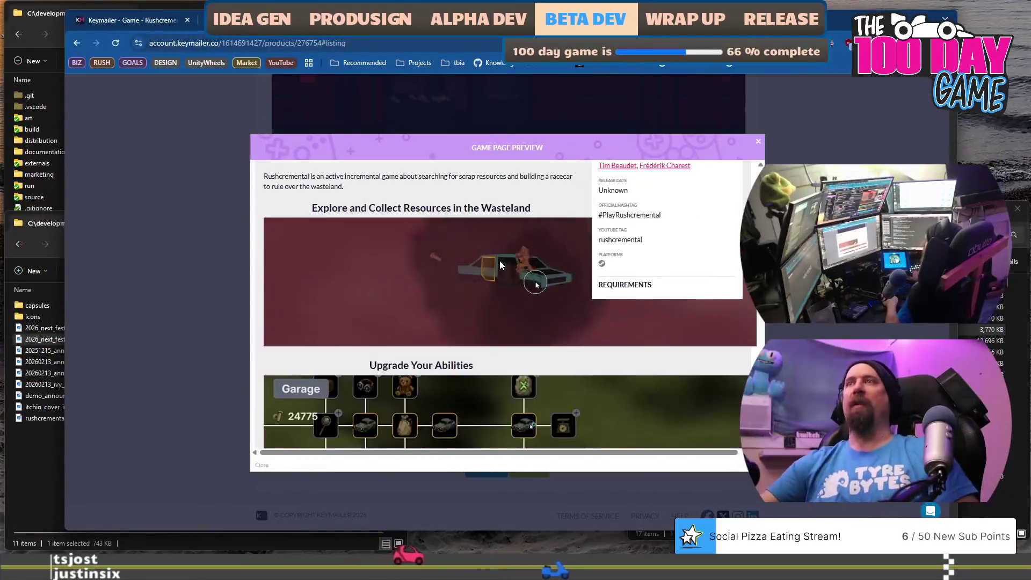
- Scroll the Game Page Preview down to Game Features, then switch to the Bluesky window
scroll(513, 301, up, 6)
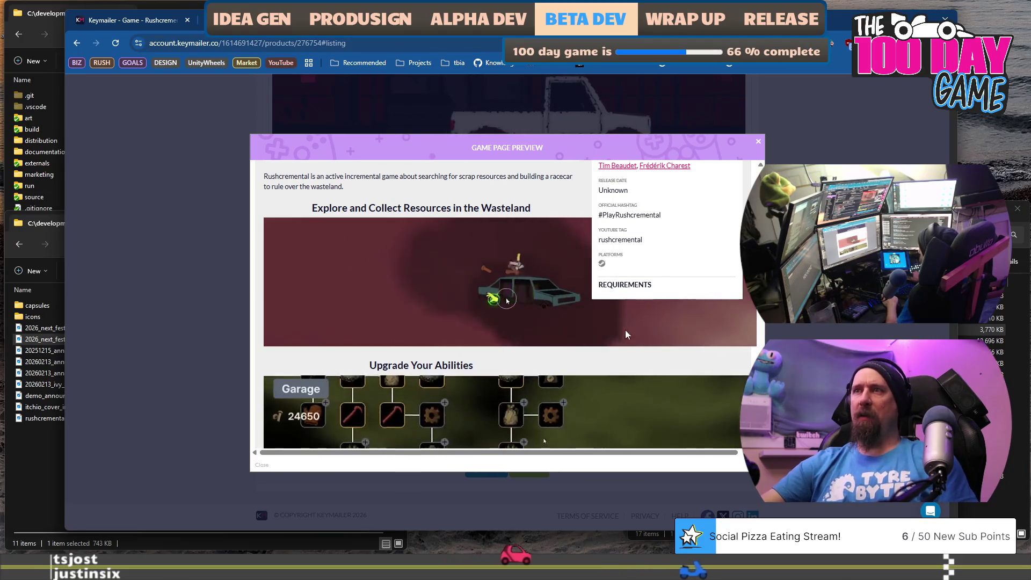
scroll(611, 321, up, 5)
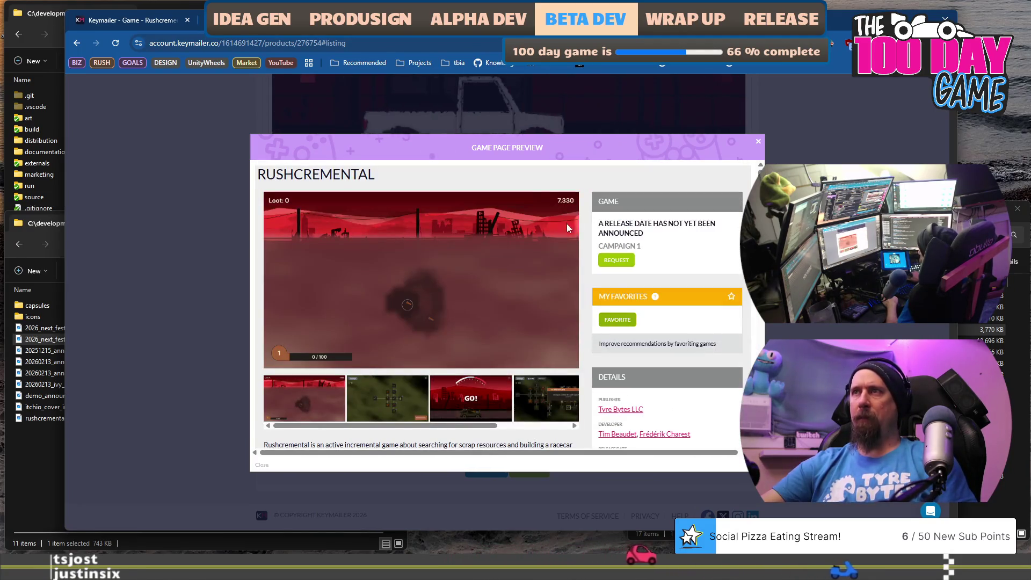
scroll(585, 284, down, 2)
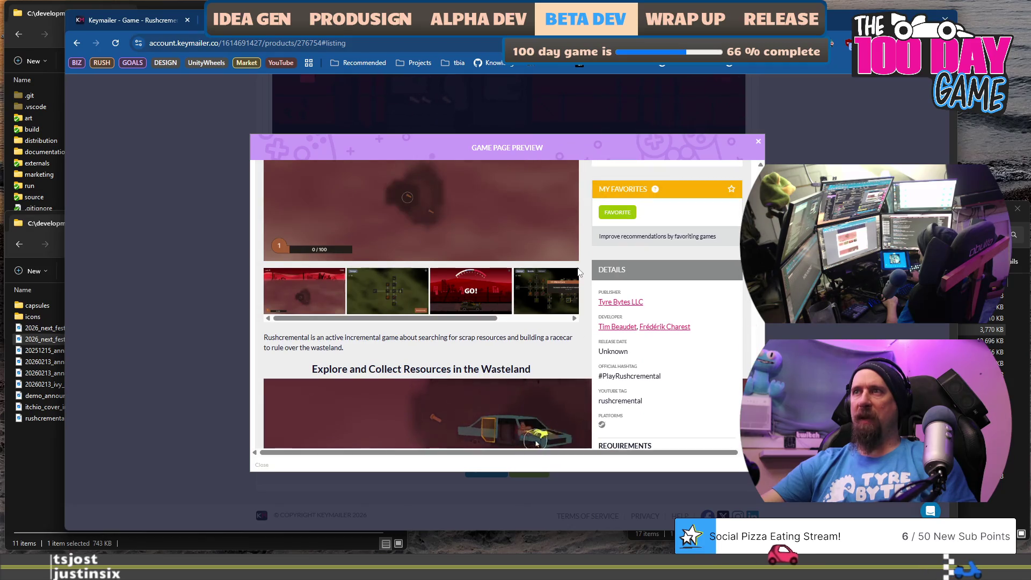
scroll(580, 279, down, 6)
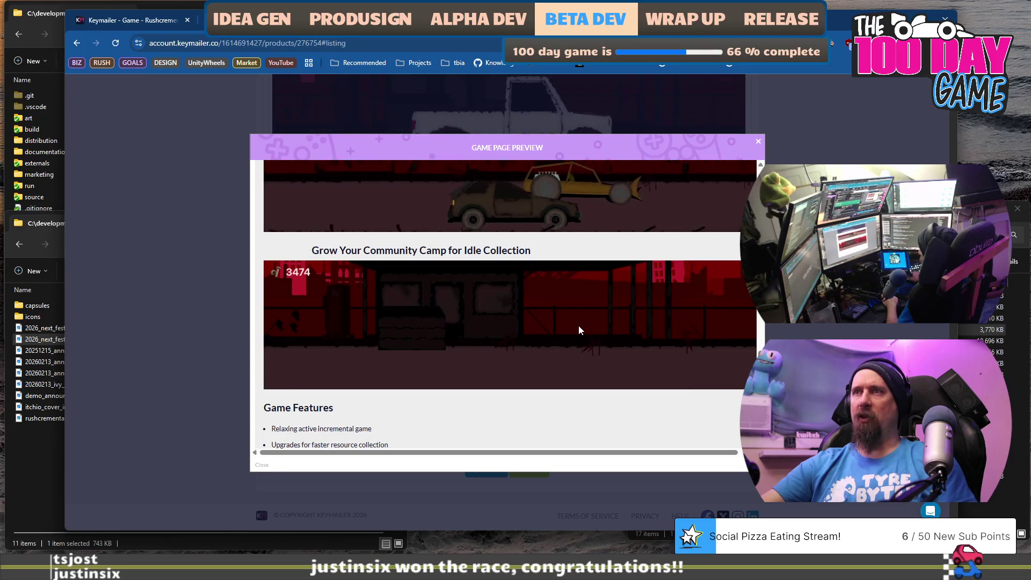
scroll(579, 325, down, 1)
scroll(579, 326, up, 5)
key(alt+Tab)
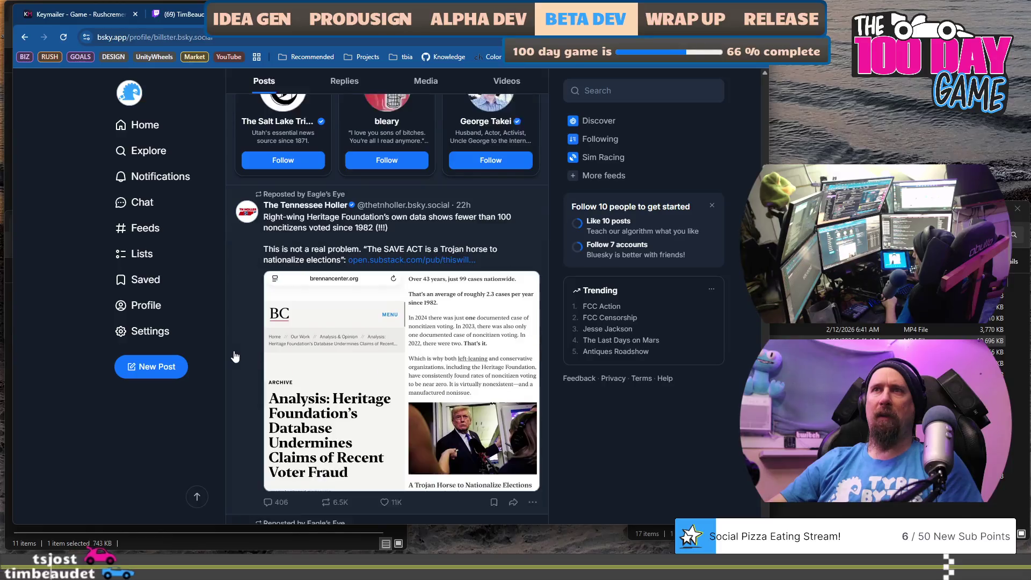
- Scroll the Bluesky feed, then switch back to the Keymailer preview
scroll(235, 357, up, 3)
scroll(235, 356, up, 3)
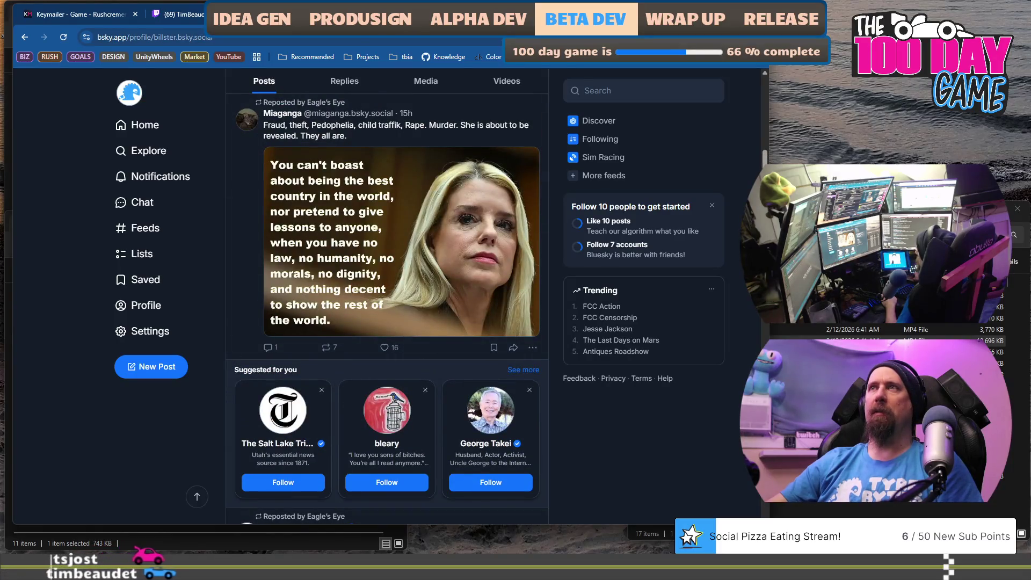
key(alt+Tab)
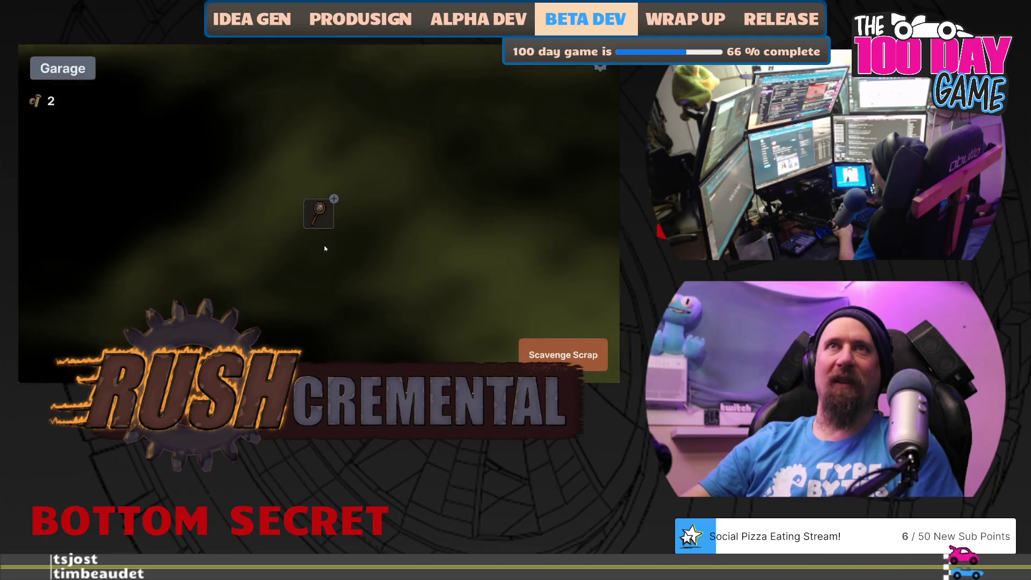
- Buy another Better Searching level and collect three loot items in a scavenging run
click(321, 216)
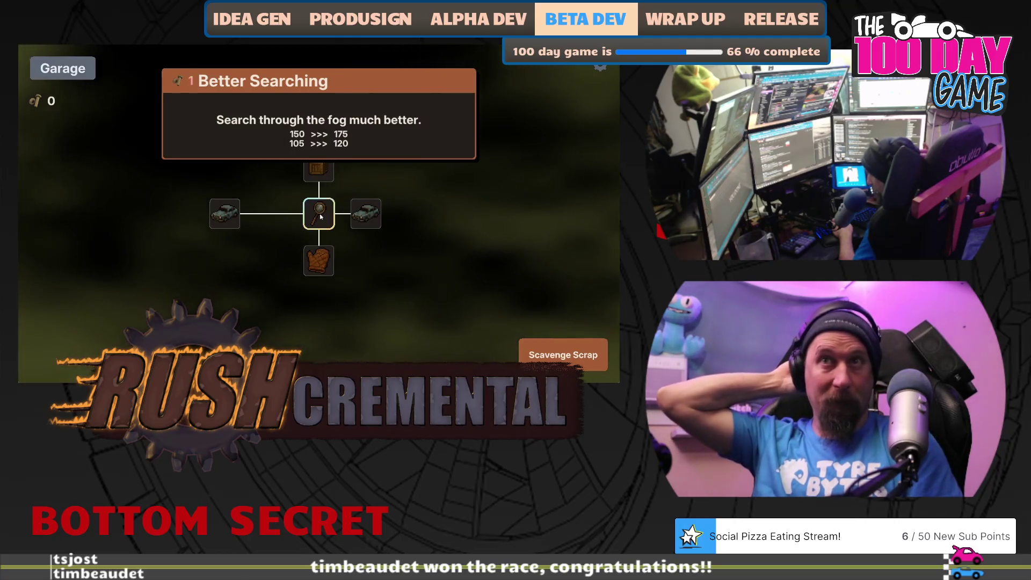
click(557, 342)
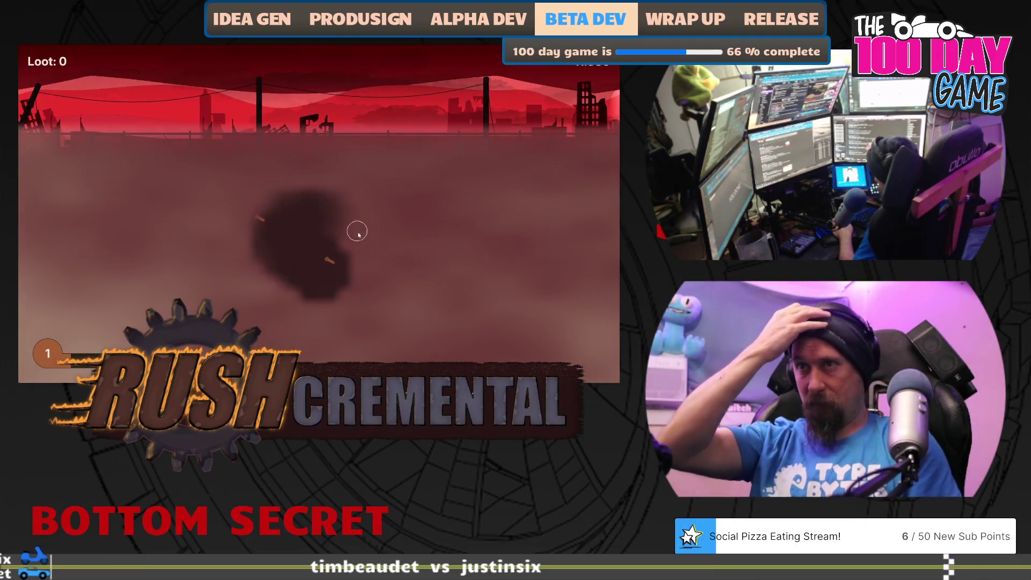
click(325, 260)
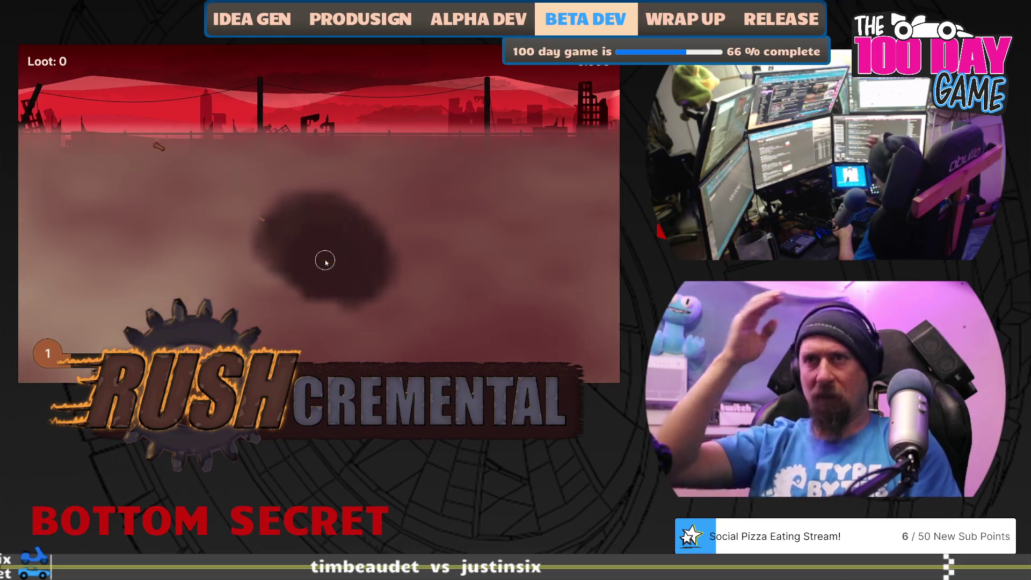
click(259, 219)
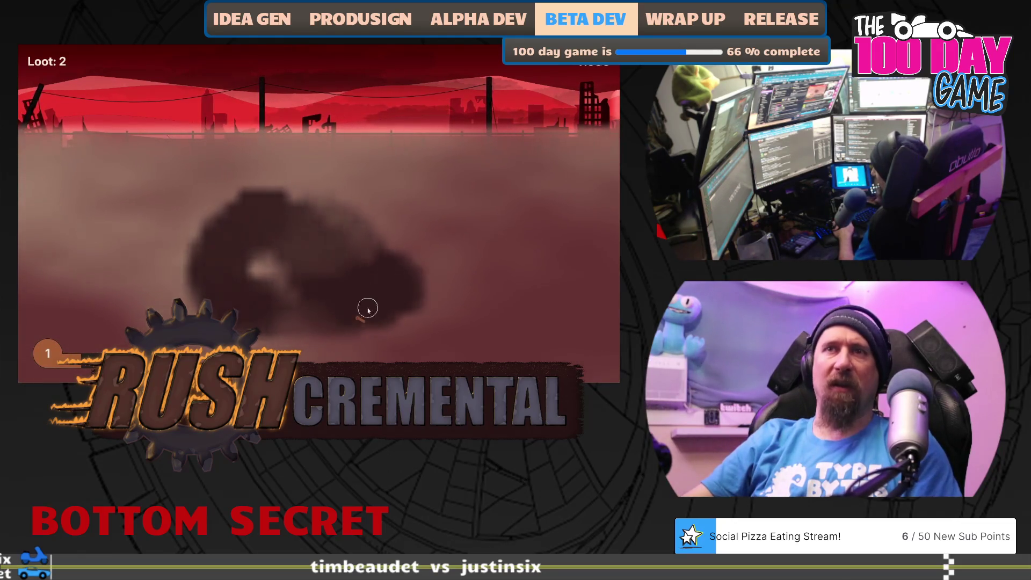
click(389, 306)
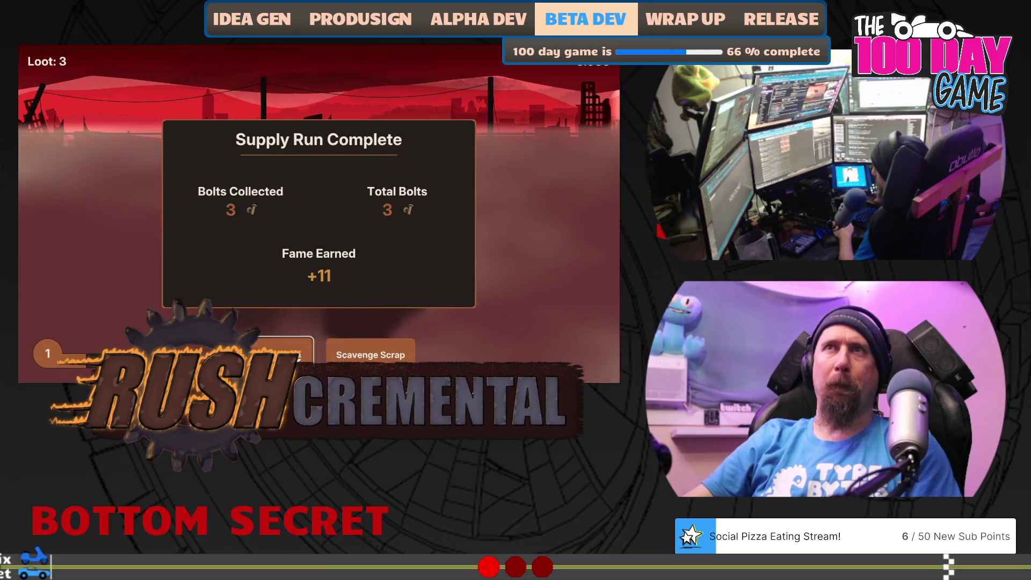
click(285, 350)
- Max out Better Searching, buy the extra world-loot upgrade and sweep the fog for scrap
click(320, 215)
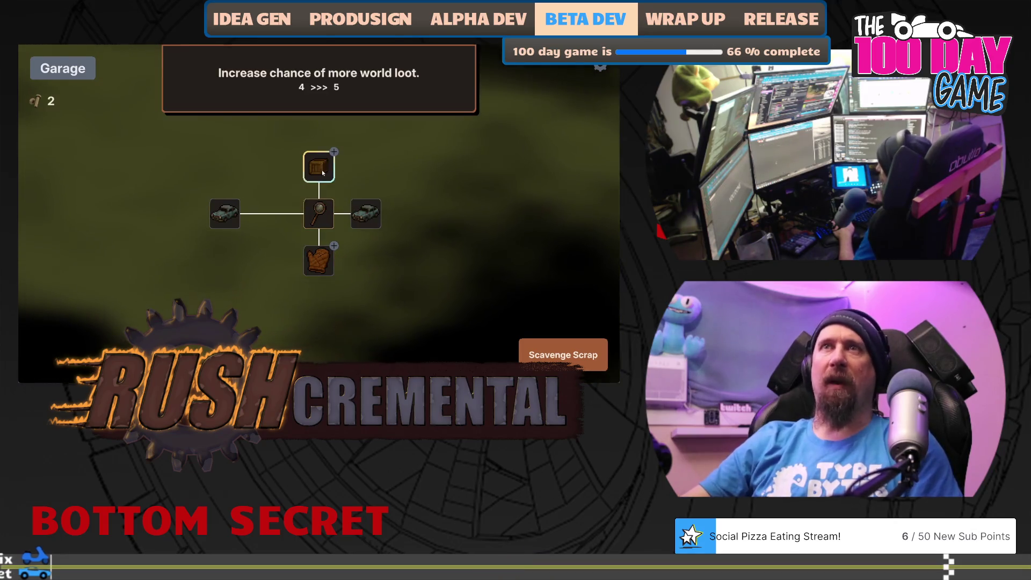
click(322, 171)
click(563, 354)
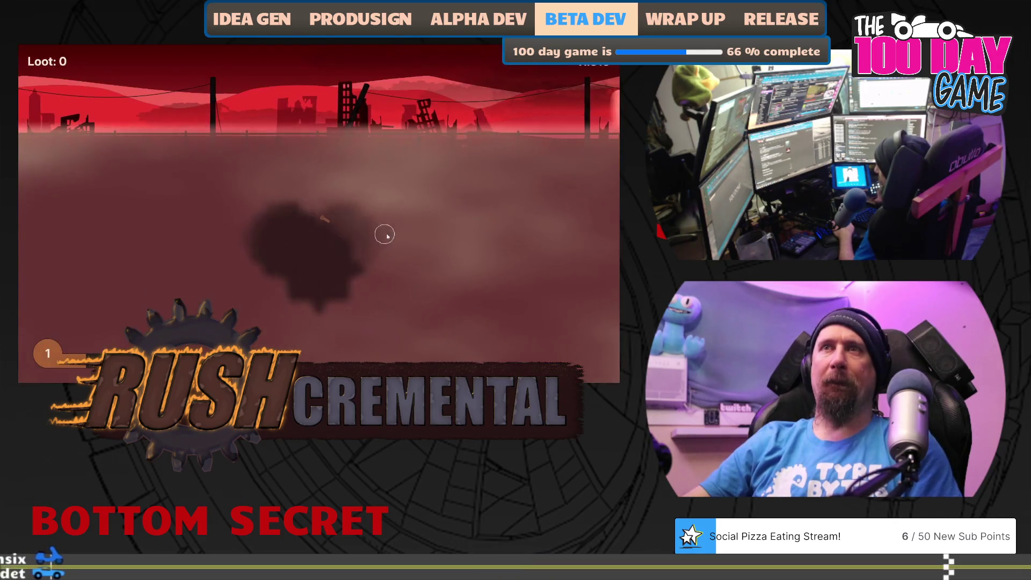
drag(384, 234, 399, 277)
mouse_move(323, 217)
mouse_down()
mouse_move(341, 184)
mouse_move(458, 194)
mouse_move(456, 322)
mouse_move(277, 328)
mouse_move(190, 310)
mouse_up()
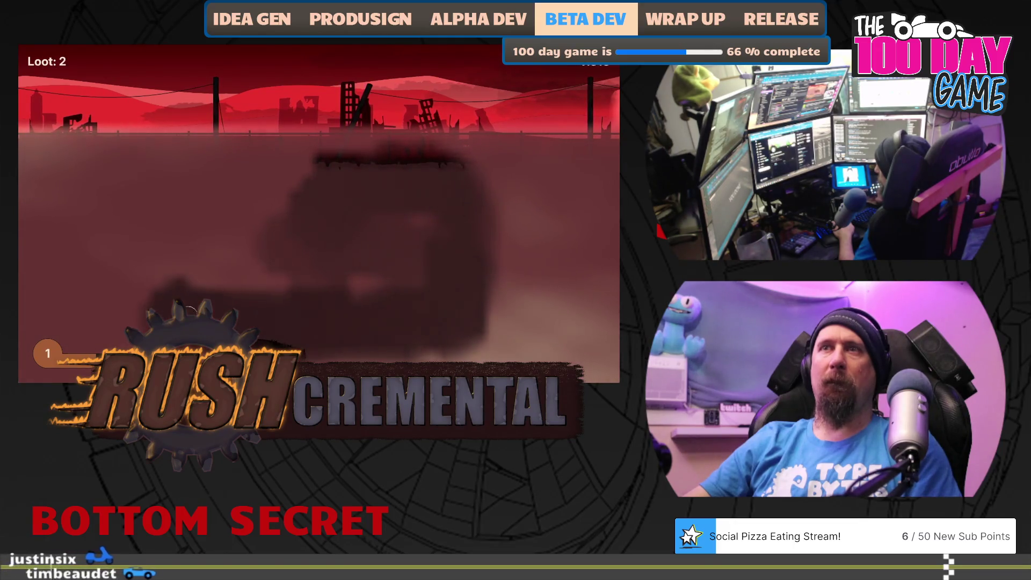
mouse_move(171, 274)
mouse_down()
mouse_move(143, 253)
mouse_move(145, 272)
mouse_move(143, 189)
mouse_up()
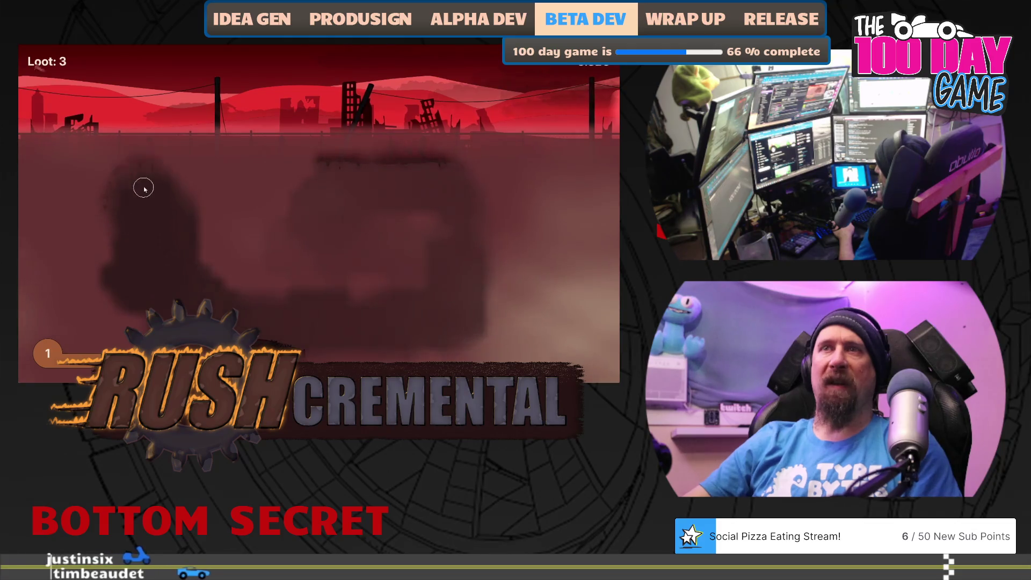
click(279, 355)
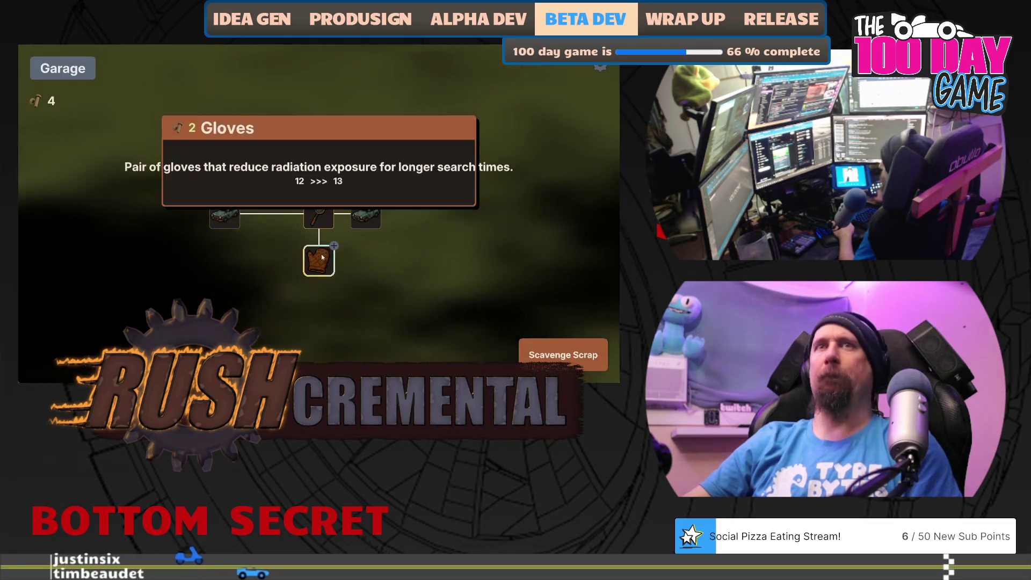
- Buy the Gloves upgrade and sweep the fog for loot in another run
click(319, 261)
click(563, 355)
mouse_move(322, 279)
mouse_down()
mouse_move(263, 248)
mouse_move(387, 189)
mouse_move(186, 244)
mouse_move(226, 233)
mouse_move(120, 240)
mouse_move(159, 209)
mouse_move(156, 317)
mouse_up()
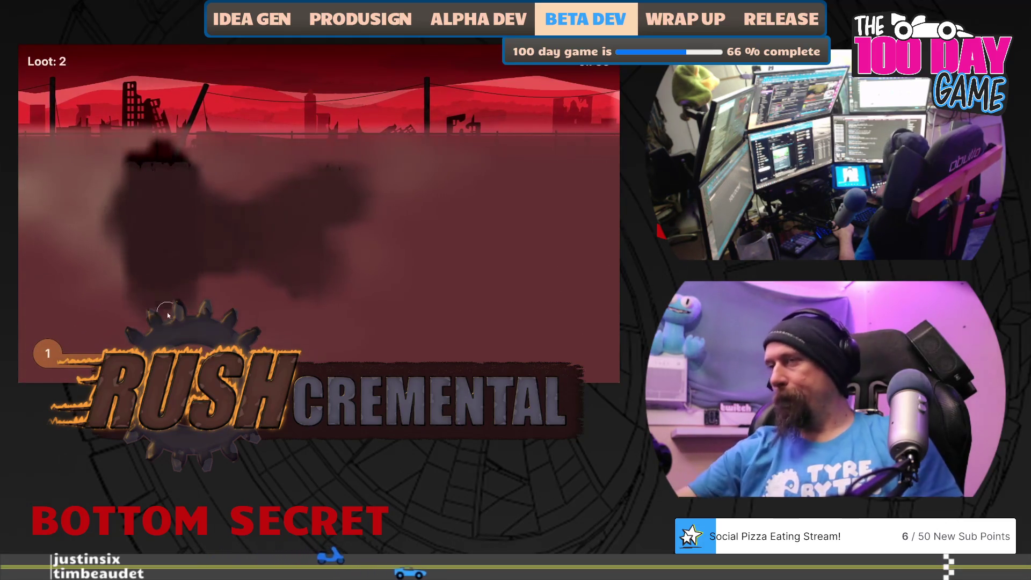
drag(255, 333, 429, 331)
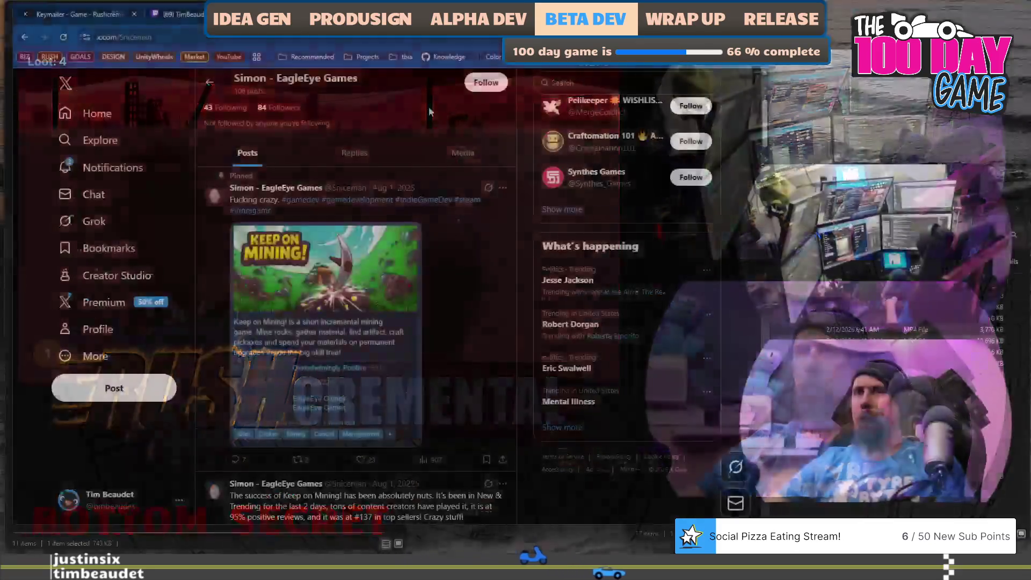
scroll(414, 215, down, 15)
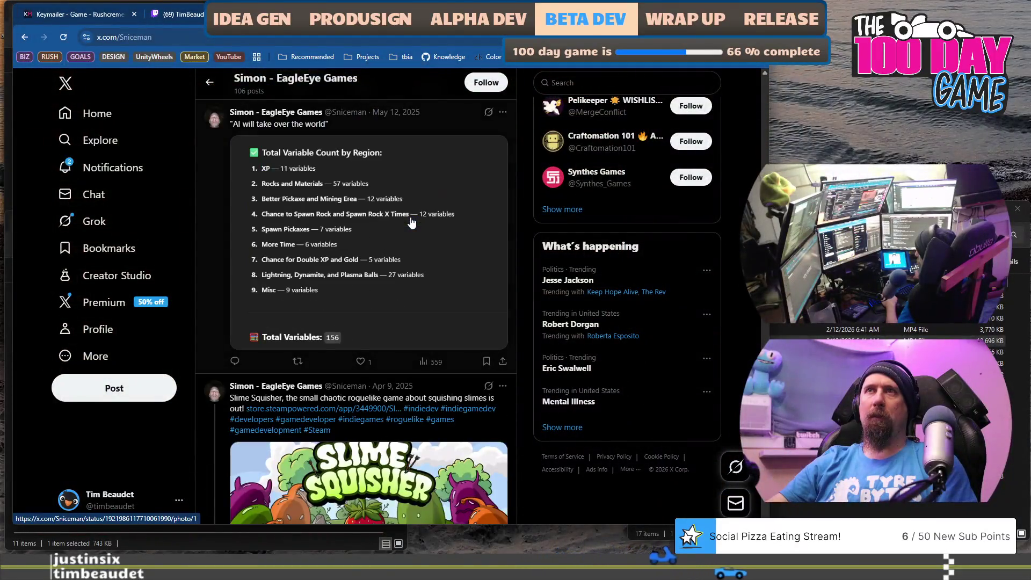
scroll(412, 220, up, 15)
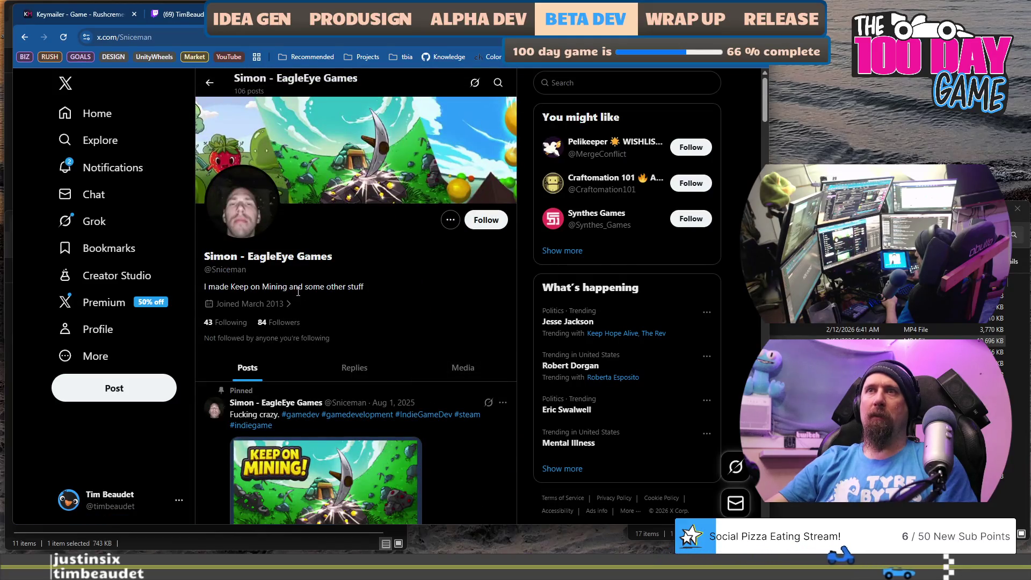
scroll(347, 283, down, 15)
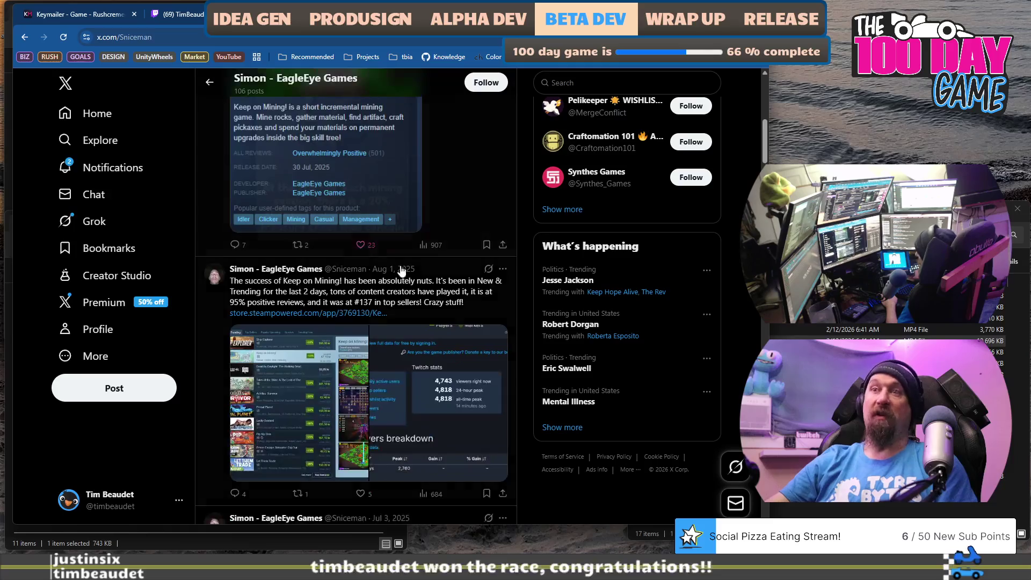
scroll(409, 275, up, 5)
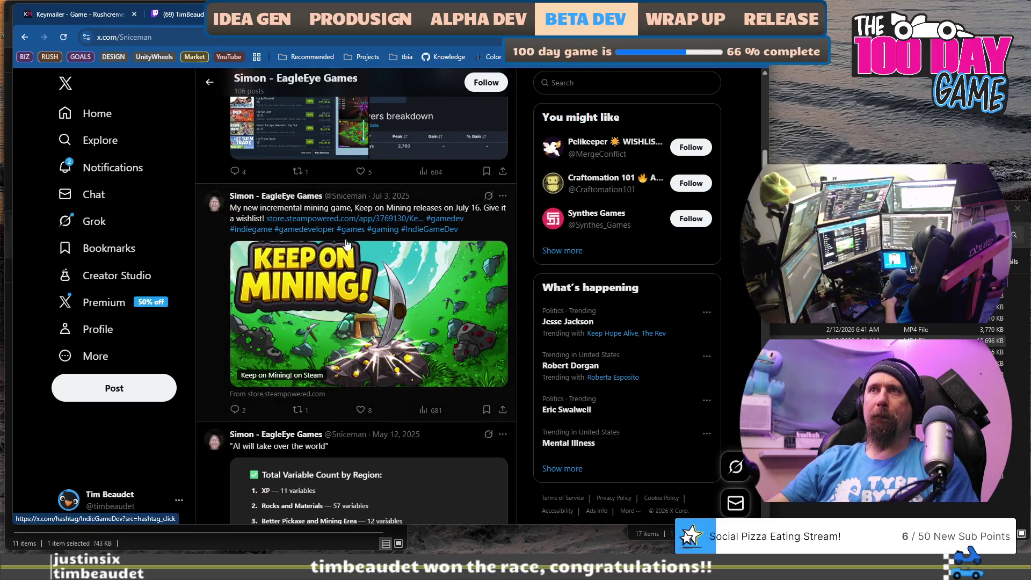
scroll(402, 296, down, 6)
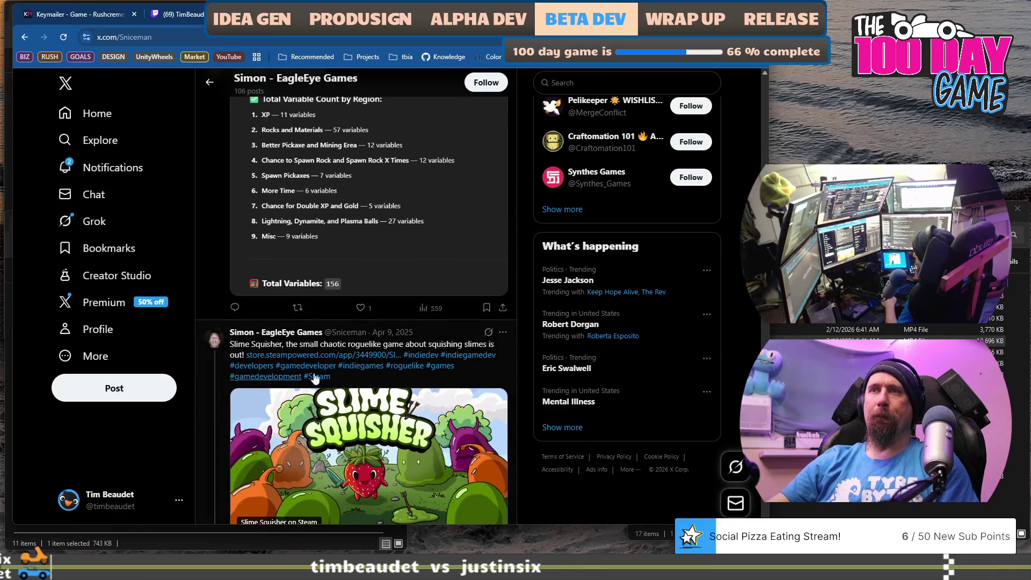
scroll(402, 383, down, 10)
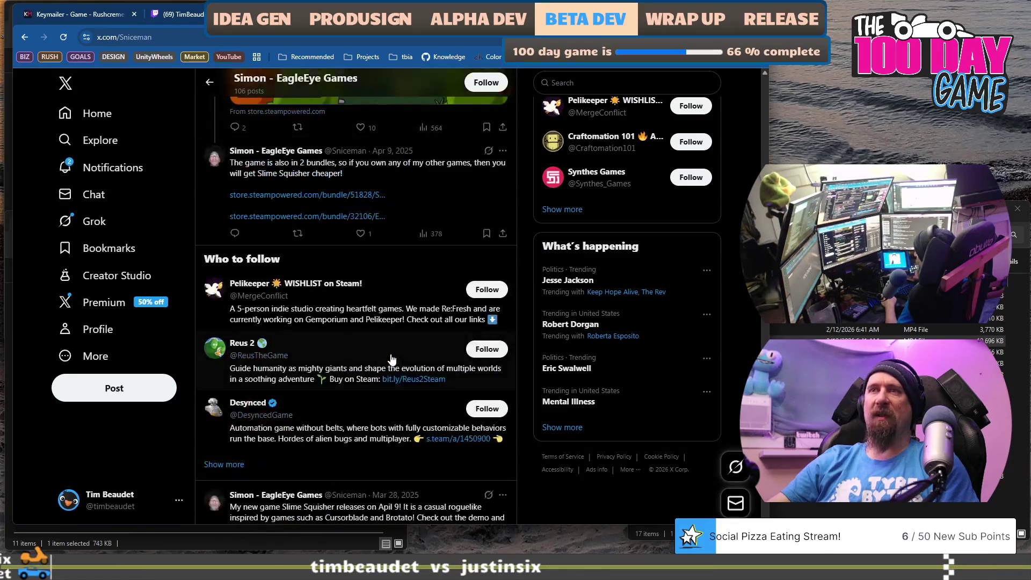
scroll(377, 356, down, 10)
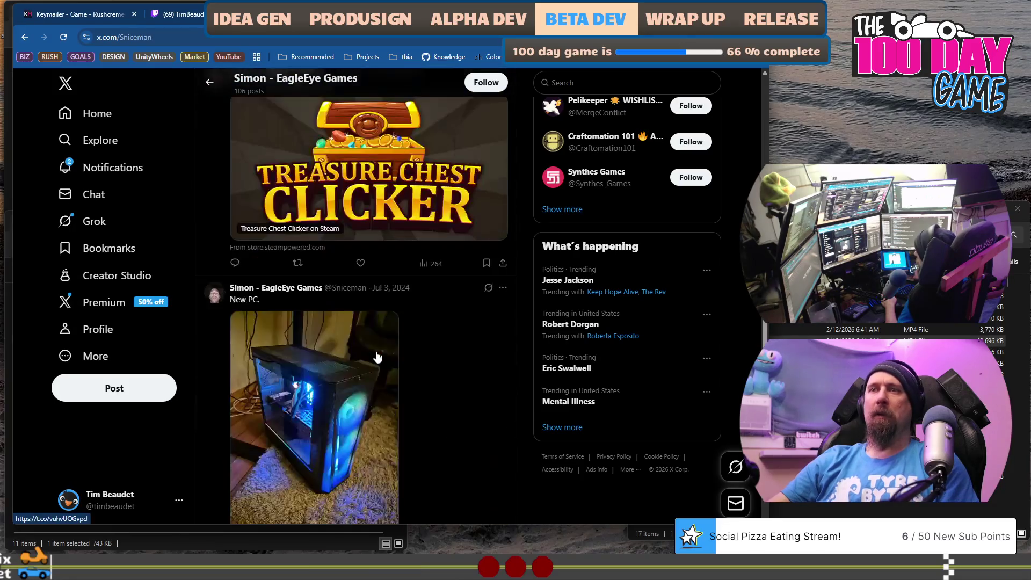
scroll(378, 357, up, 20)
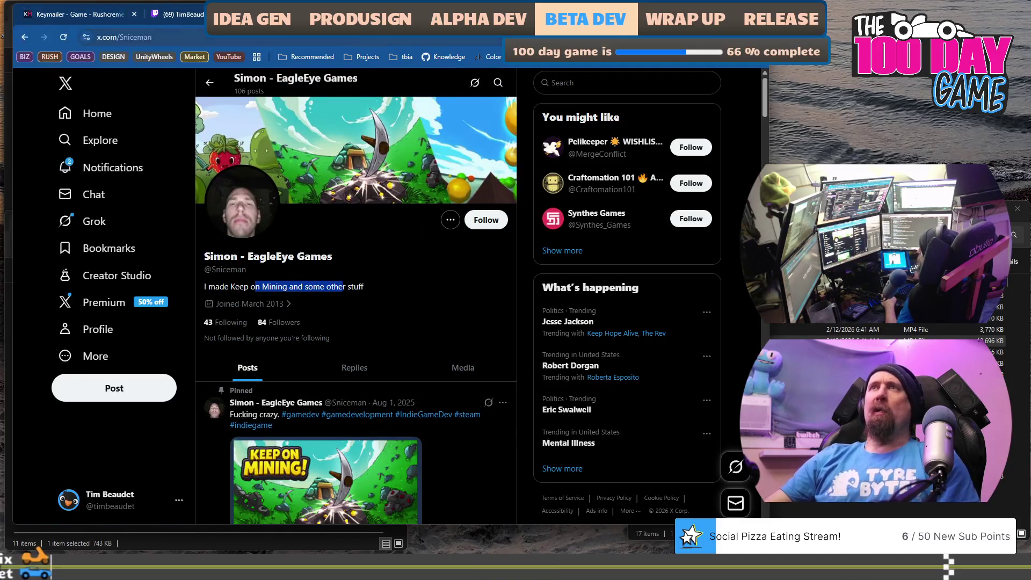
click(279, 14)
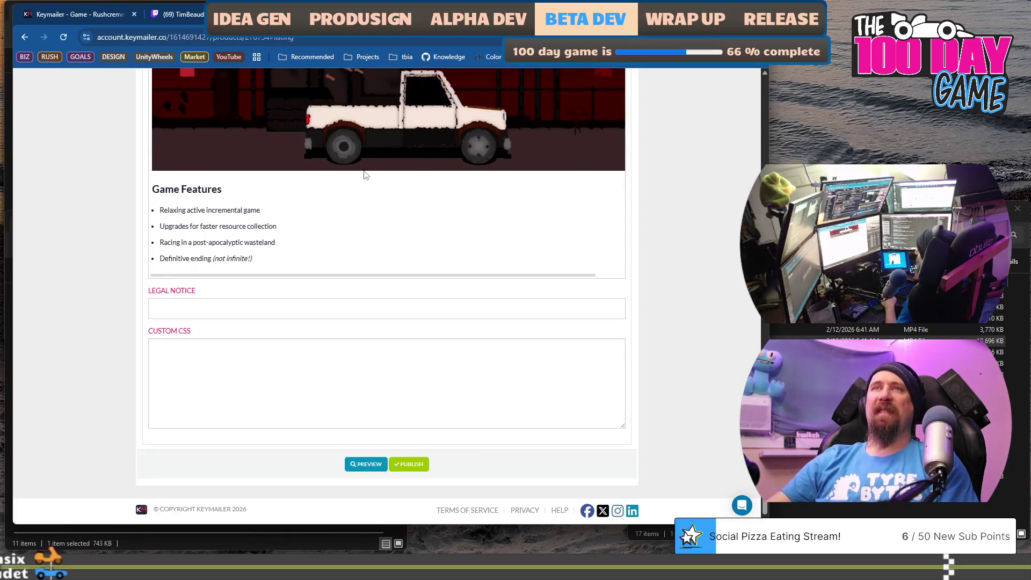
- Open the listing body editor and scroll down to the bottom of the listing
scroll(391, 322, up, 4)
click(392, 318)
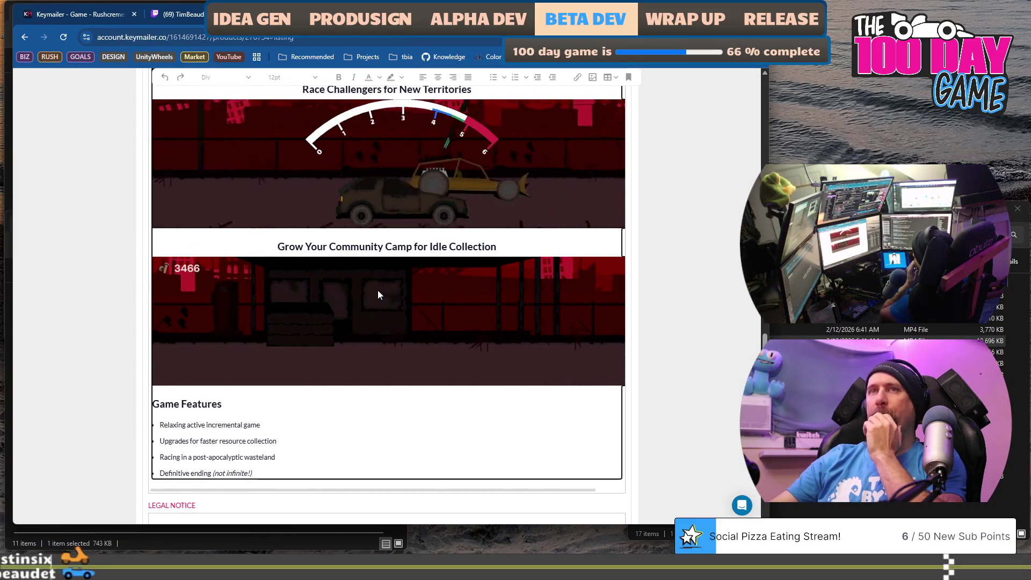
scroll(384, 280, up, 15)
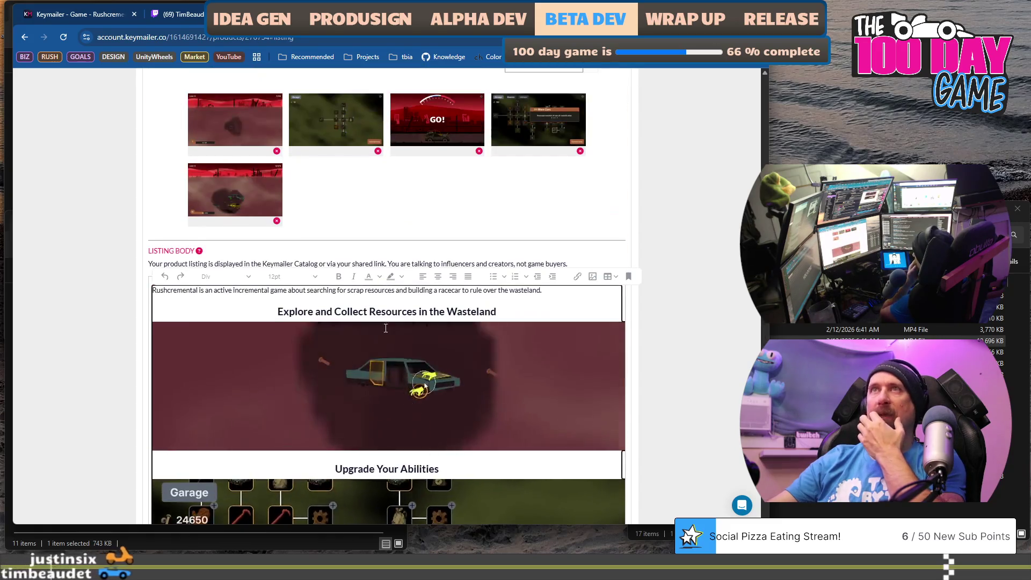
scroll(402, 333, down, 8)
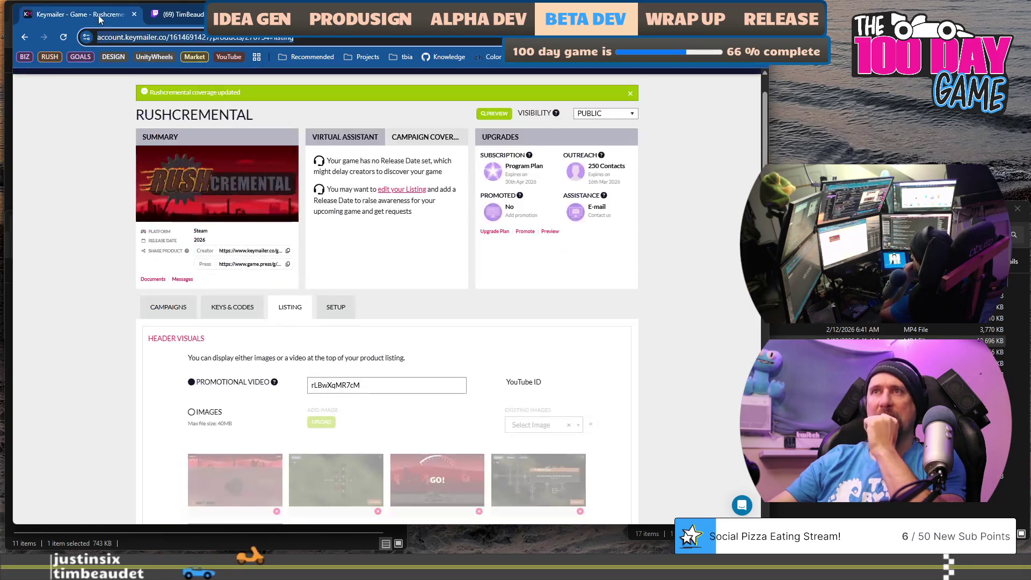
scroll(144, 314, down, 7)
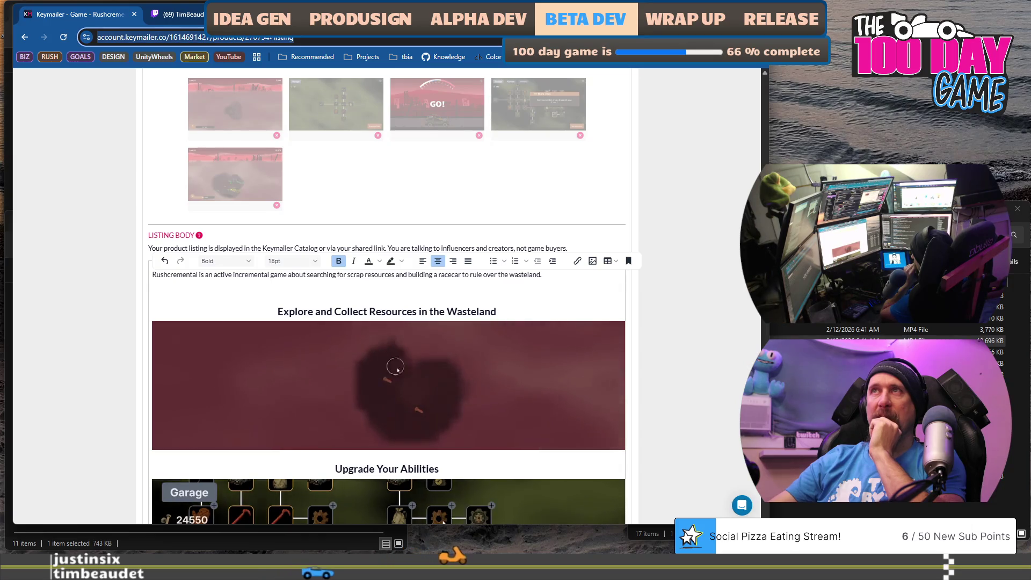
scroll(356, 302, down, 2)
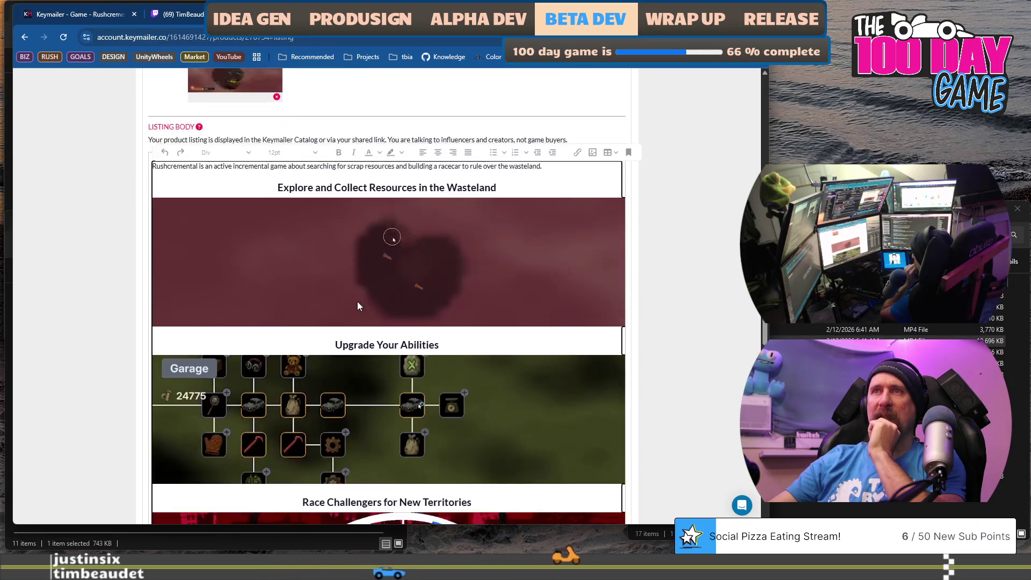
scroll(360, 306, up, 7)
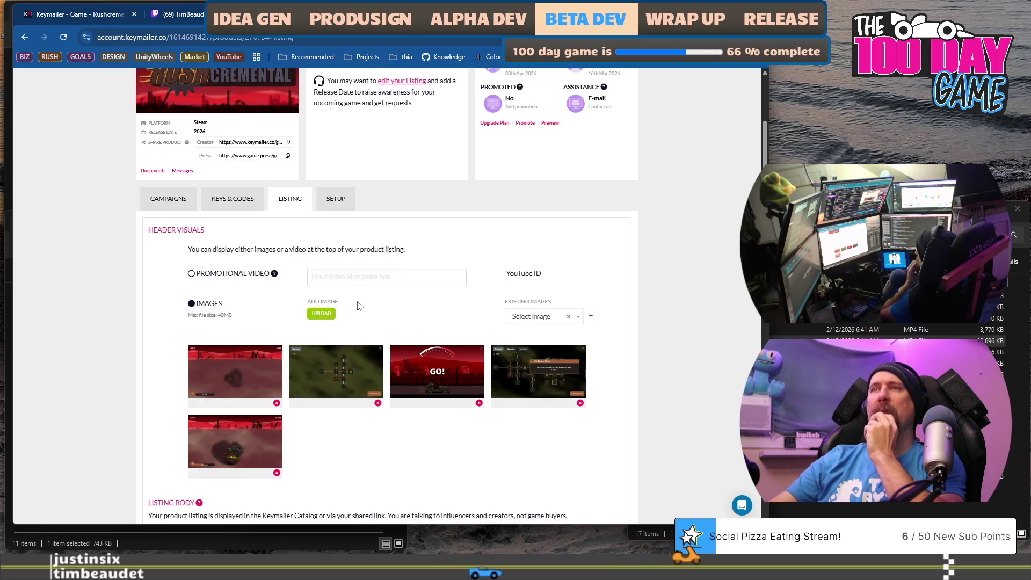
scroll(360, 306, down, 15)
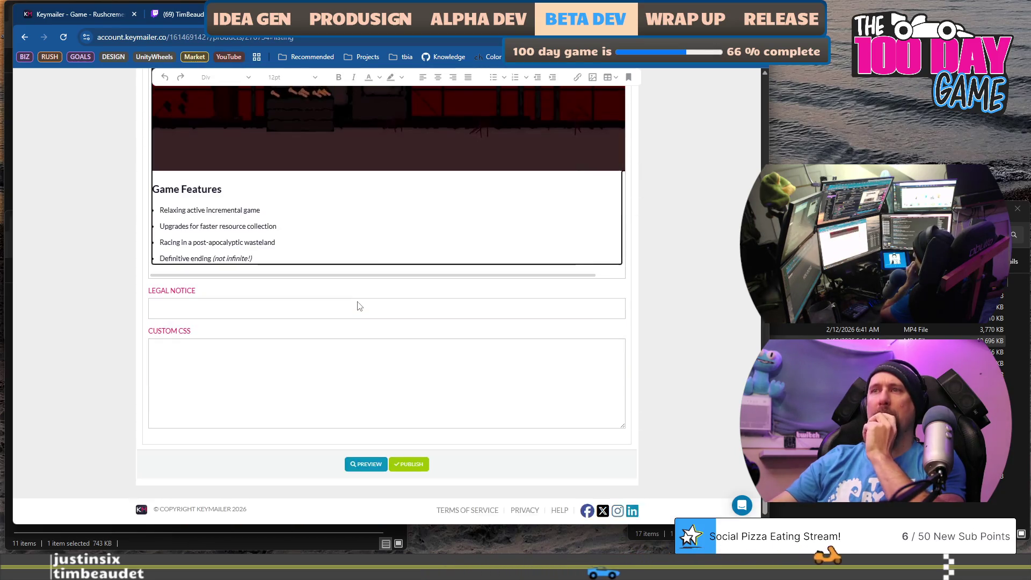
- Open the game page preview, look through it and close it
click(365, 464)
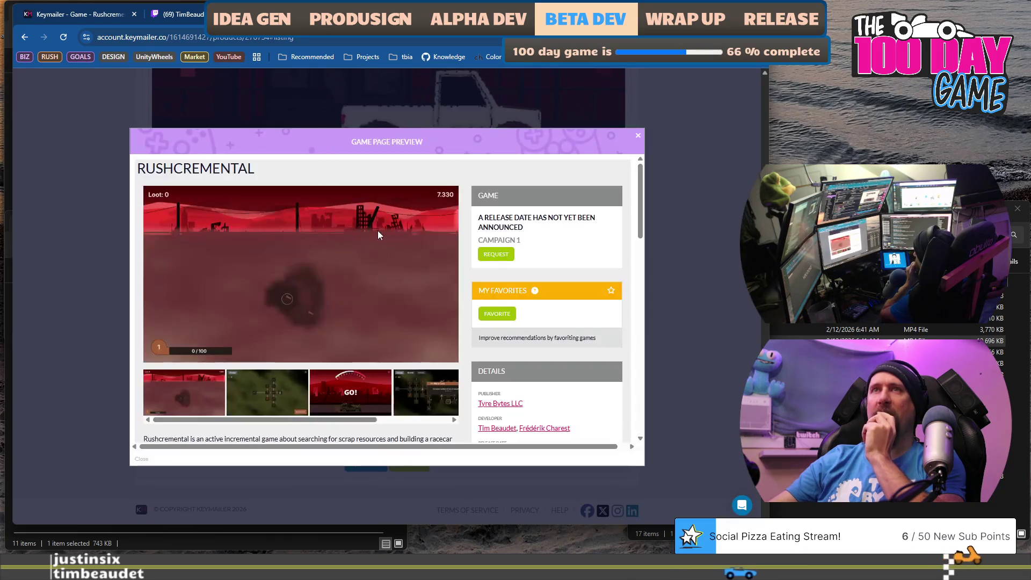
scroll(378, 232, down, 10)
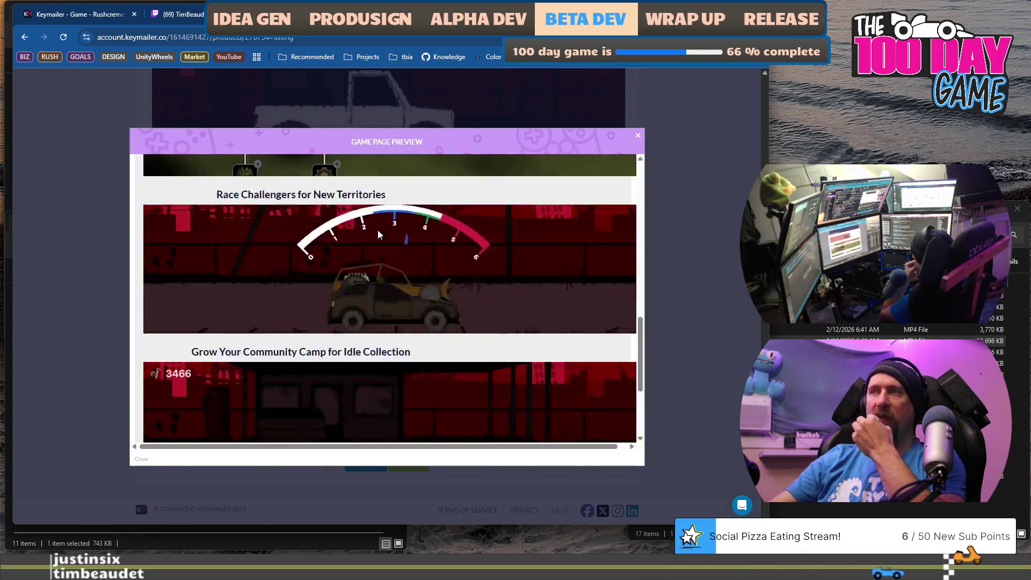
scroll(380, 267, up, 8)
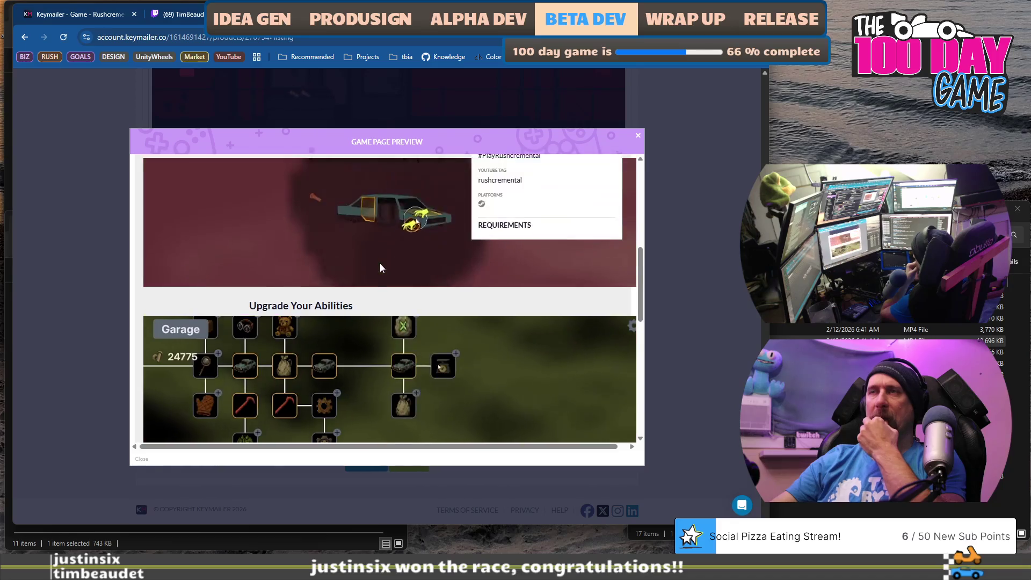
scroll(380, 263, up, 2)
click(161, 96)
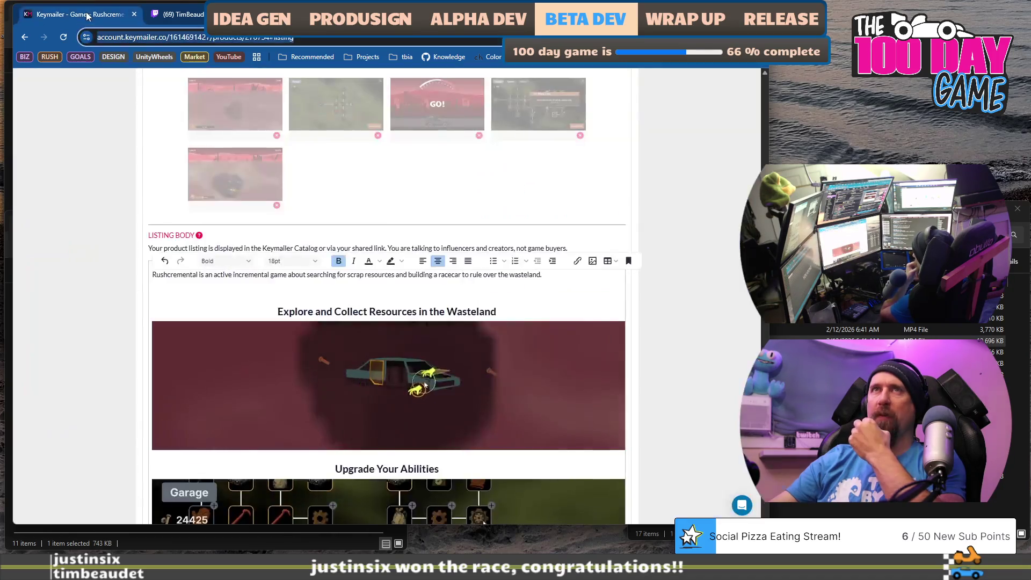
click(825, 146)
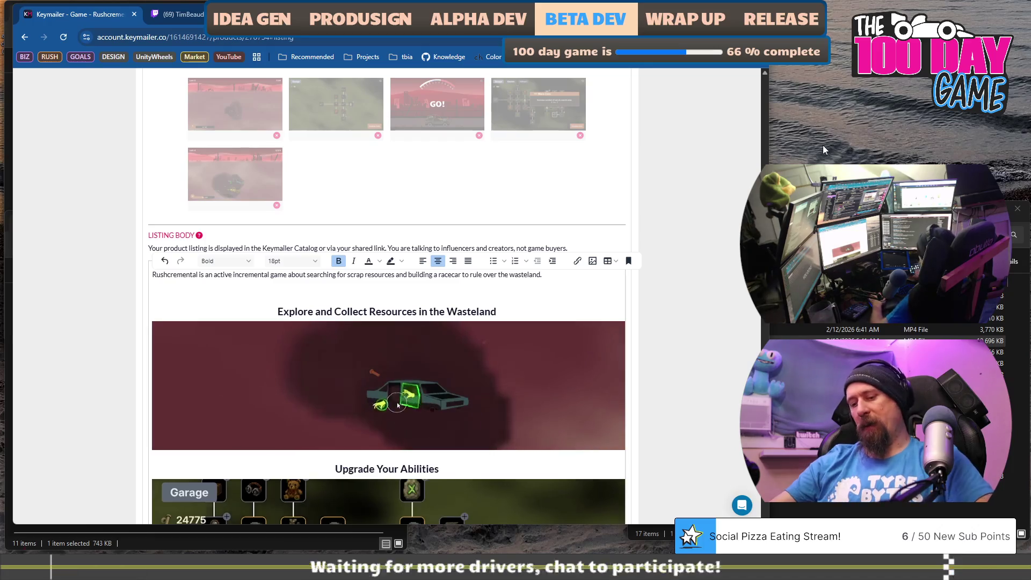
- Search 'prem' from Start and launch Adobe Premiere Pro 2026
key(super)
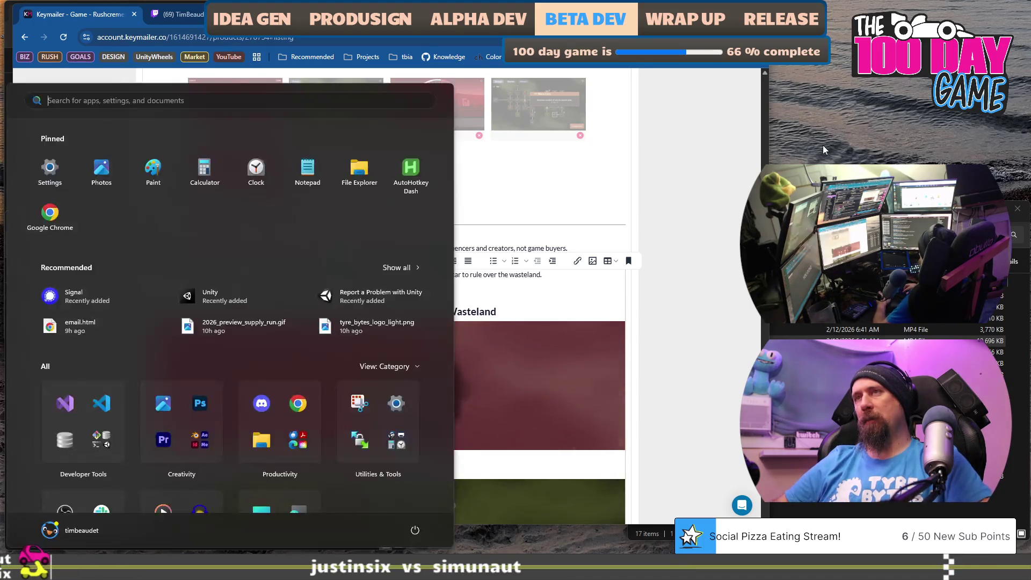
text(prem)
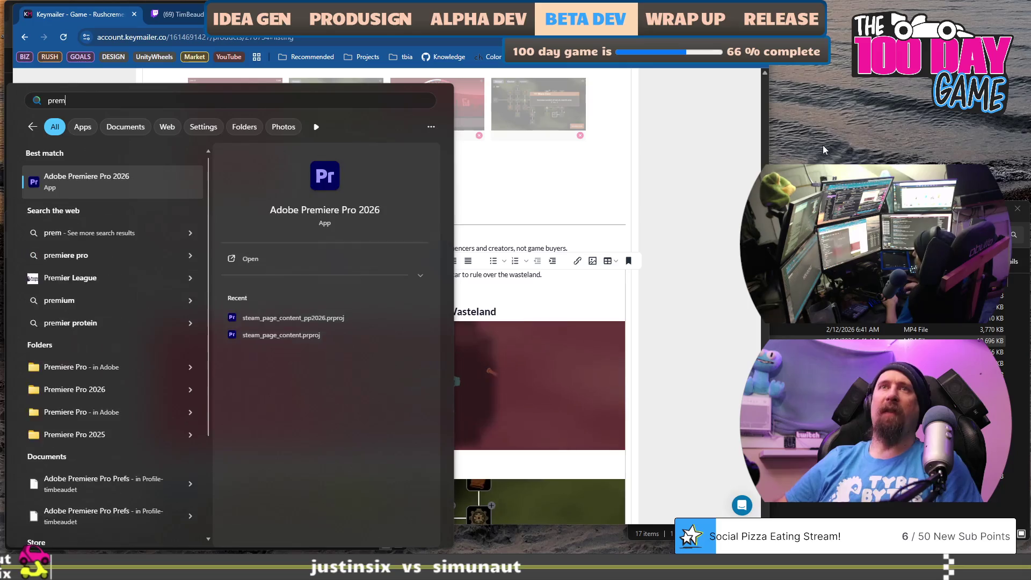
key(Return)
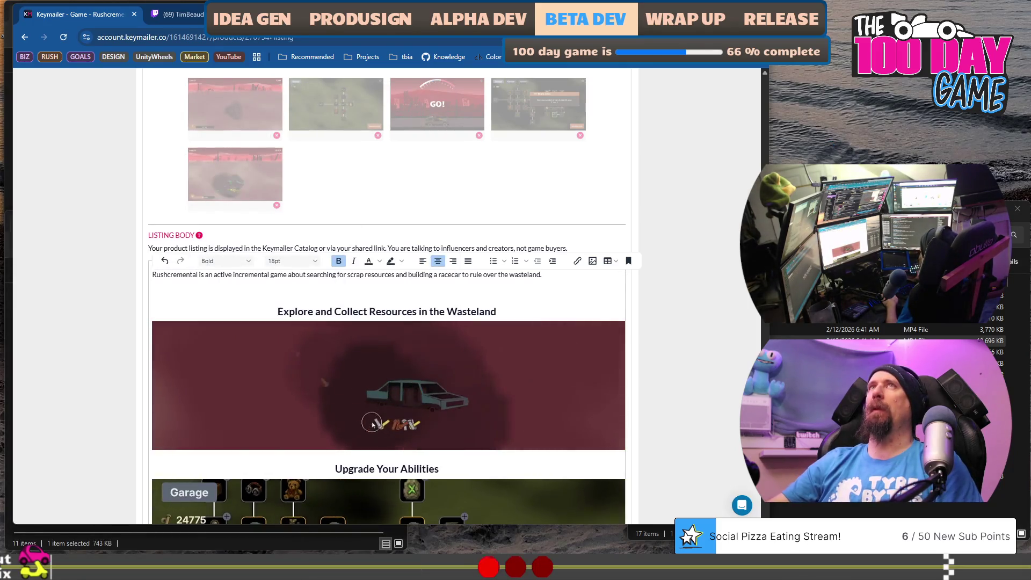
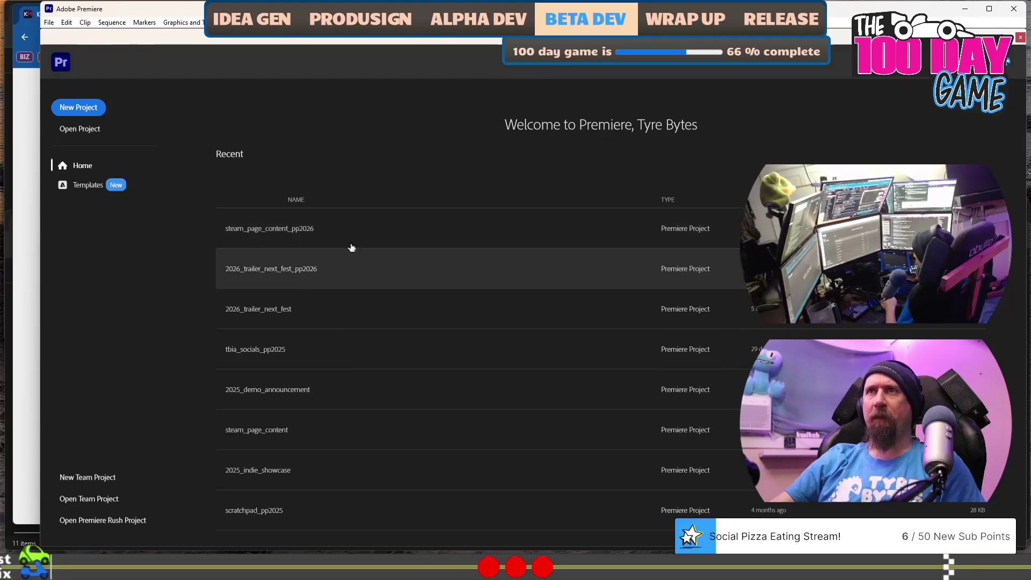
- Open the steam_page_content_pp2026 project and scrub the racing clip from 00:00:08:20
click(373, 230)
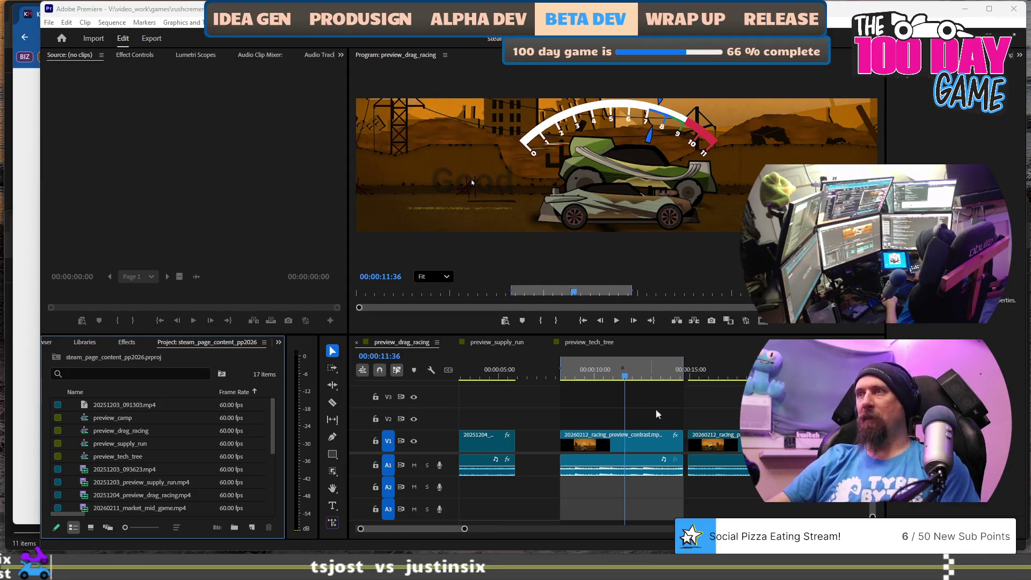
click(565, 376)
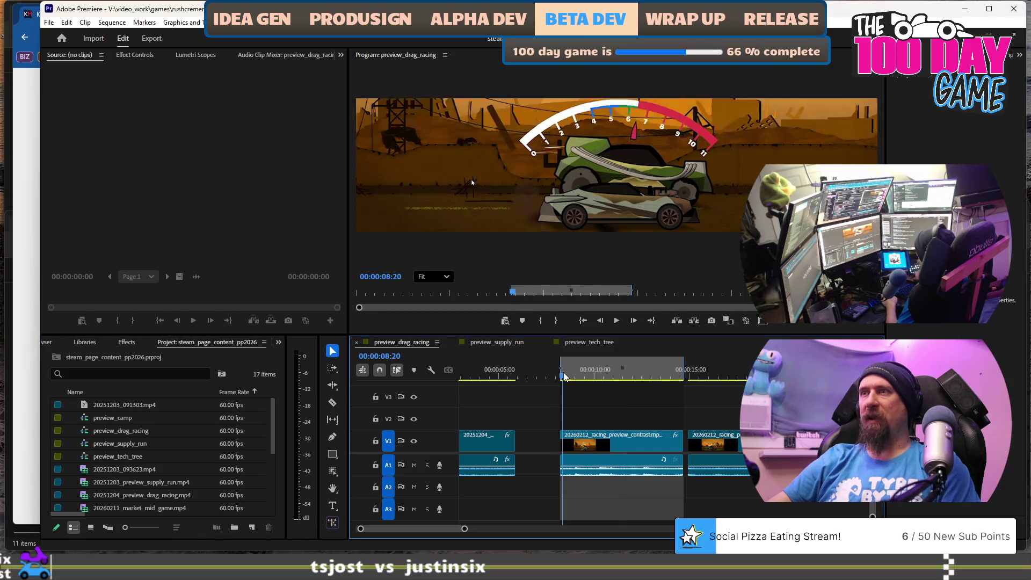
drag(565, 376, 687, 376)
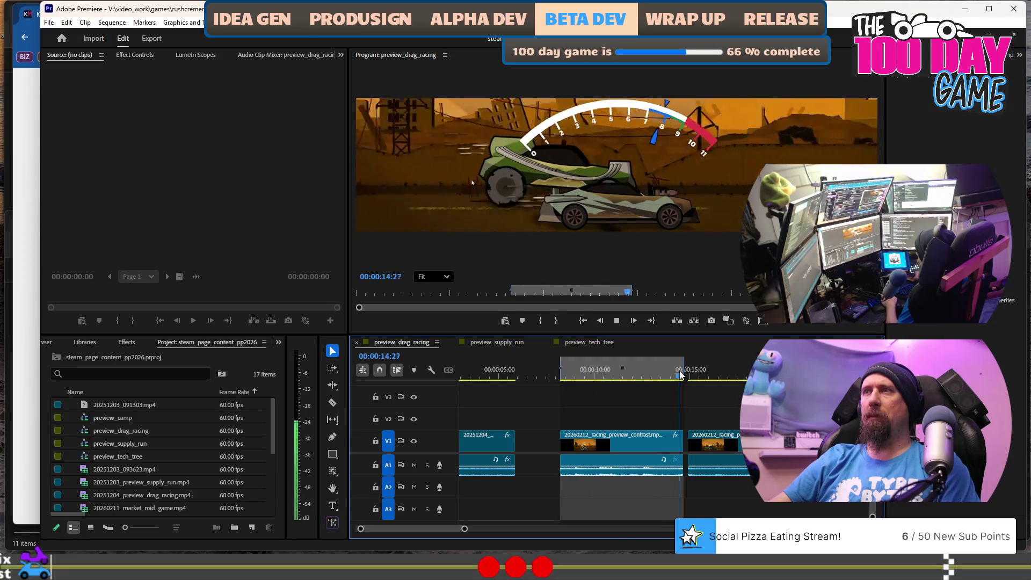
- Open the Export Media settings for the preview_drag_racing sequence
click(50, 22)
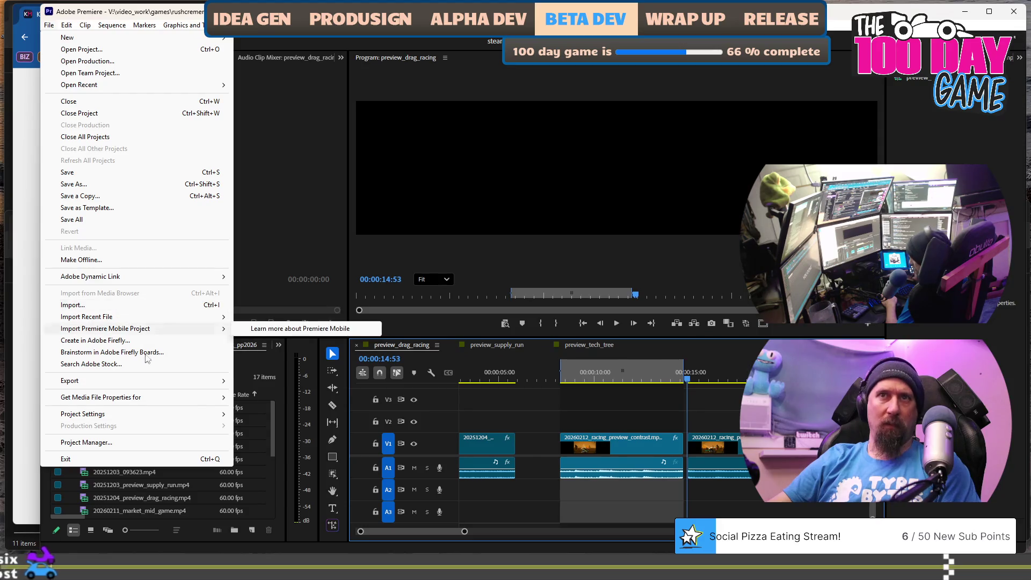
mouse_move(215, 381)
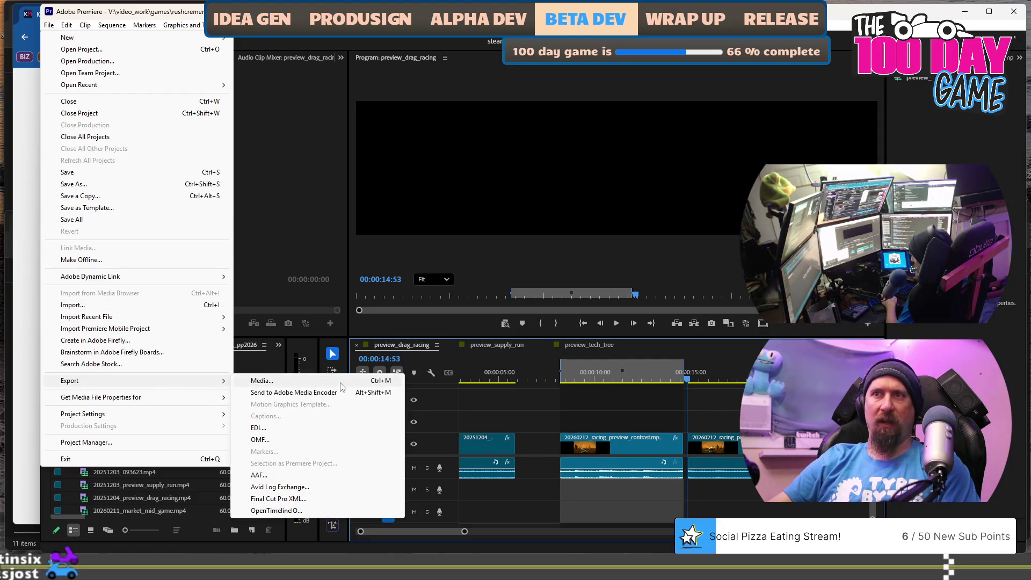
click(340, 382)
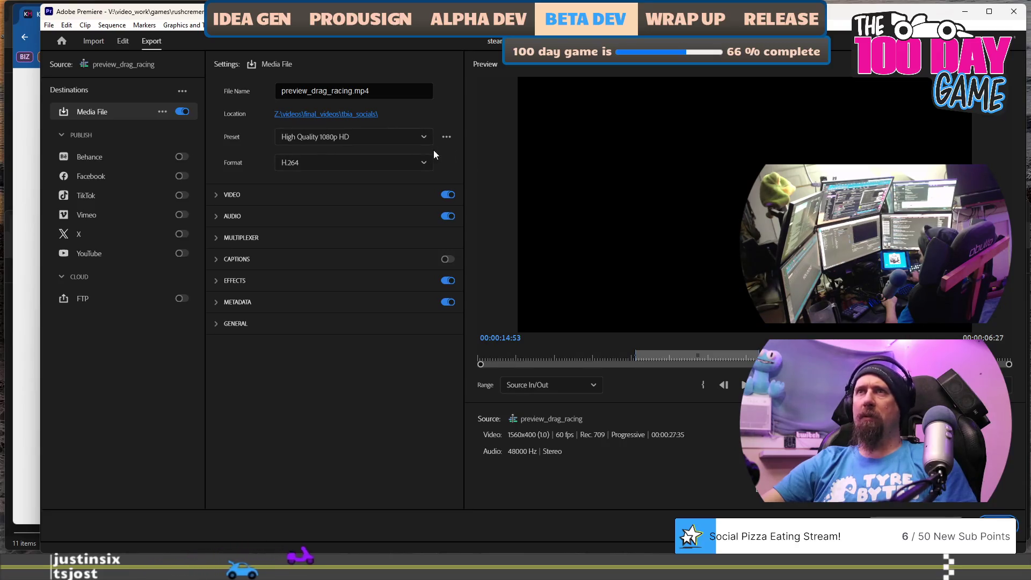
- Browse the export presets, then switch to the Keymailer listing in Chrome
click(422, 137)
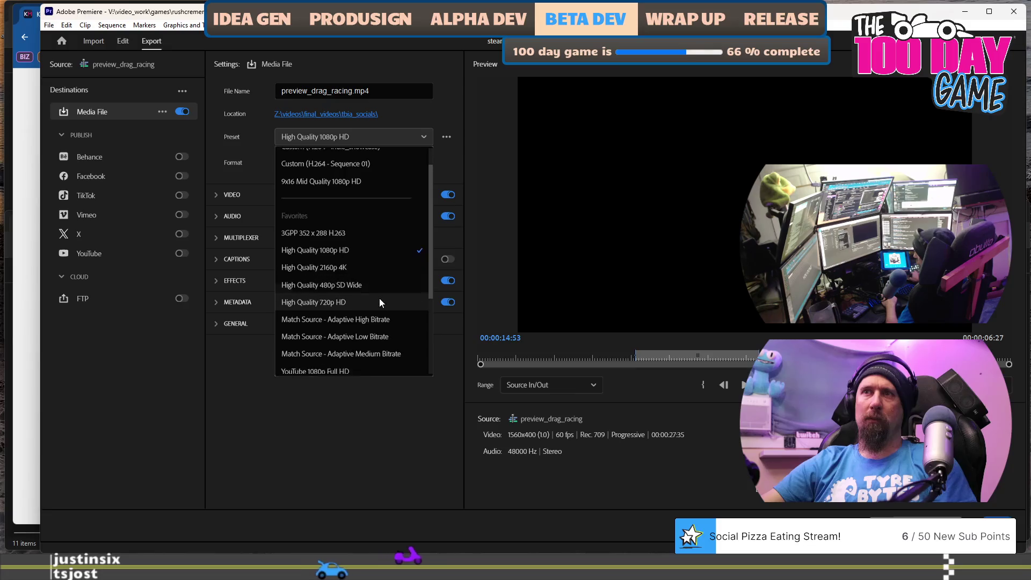
scroll(380, 303, down, 3)
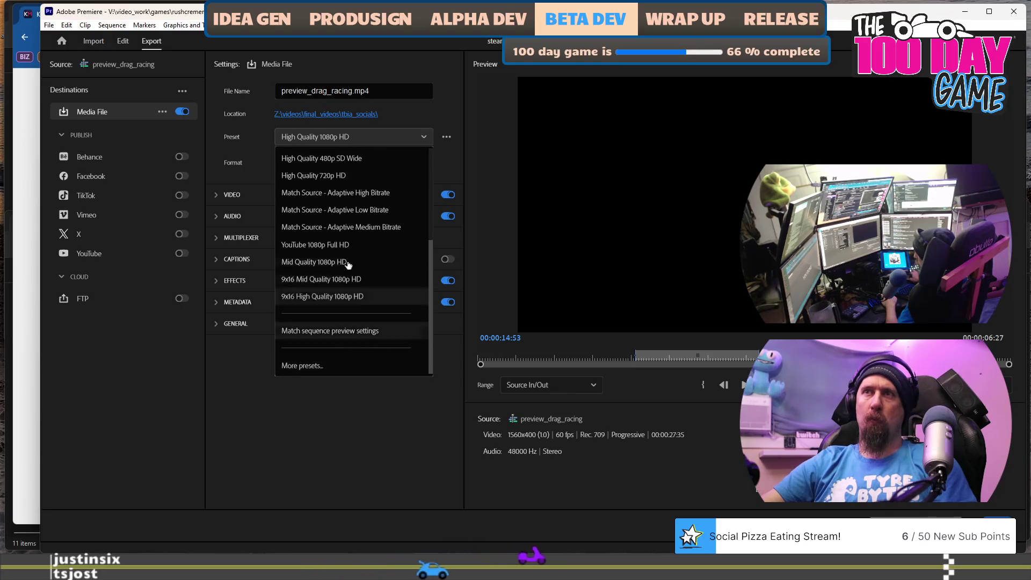
scroll(349, 258, up, 4)
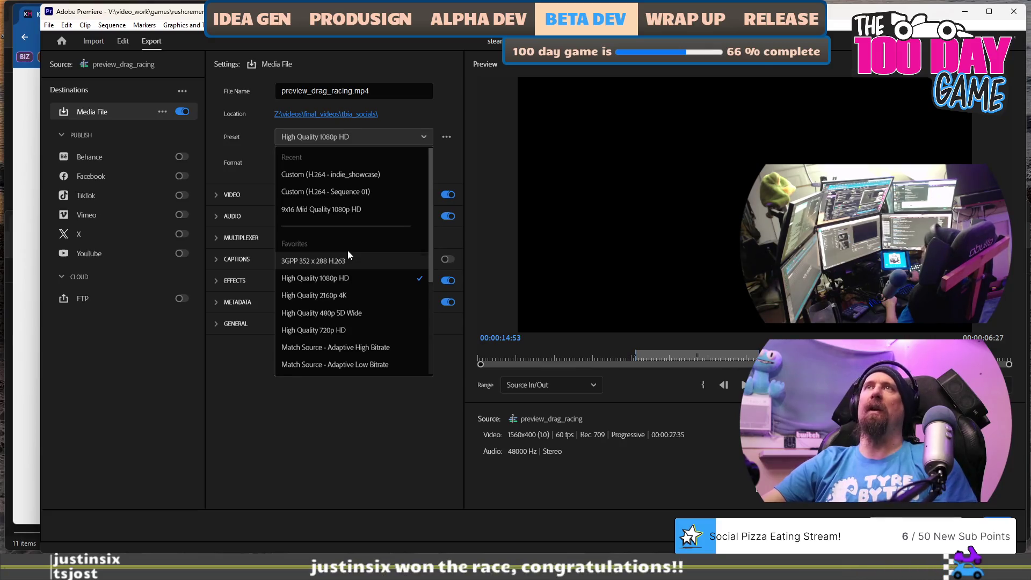
scroll(364, 290, down, 2)
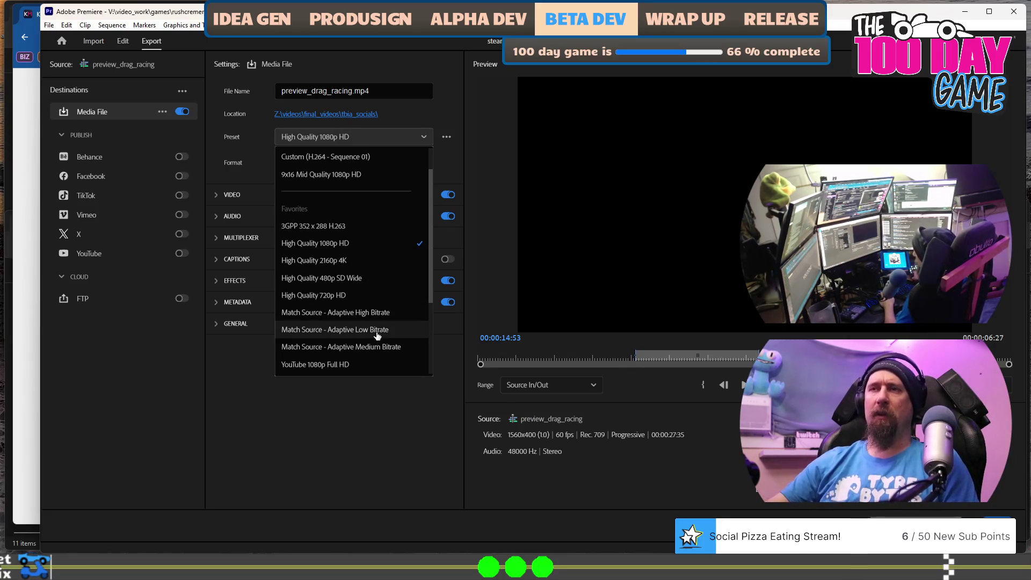
key(alt+Tab)
key(Tab)
key(Tab)
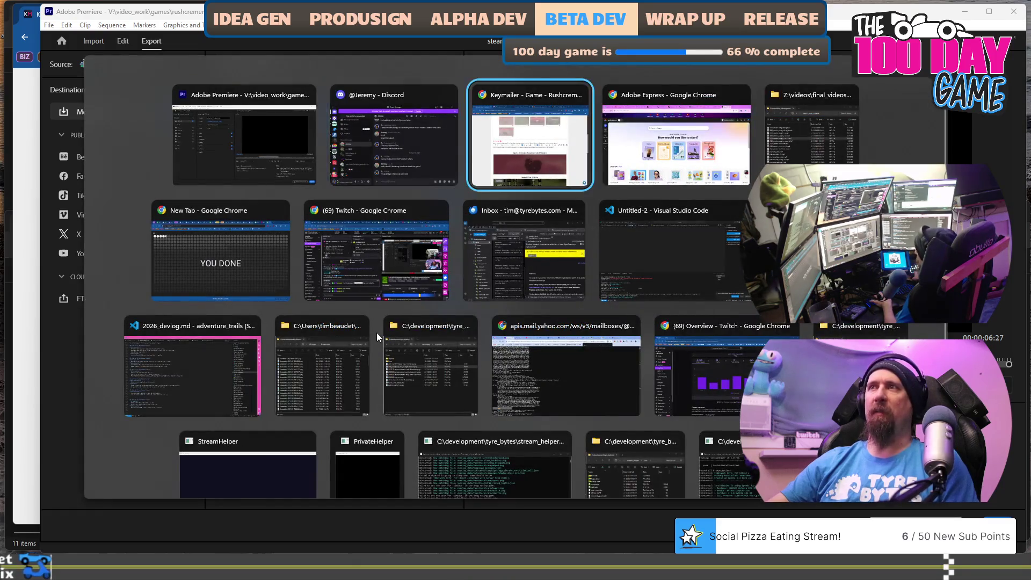
- Scroll through the Rushcremental listing body in the editor
scroll(489, 397, down, 7)
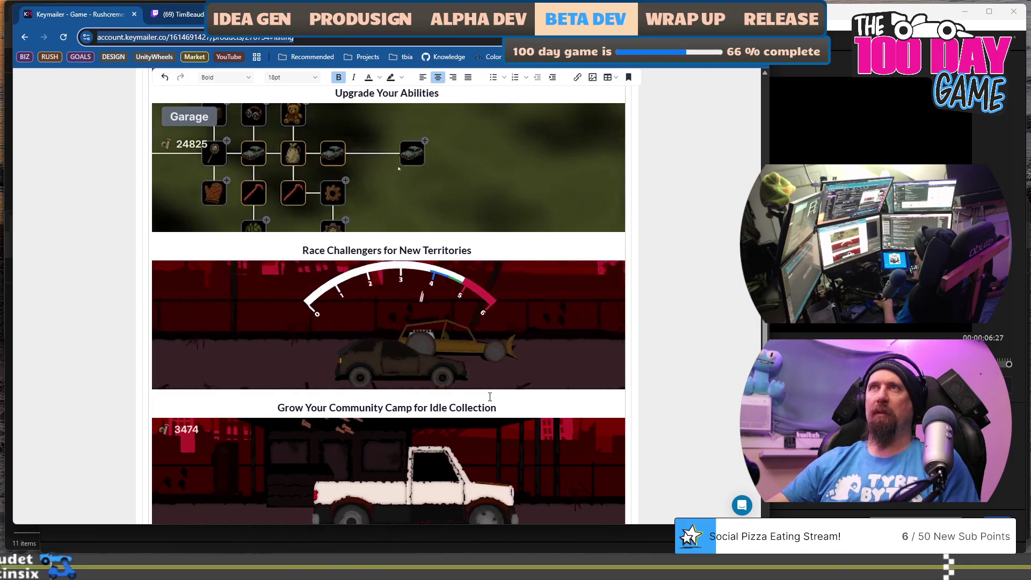
scroll(470, 322, up, 6)
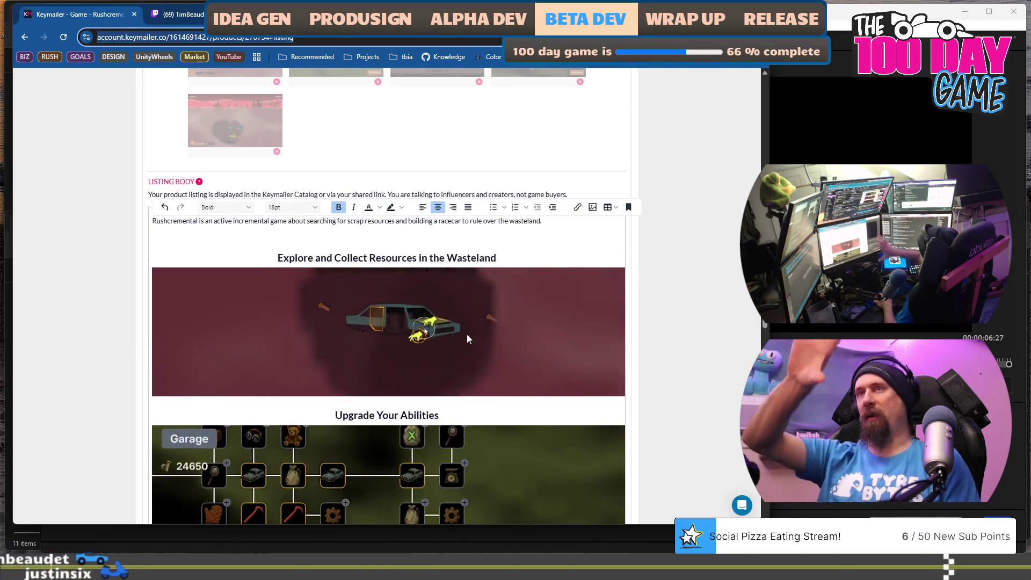
scroll(359, 274, down, 6)
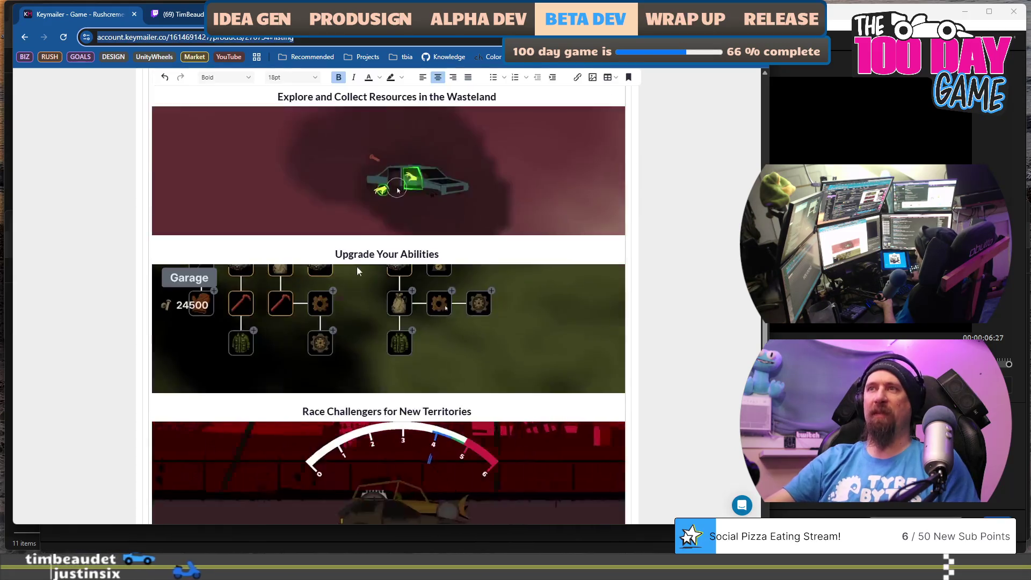
scroll(371, 236, down, 3)
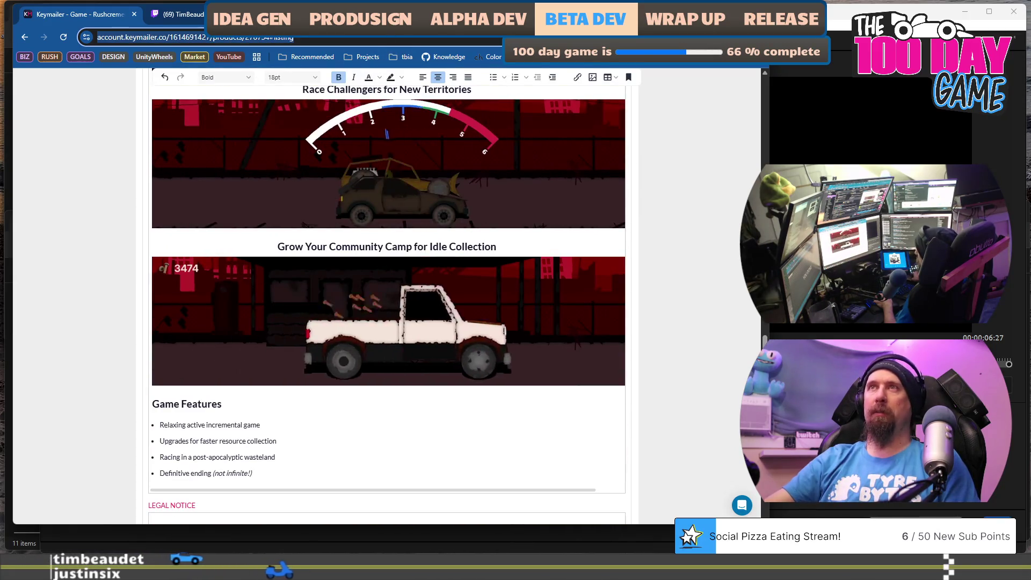
scroll(376, 322, down, 5)
- Check the GIFs under each feature heading in the Game Page Preview, then close it
click(366, 466)
scroll(427, 286, down, 1)
scroll(417, 276, up, 2)
scroll(417, 276, down, 1)
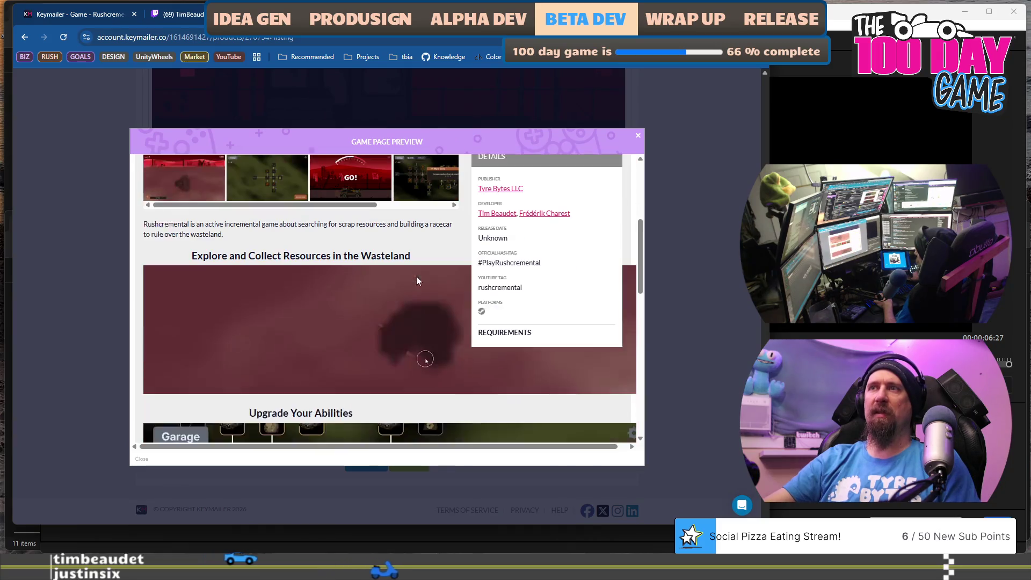
scroll(417, 276, up, 1)
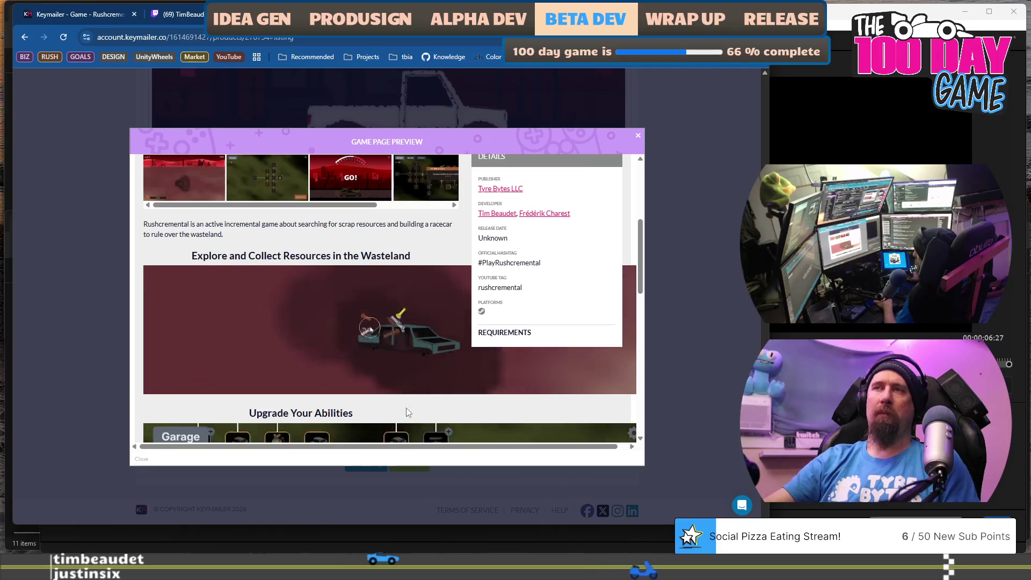
scroll(419, 345, up, 4)
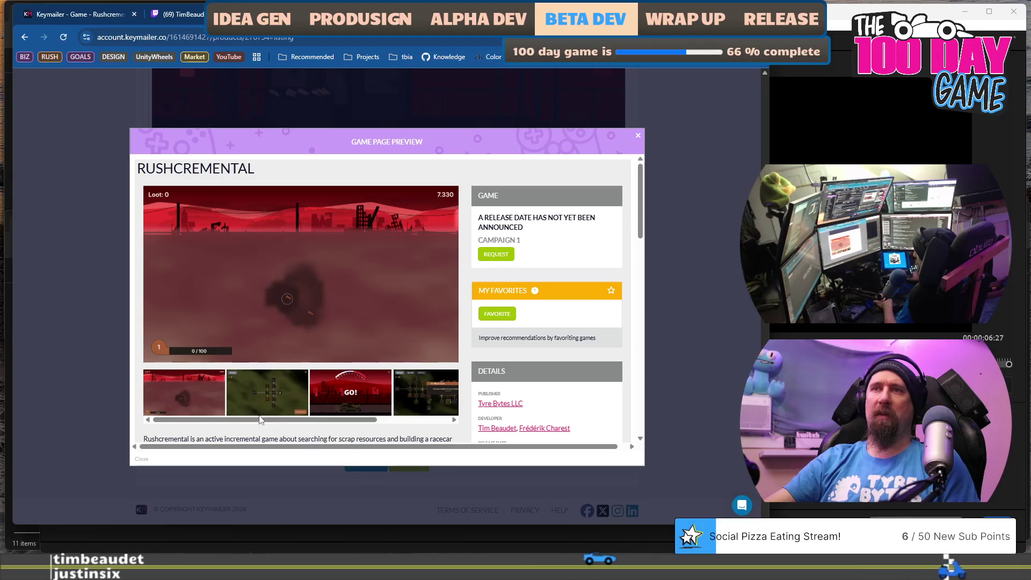
drag(258, 419, 330, 426)
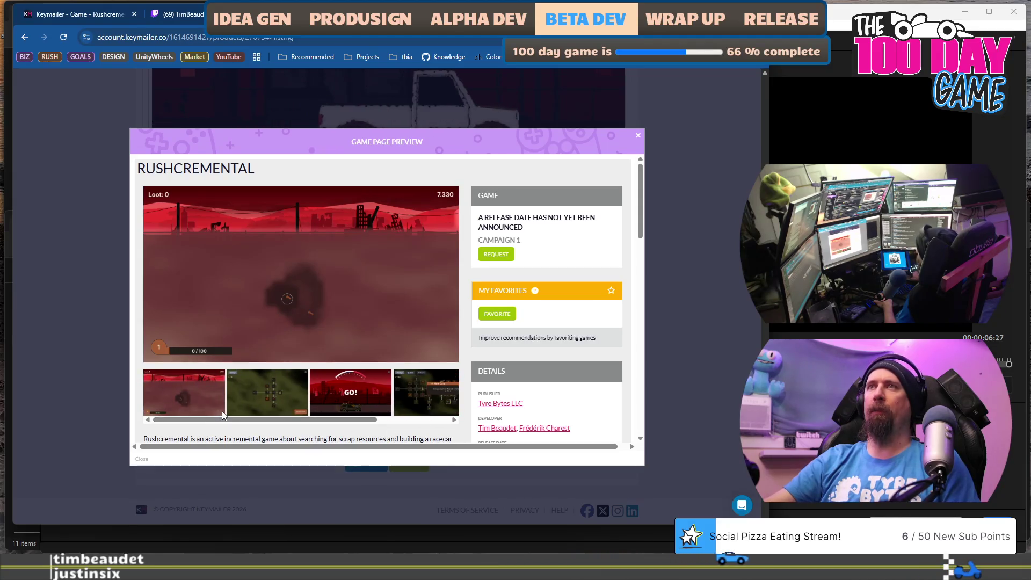
click(726, 220)
- Review the wasteland exploration and ability upgrade GIFs, then bring Premiere's export screen forward
scroll(400, 322, up, 20)
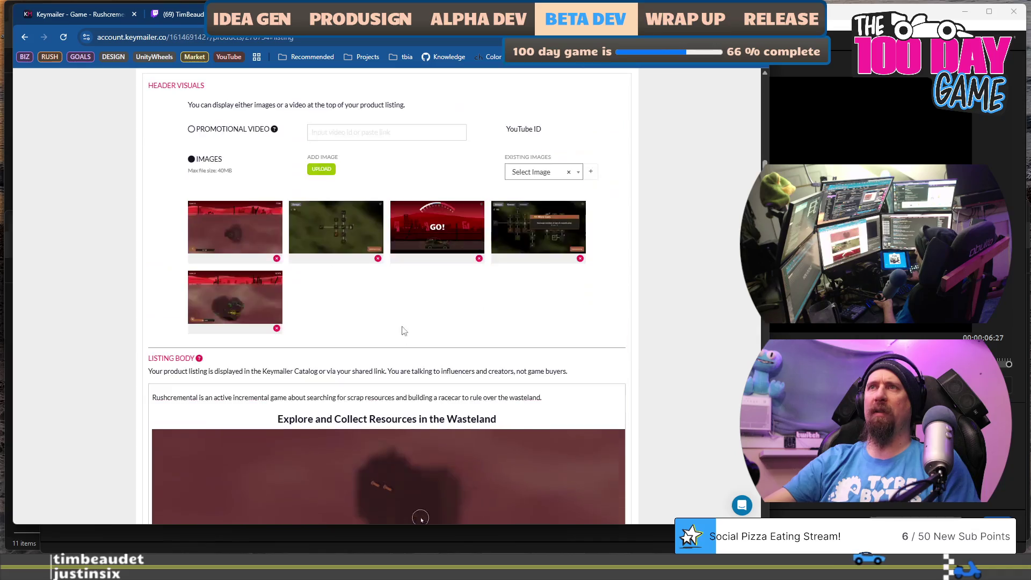
scroll(379, 293, down, 1)
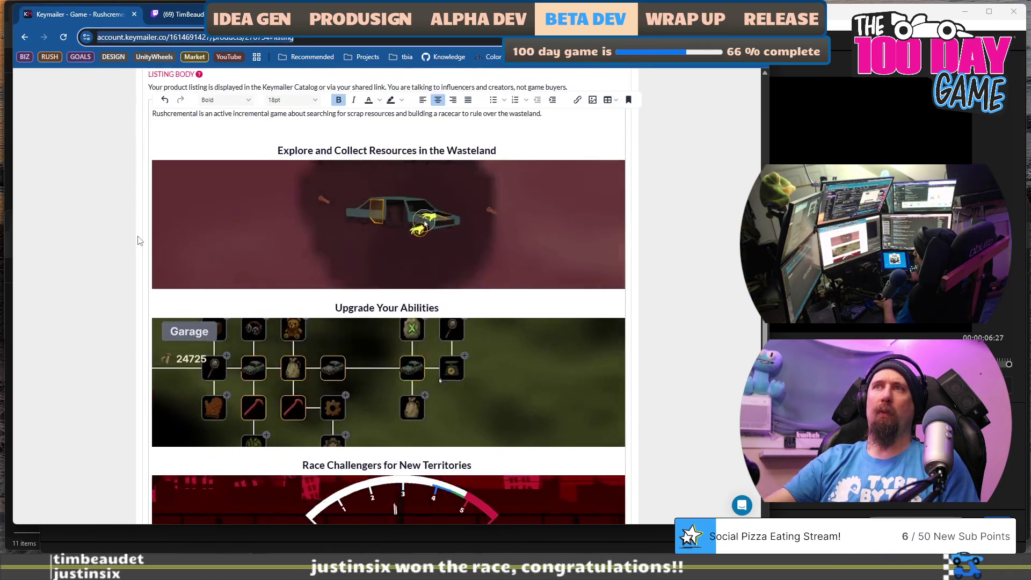
scroll(139, 240, down, 6)
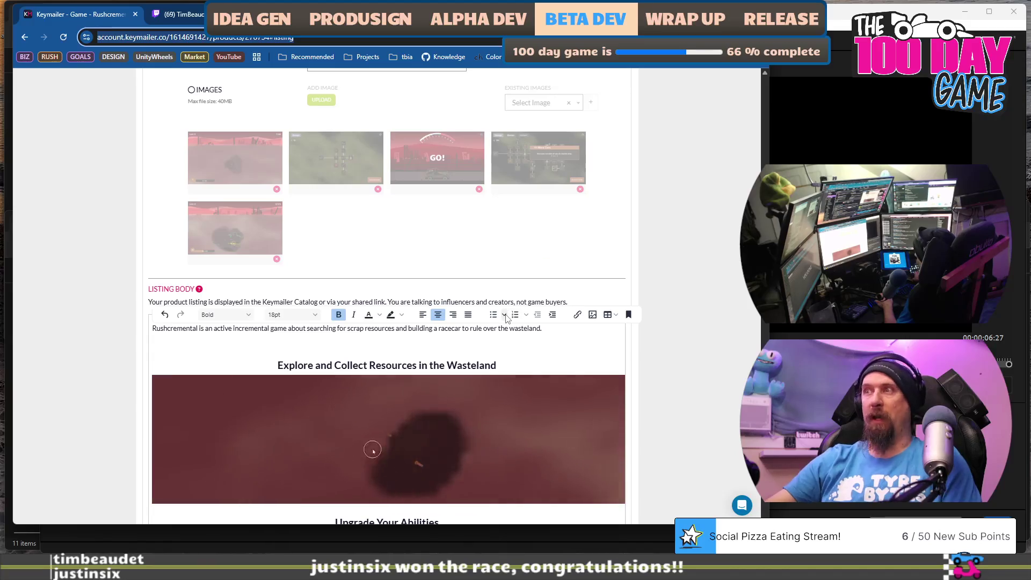
scroll(610, 140, down, 3)
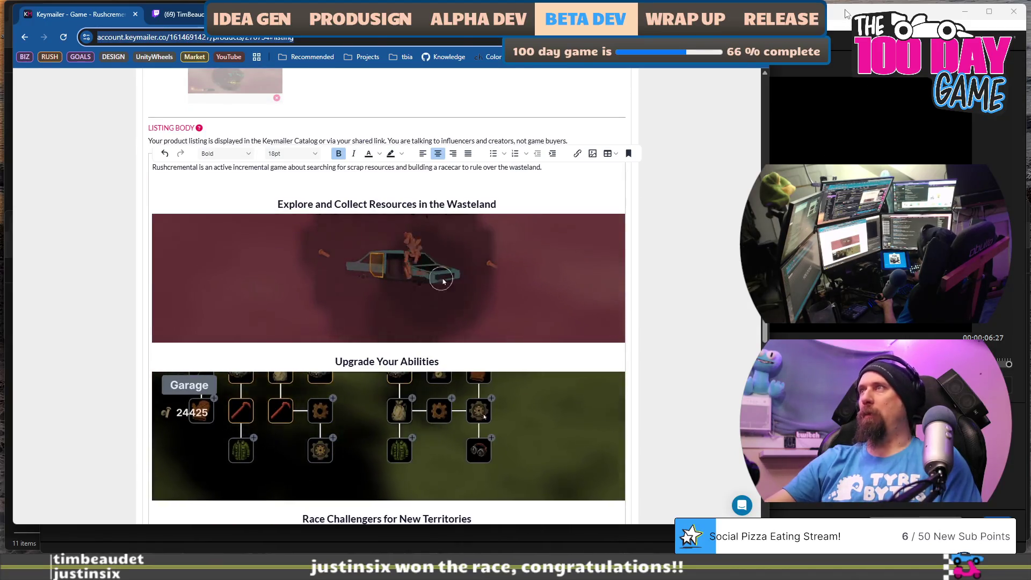
click(826, 159)
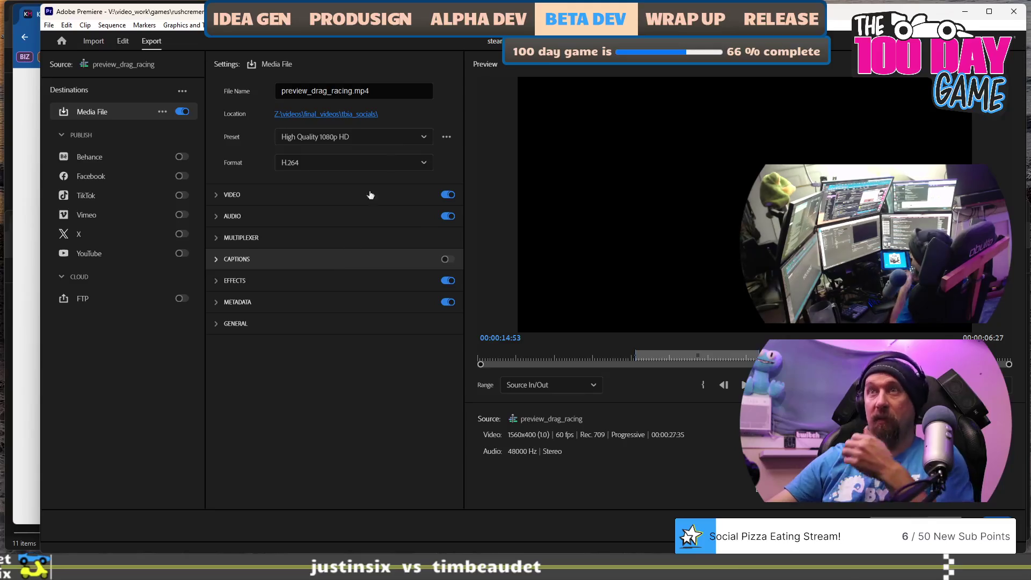
- Search the preset manager for 'gif' and apply Animated GIF (Match Source)
click(424, 137)
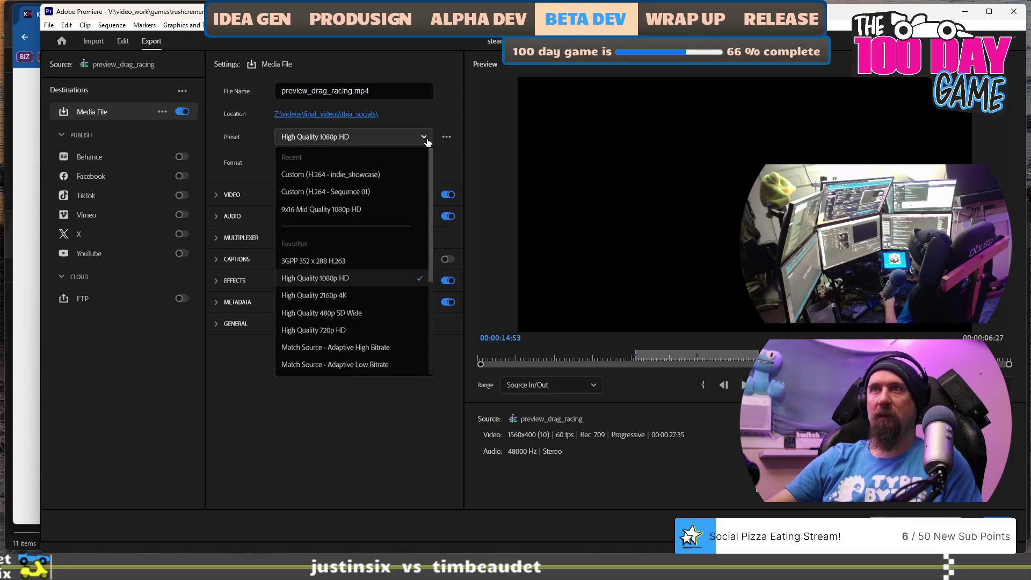
scroll(376, 346, down, 3)
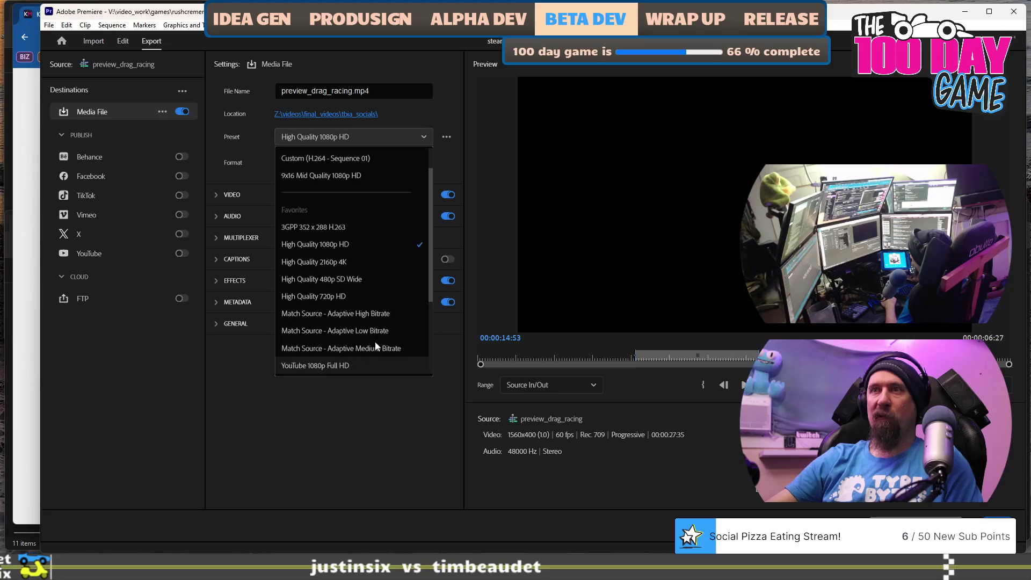
scroll(374, 346, down, 2)
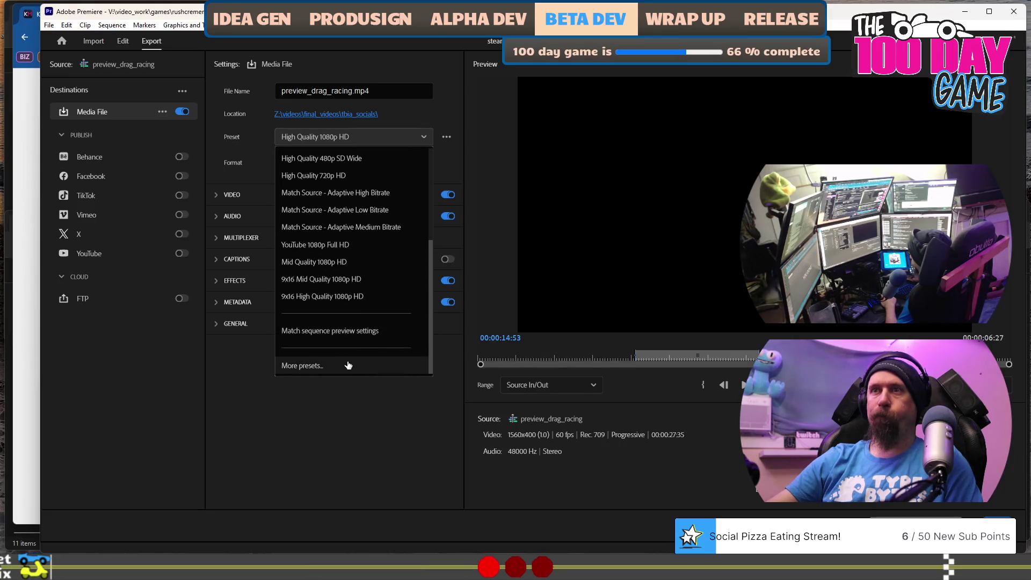
click(322, 367)
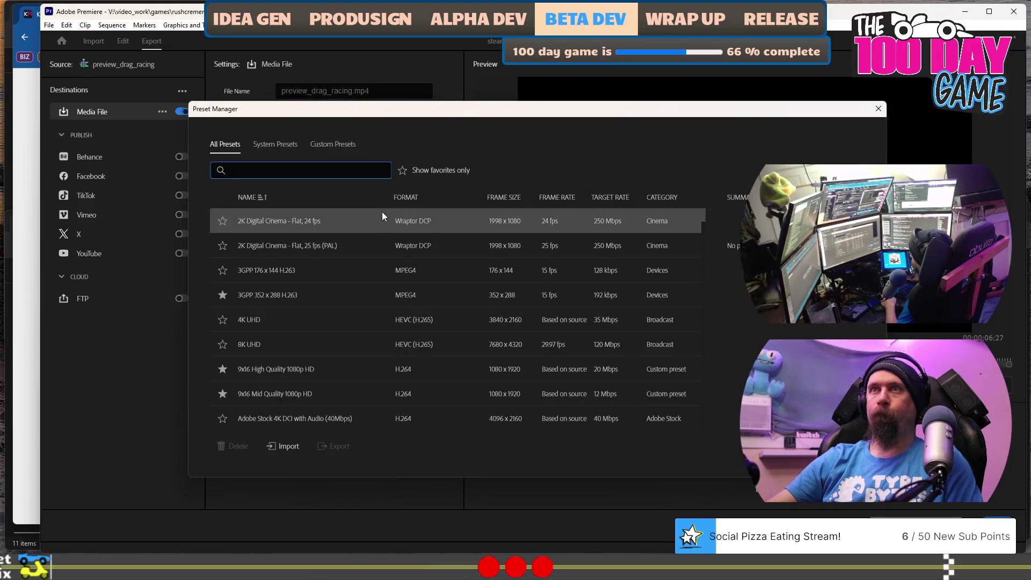
text(gif)
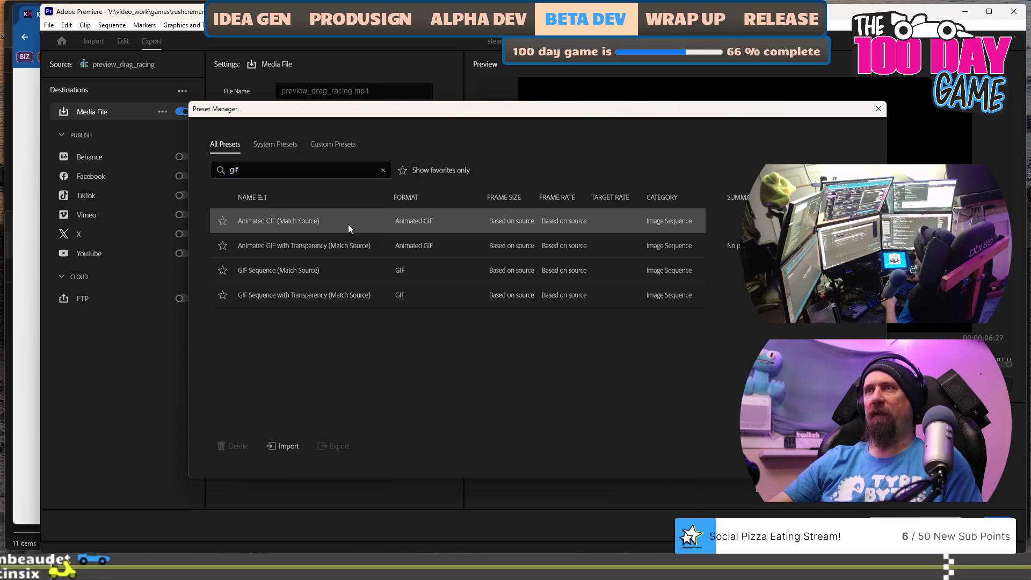
click(454, 224)
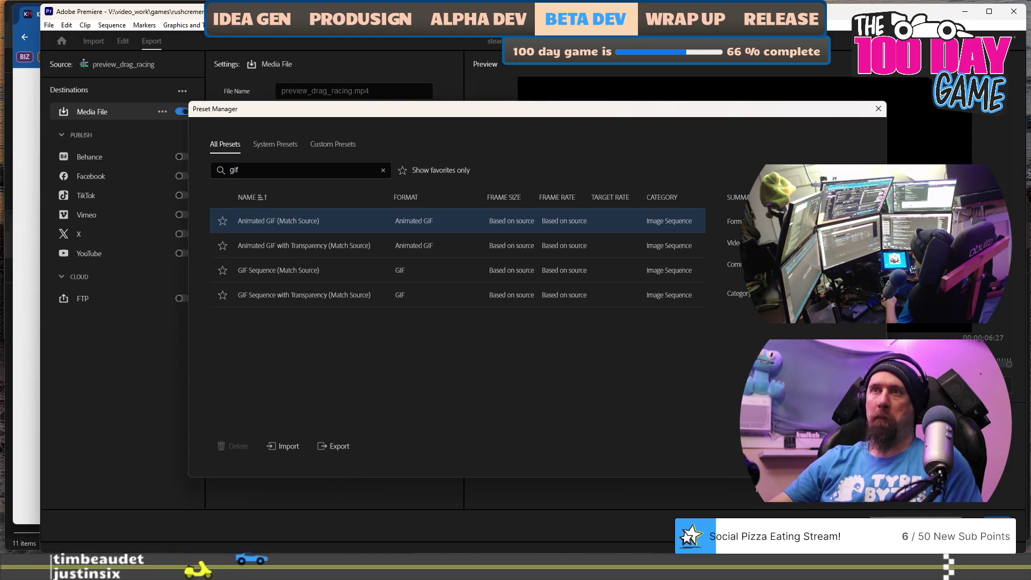
key(Return)
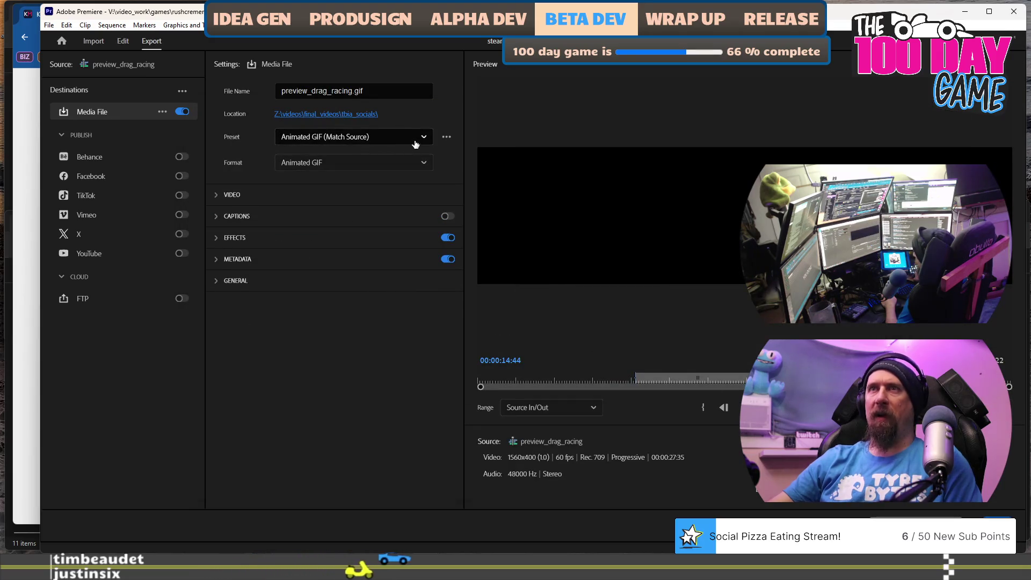
- Expand the VIDEO section of the GIF export settings
click(427, 139)
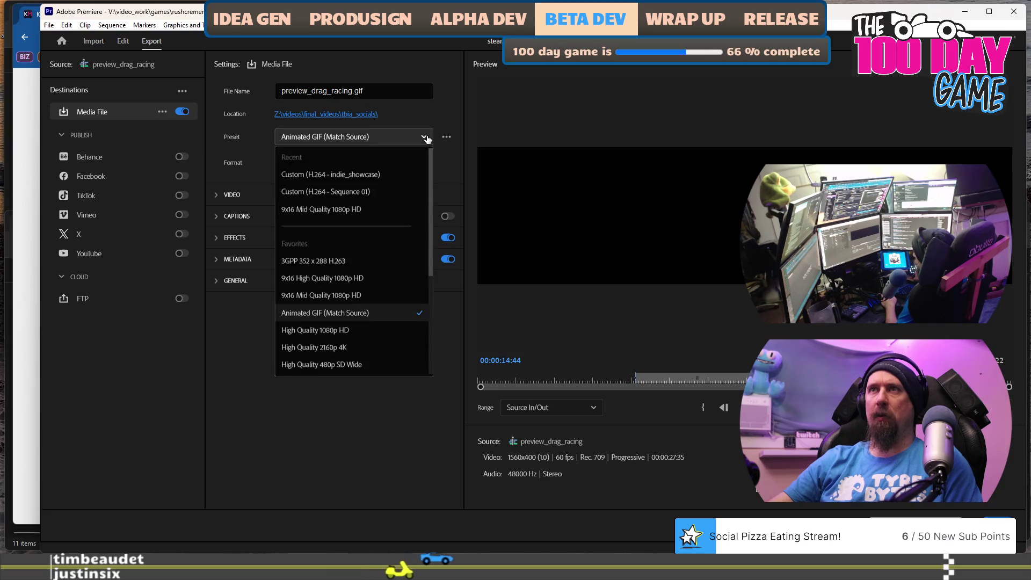
click(350, 446)
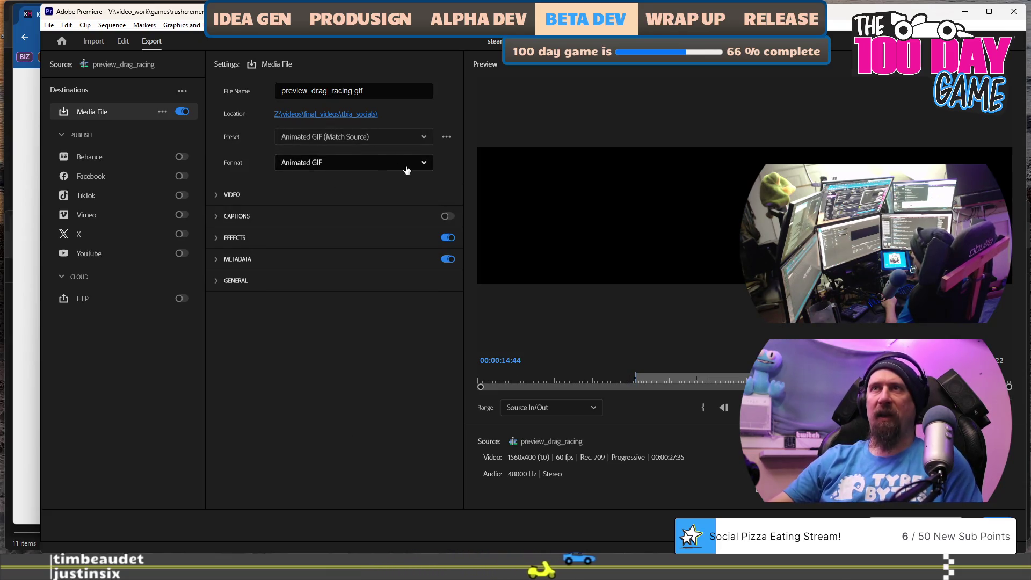
click(215, 196)
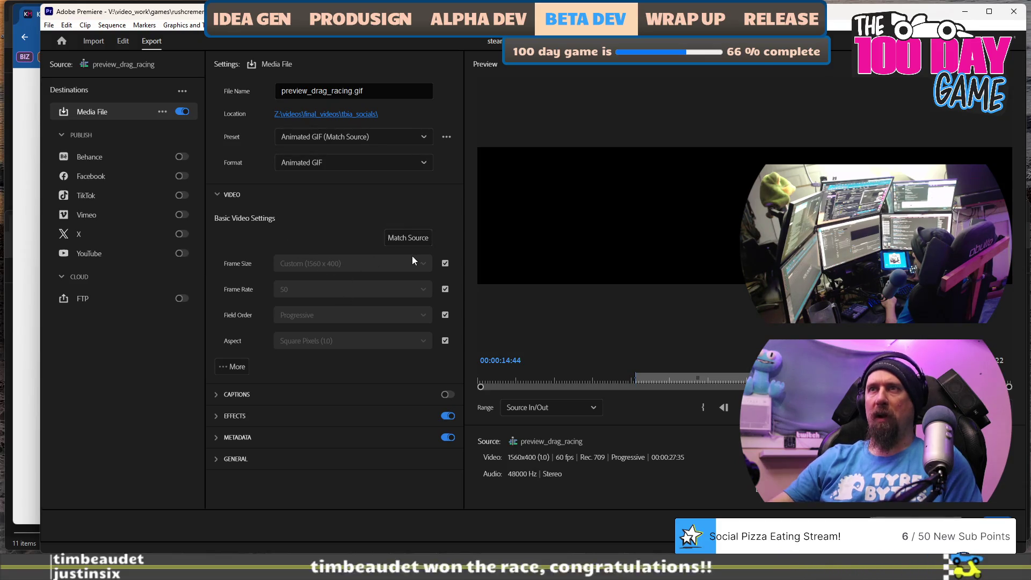
- Reopen the preset manager, search for the GIF preset, then close it unchanged
click(424, 138)
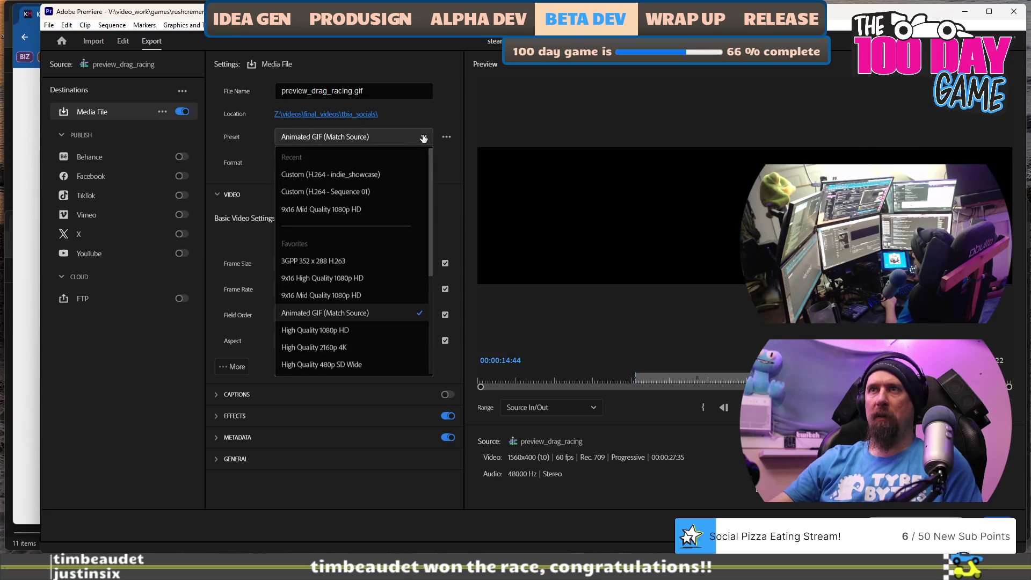
scroll(383, 313, down, 6)
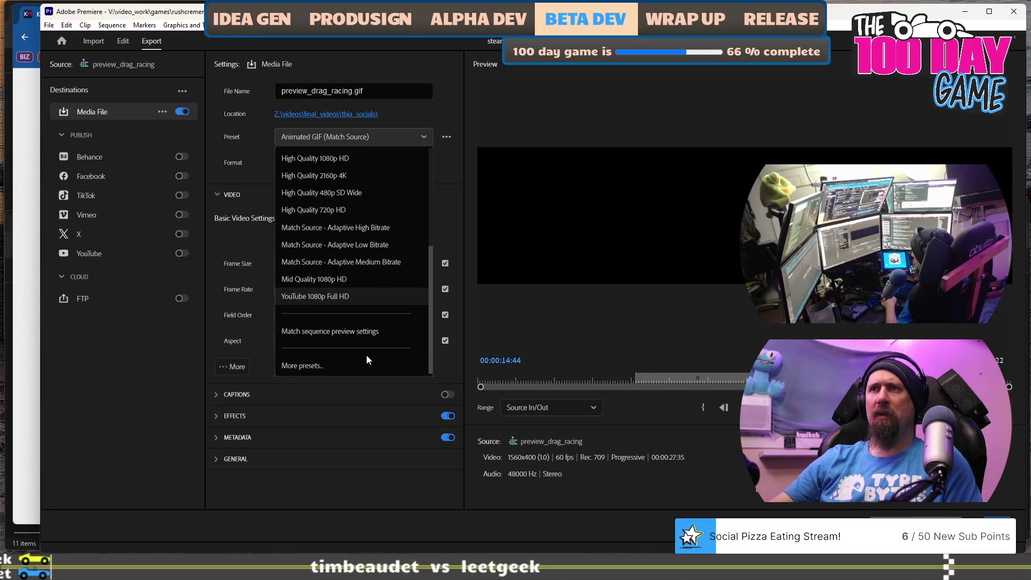
click(367, 367)
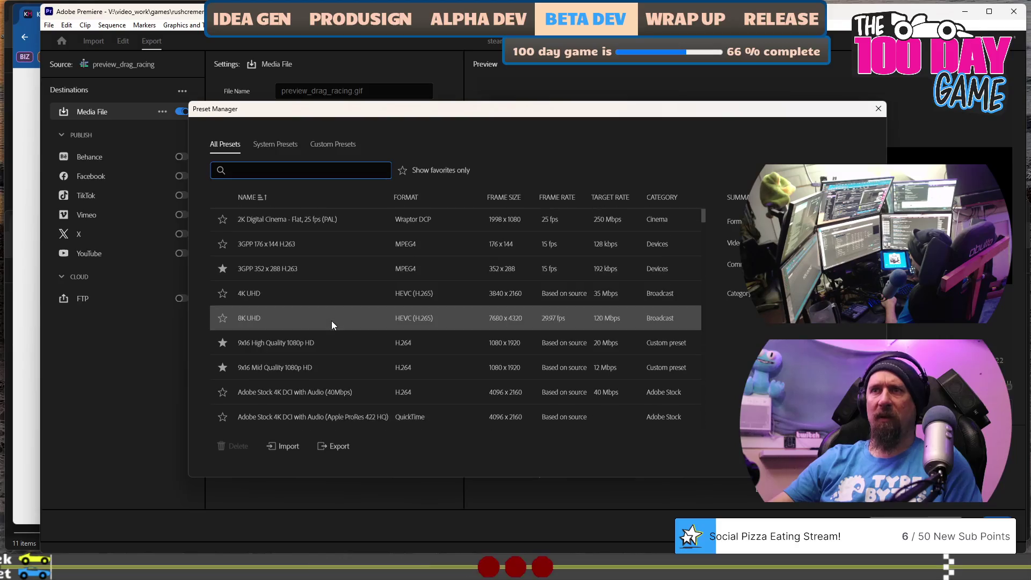
scroll(357, 357, down, 1)
text(g)
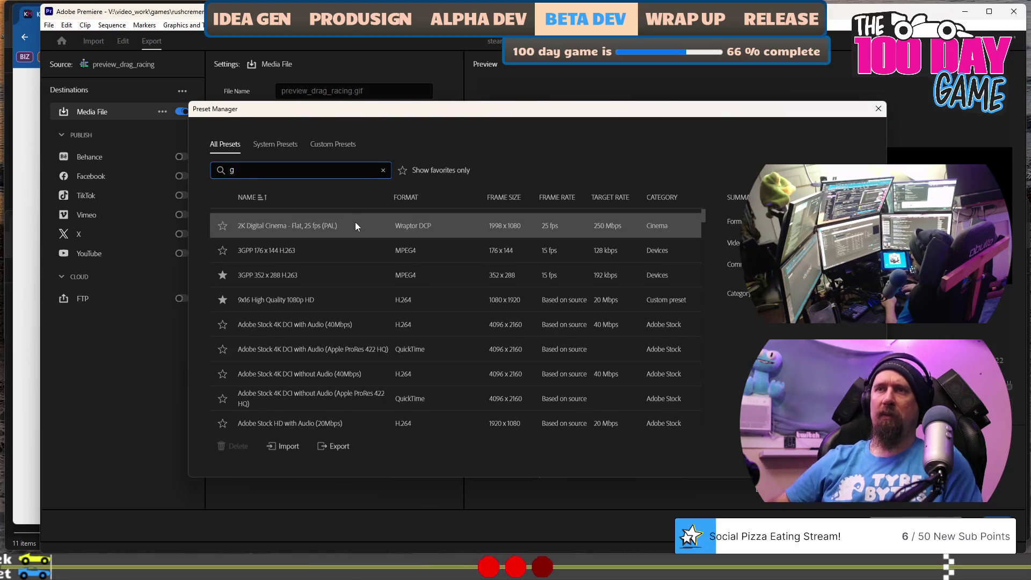
text(if)
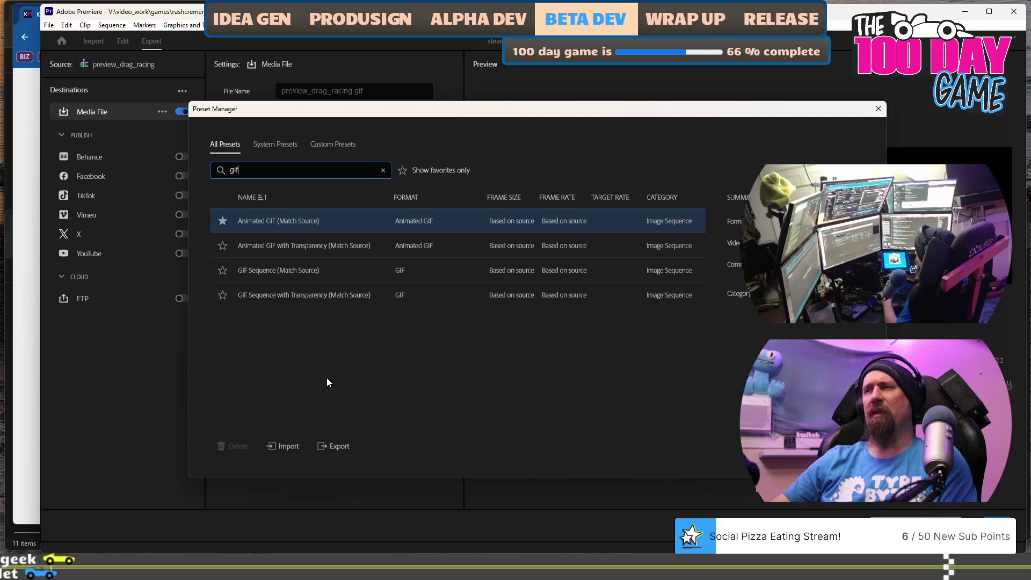
key(BackSpace)
key(BackSpace)
key(BackSpace)
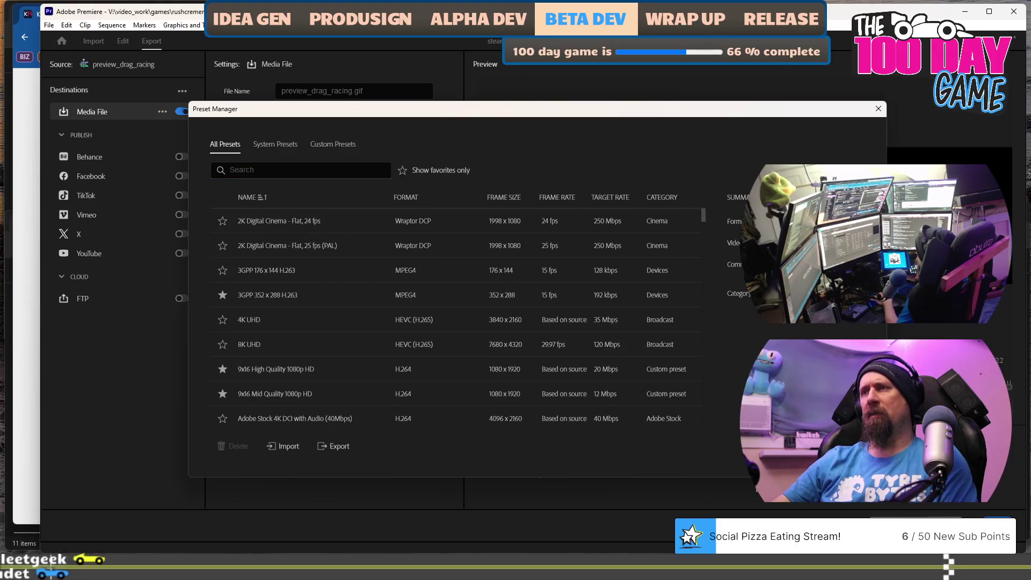
key(Escape)
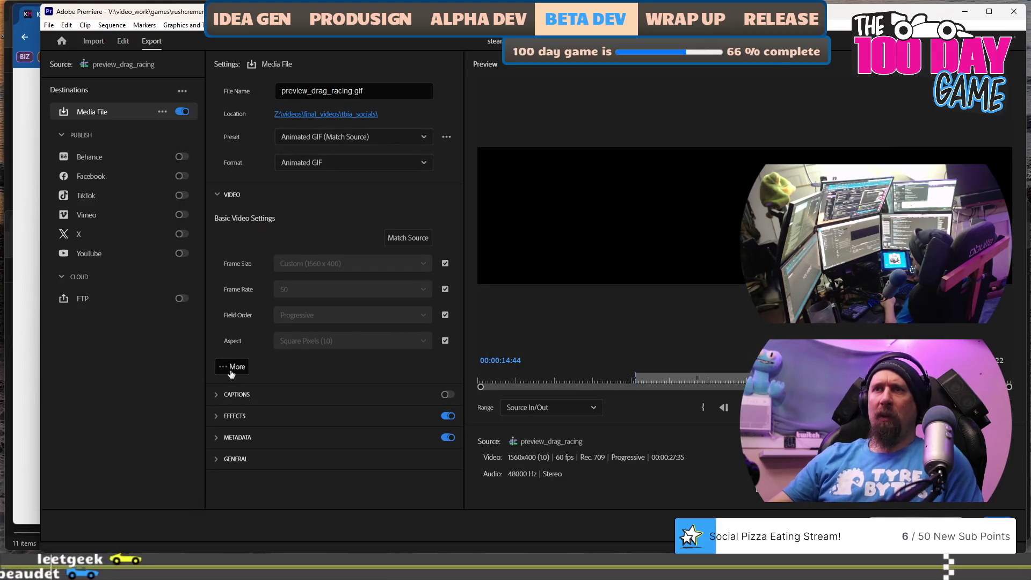
- Show the advanced video options: 1560x400, 50 fps, progressive, square pixels
click(231, 367)
scroll(364, 371, down, 1)
scroll(253, 349, down, 1)
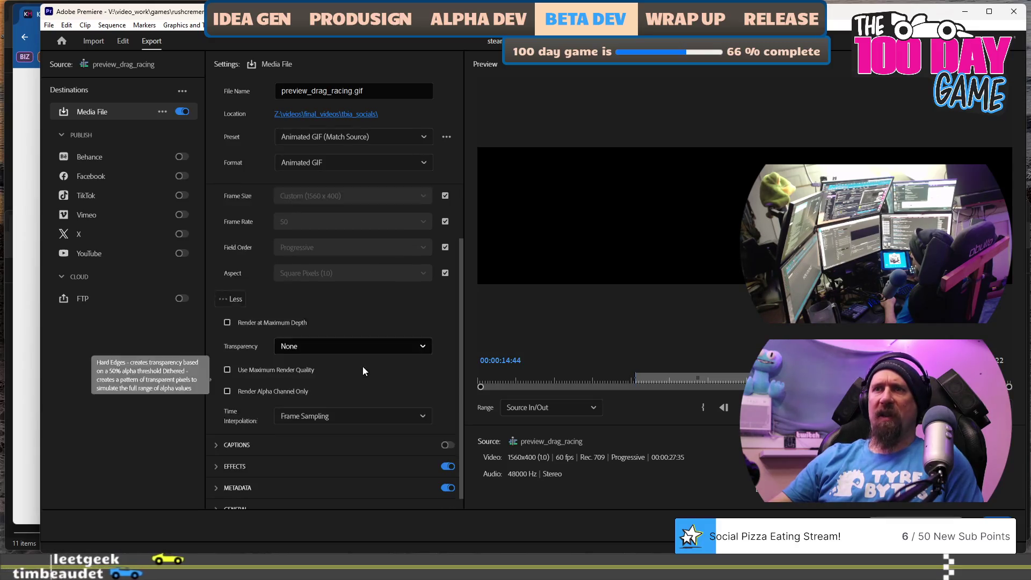
scroll(255, 320, down, 1)
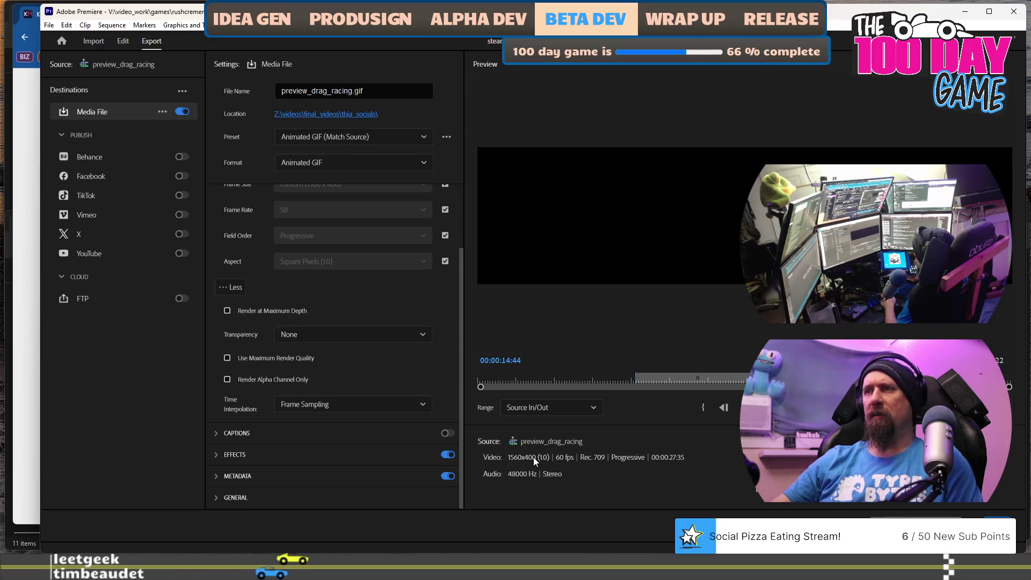
scroll(370, 325, up, 2)
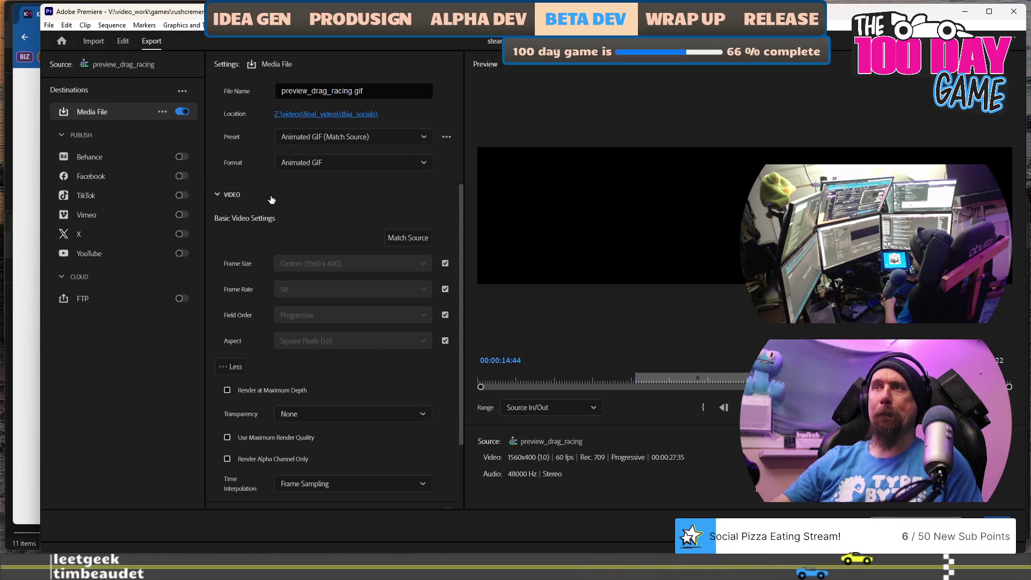
- Set the GIF frame size to 800 x 205 and enable Use Maximum Render Quality
click(445, 264)
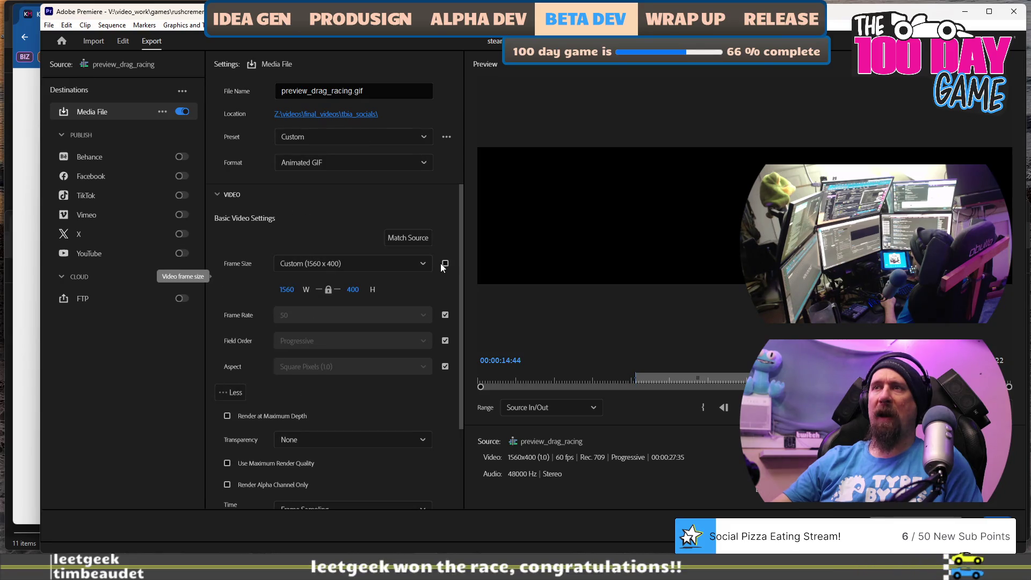
click(322, 264)
click(321, 265)
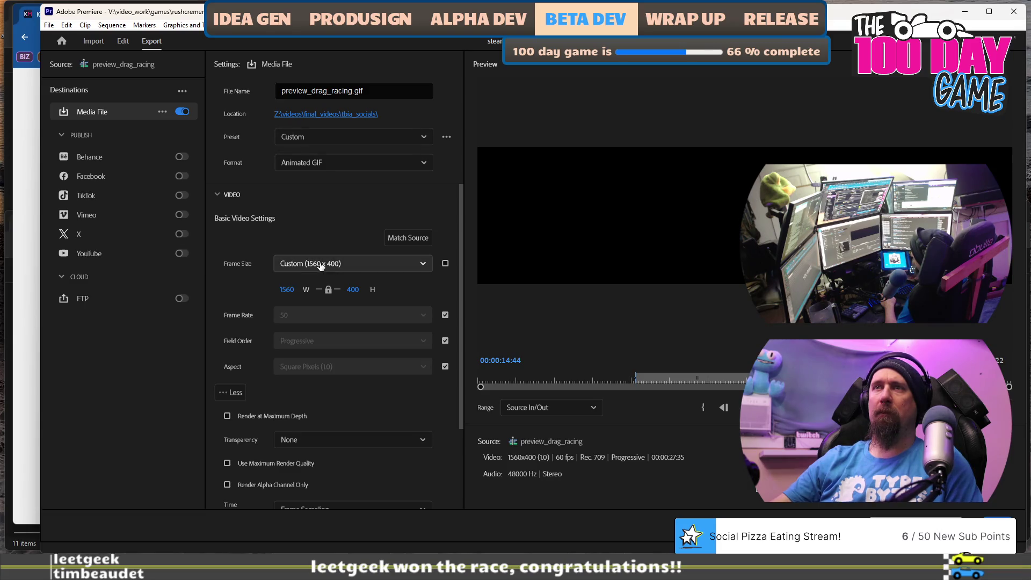
key(Tab)
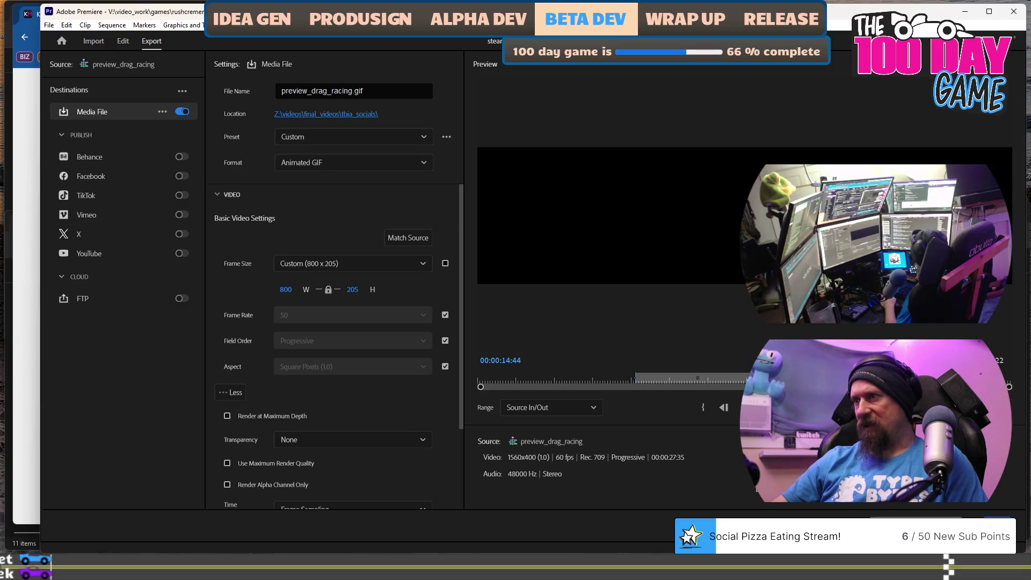
scroll(264, 378, down, 3)
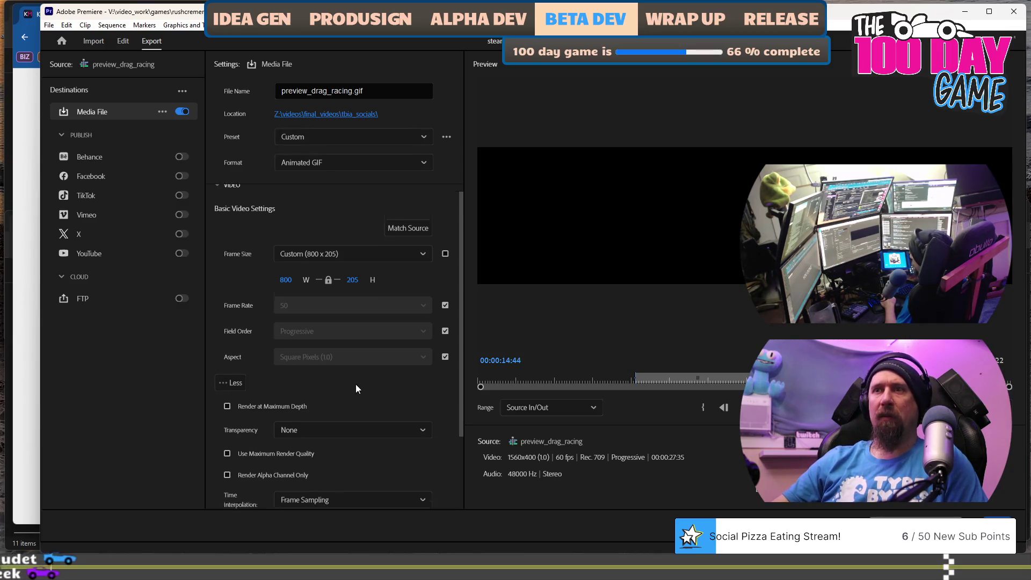
click(301, 408)
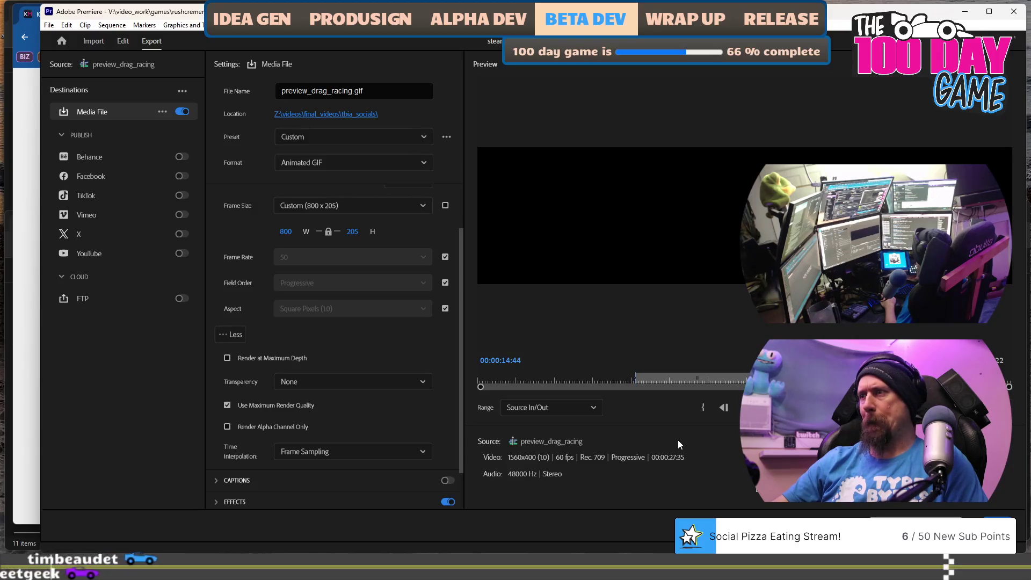
scroll(322, 379, down, 3)
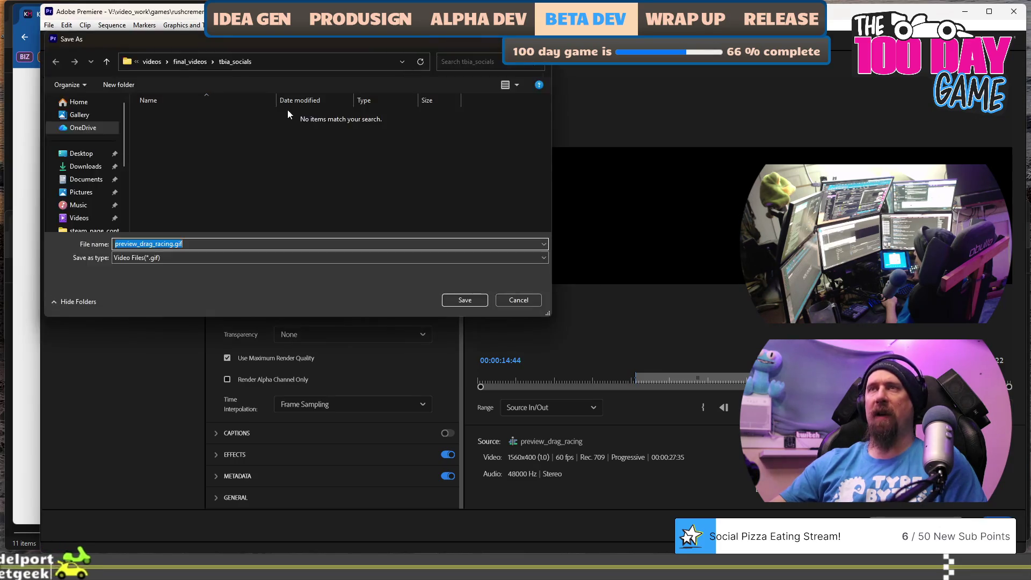
- Create a keymailer_listing_content folder under final_videos > games > rushcremental and open it
click(192, 62)
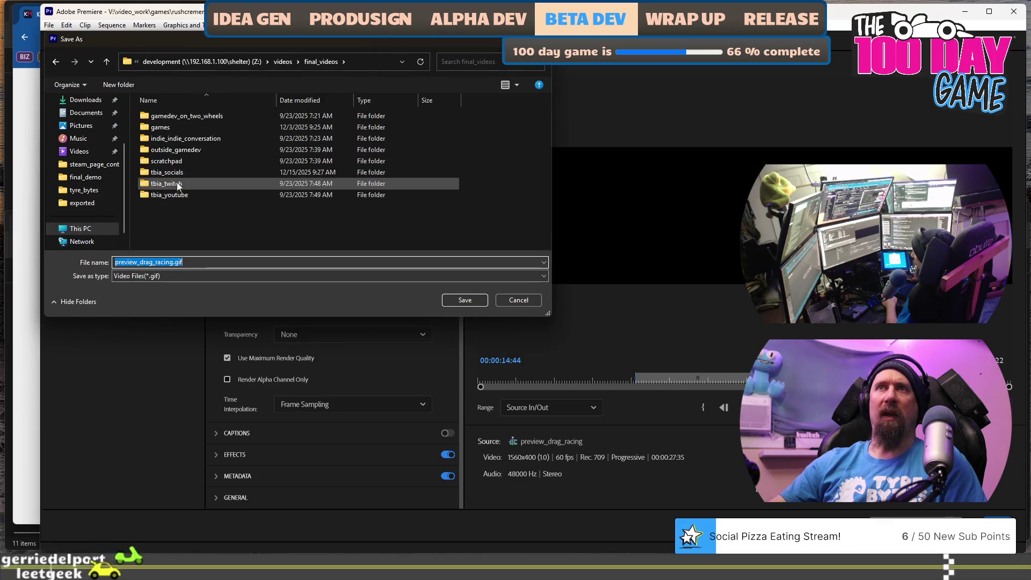
double_click(178, 128)
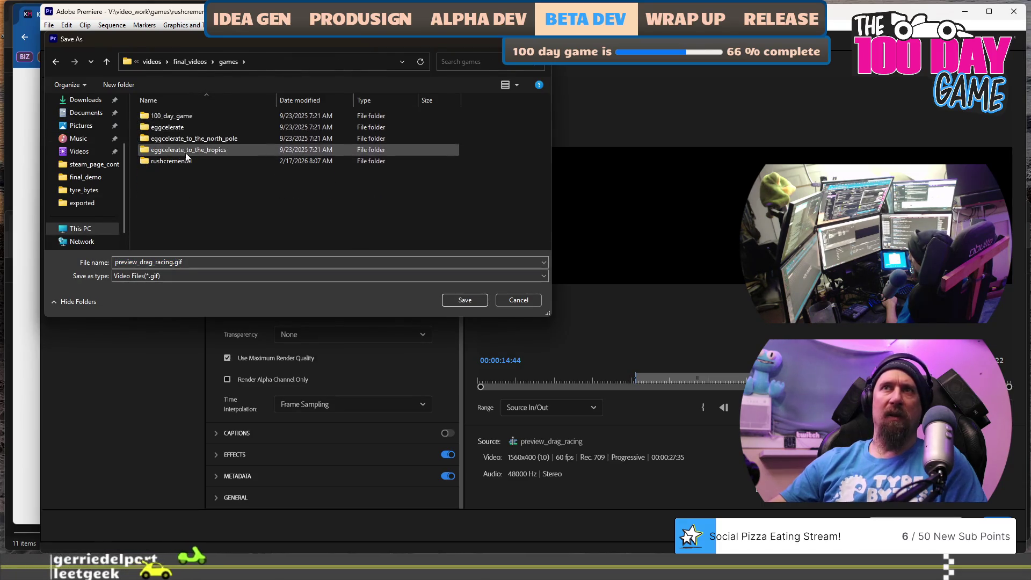
double_click(171, 162)
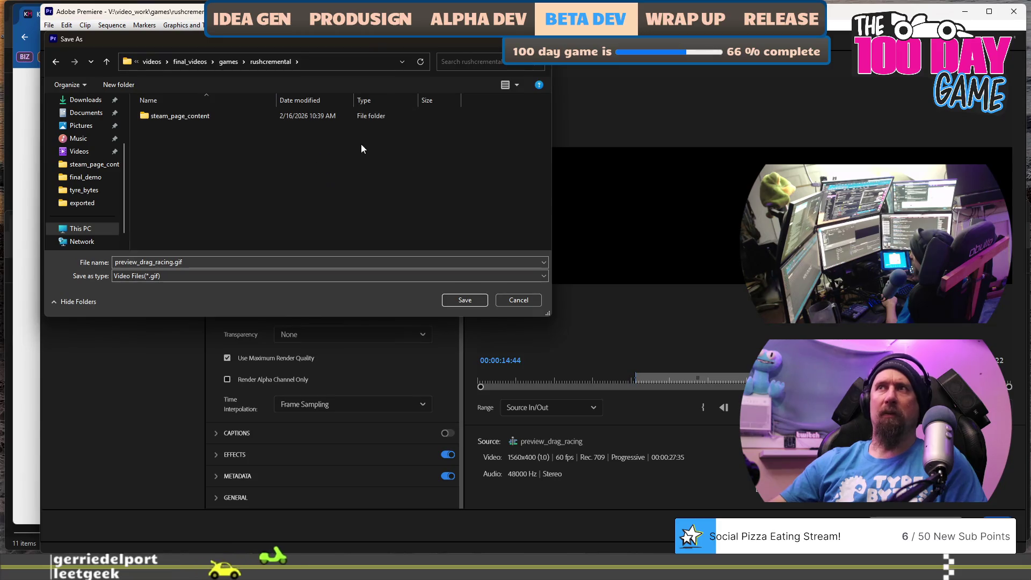
right_click(326, 170)
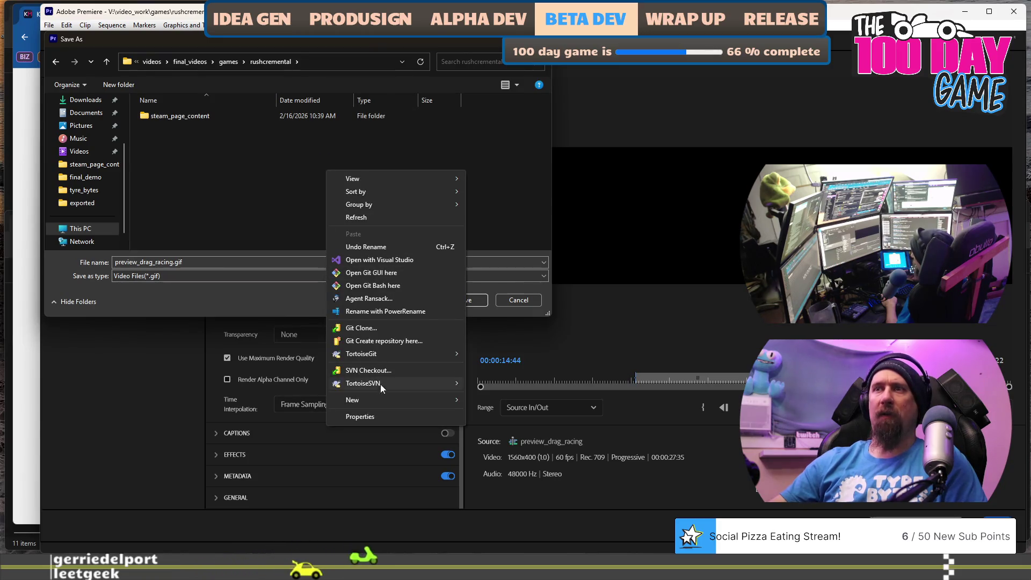
mouse_move(396, 400)
click(511, 397)
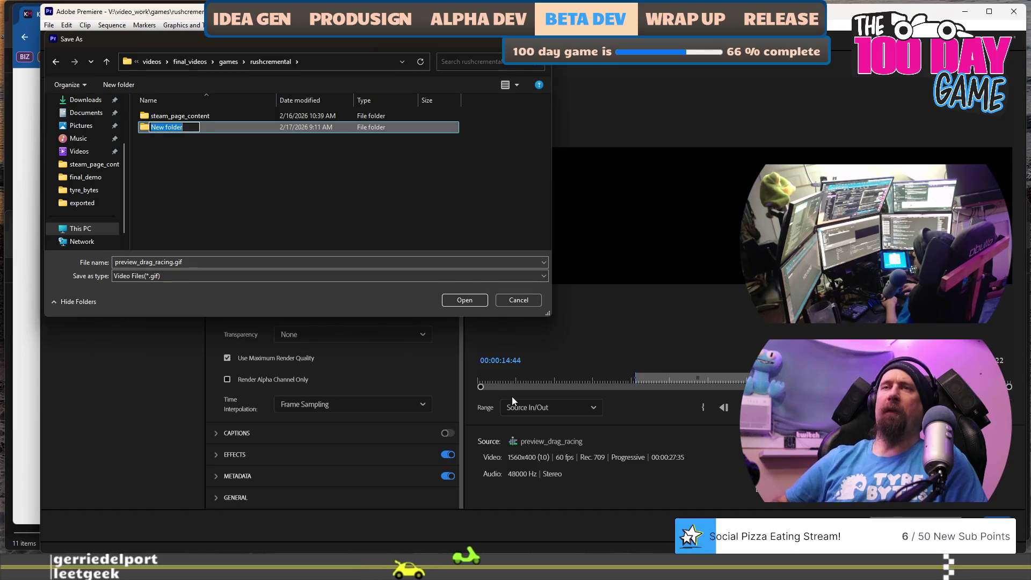
text(keymailer_)
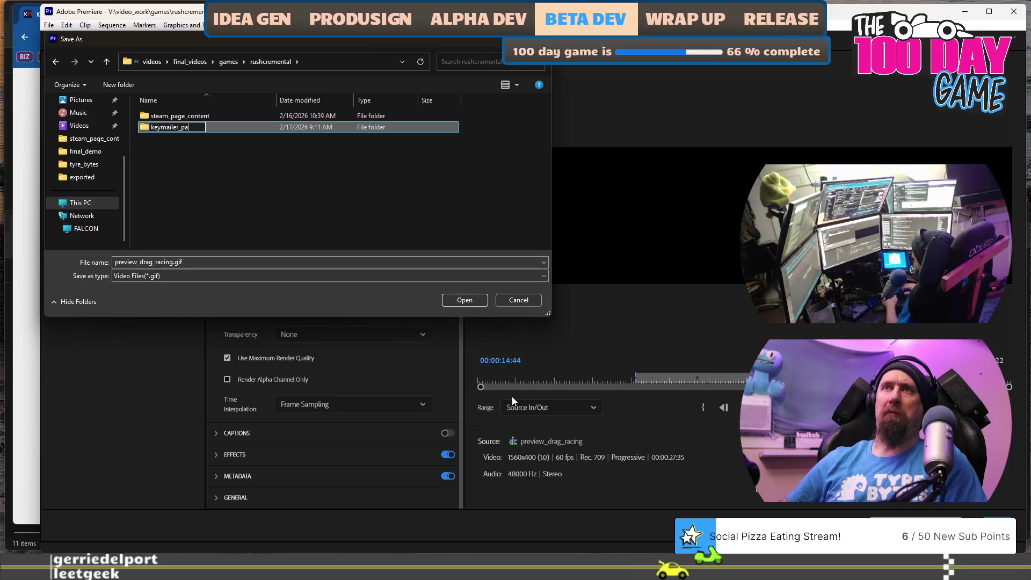
text(listing_content)
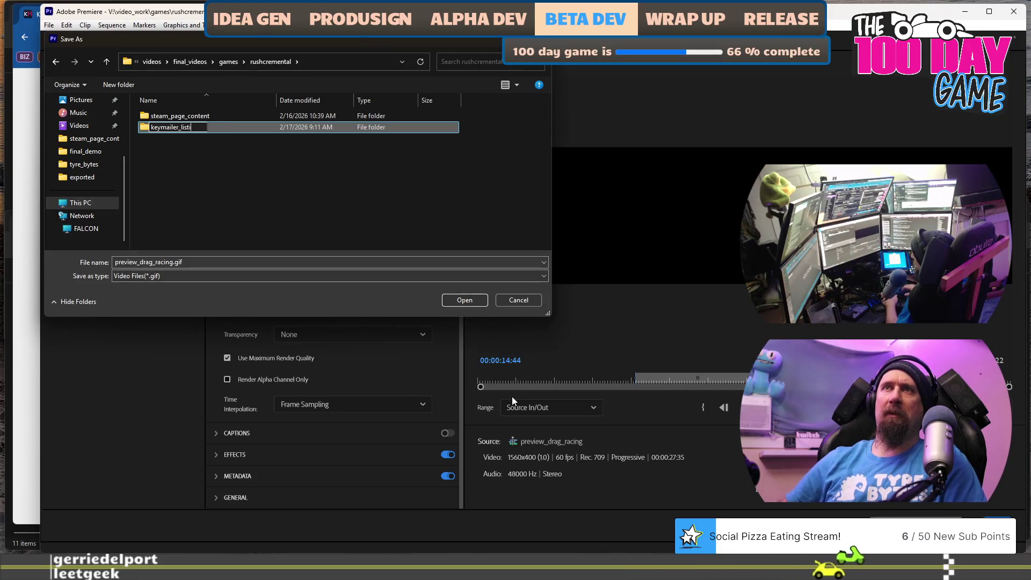
key(Return)
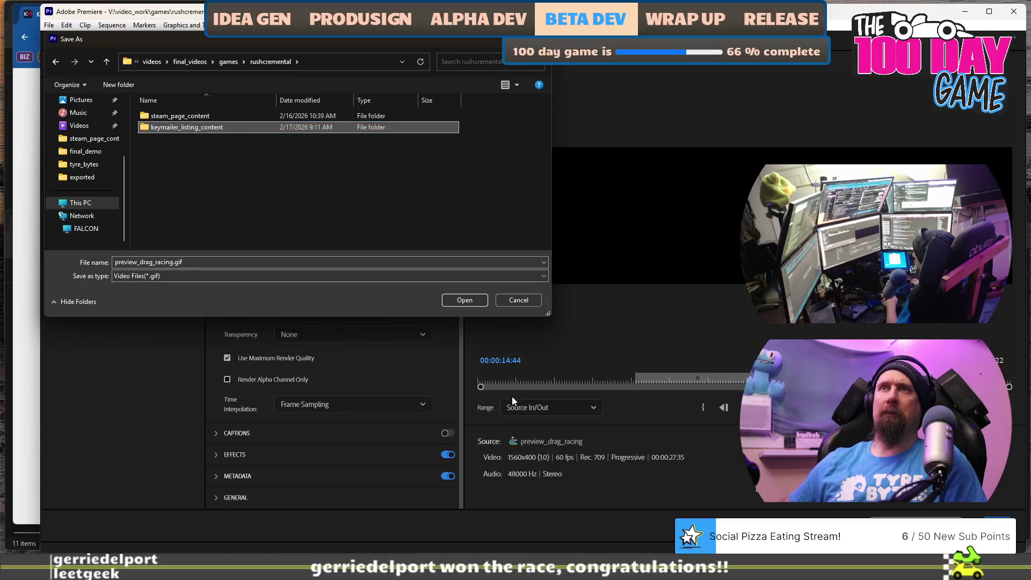
key(Return)
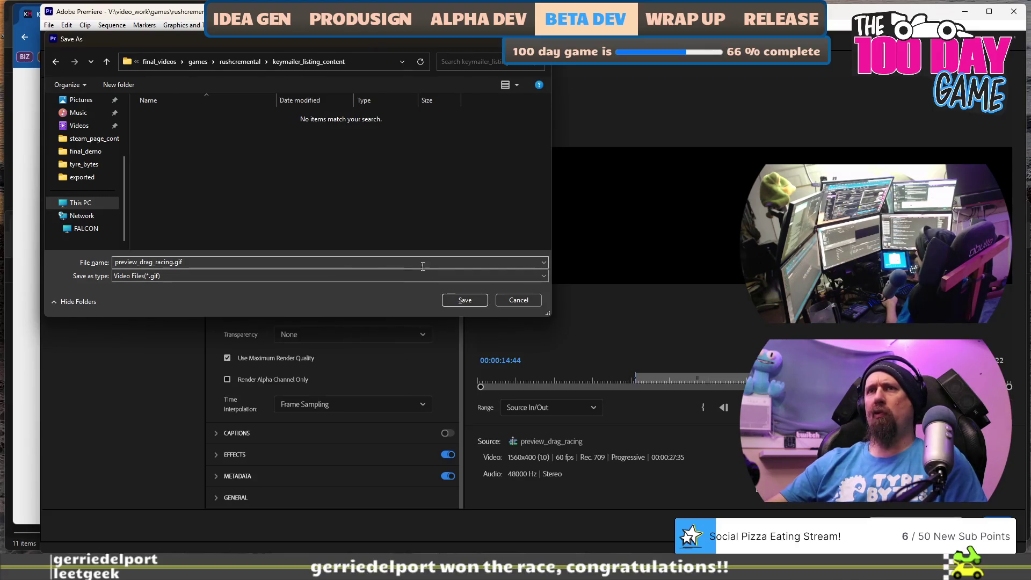
- Save preview_drag_racing.gif there and start the export
click(465, 300)
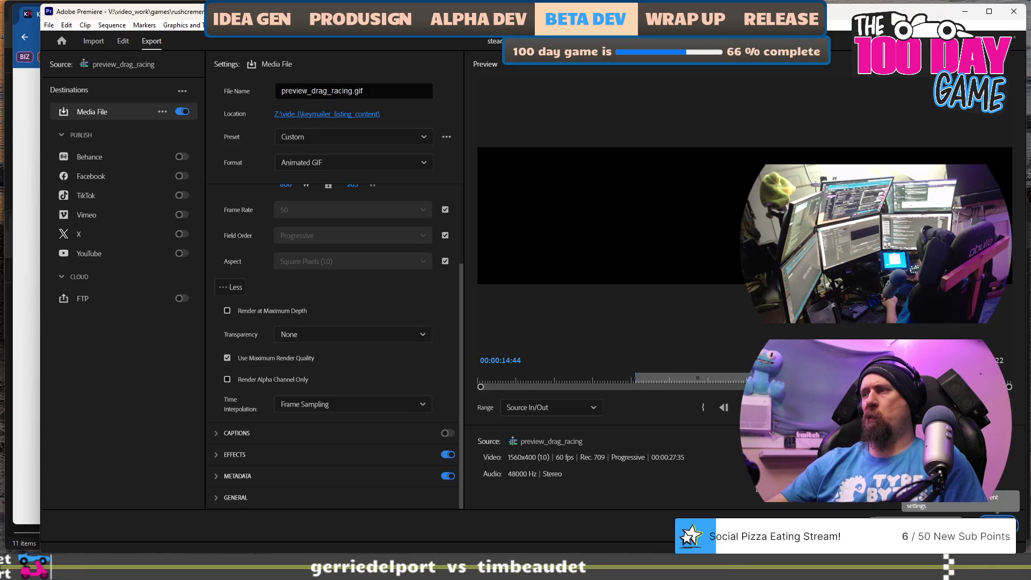
click(998, 522)
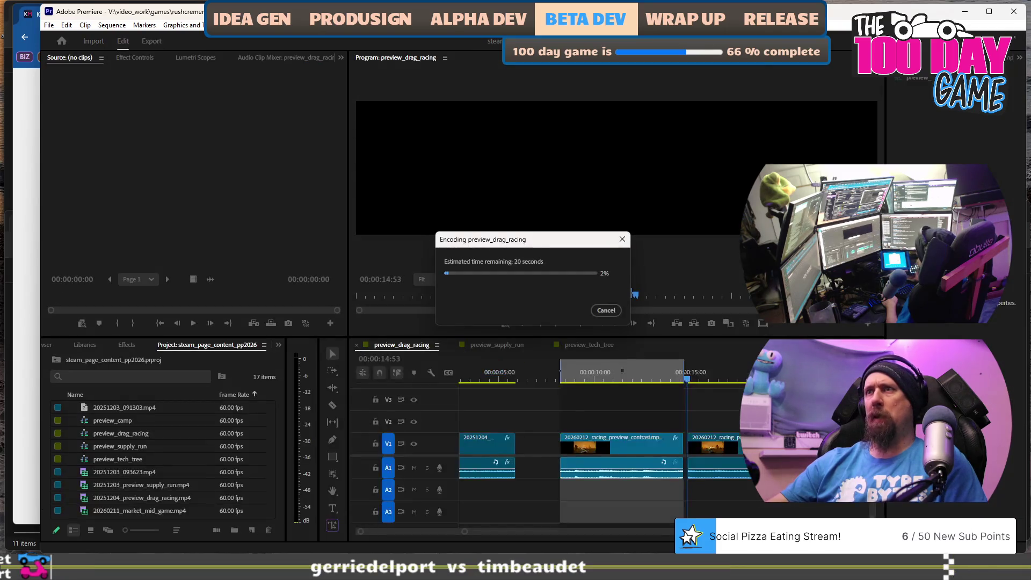
key(super+e)
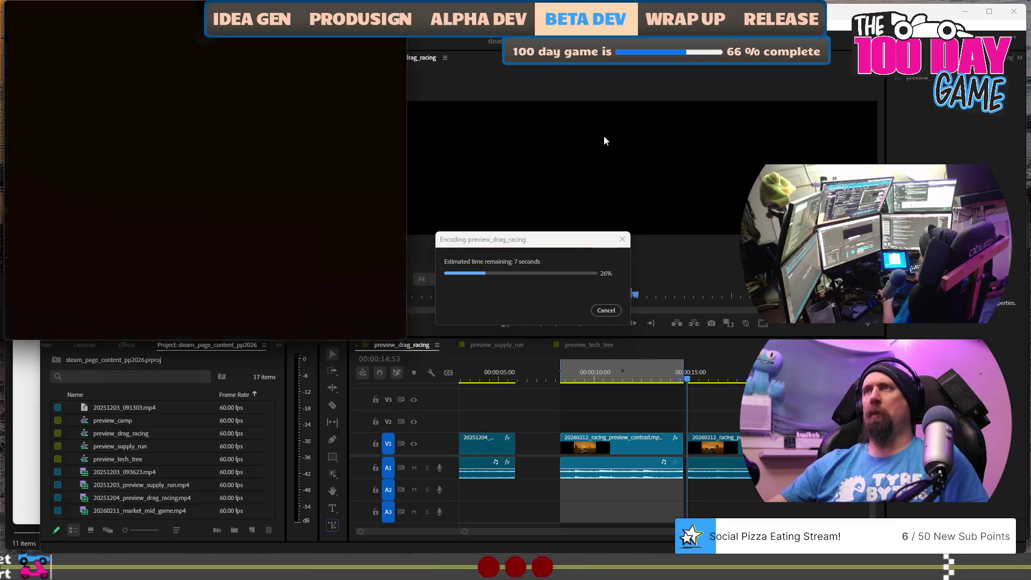
- Browse Z:\videos\final_videos\games\keymailer_listing_content to find the 27,356 KB GIF, then return to Premiere
key(alt+d)
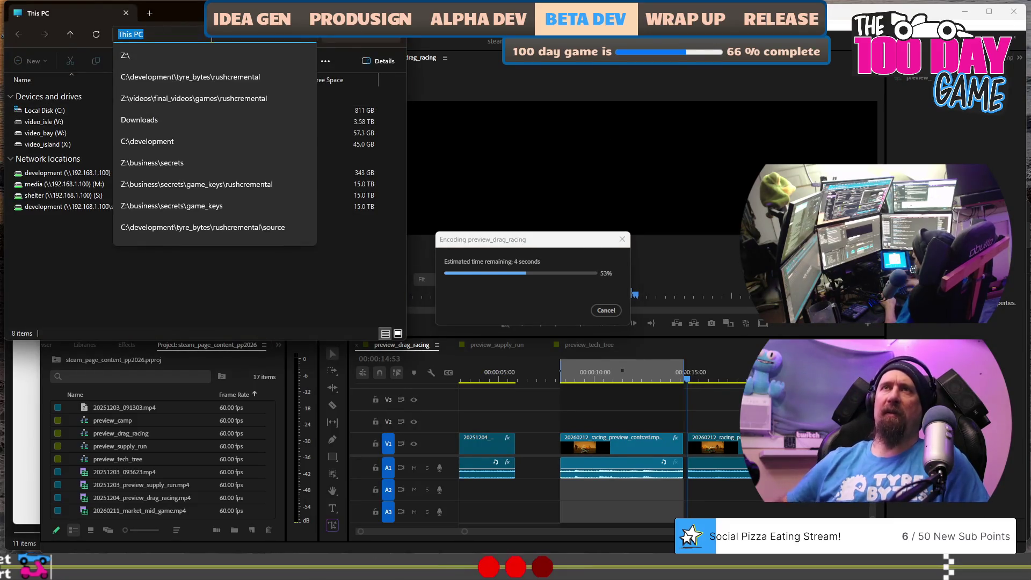
text(Z:\videosin)
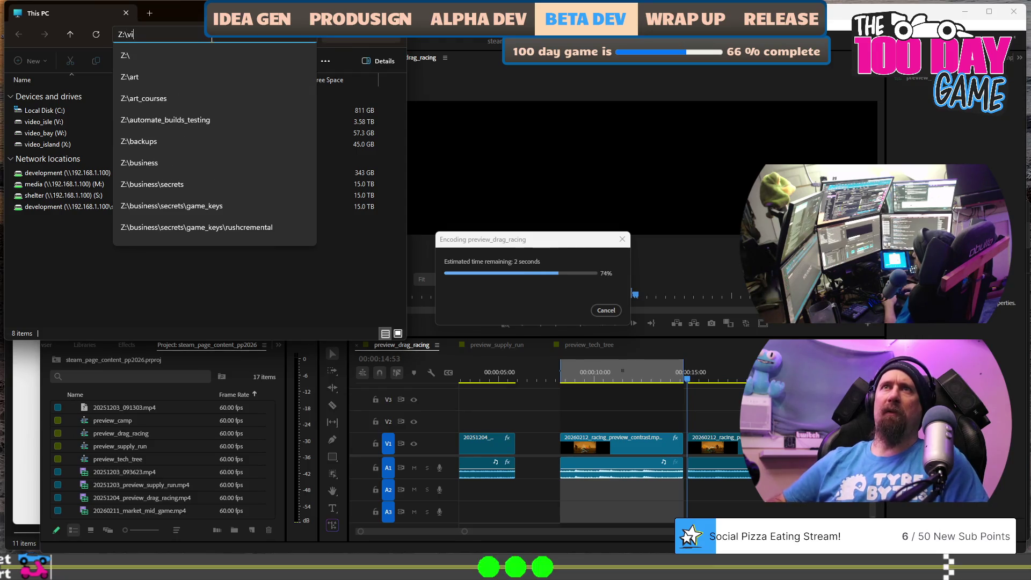
text(al_videos\g)
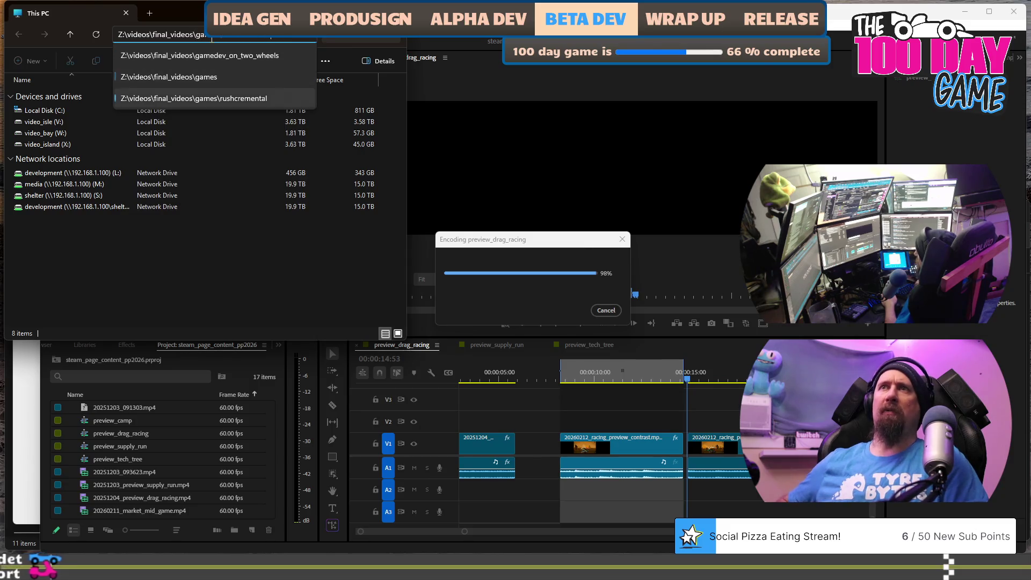
text(a)
key(Return)
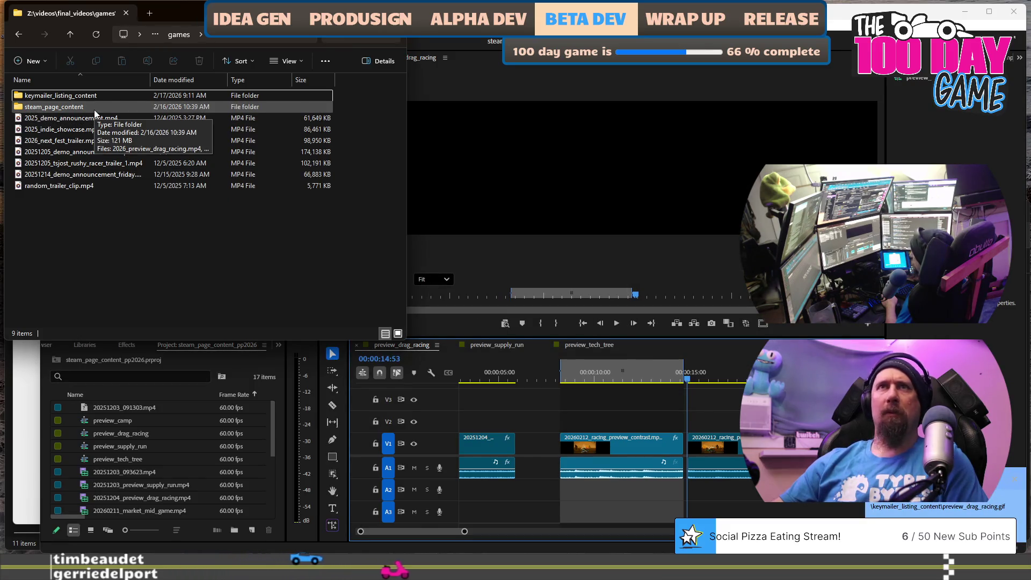
double_click(88, 95)
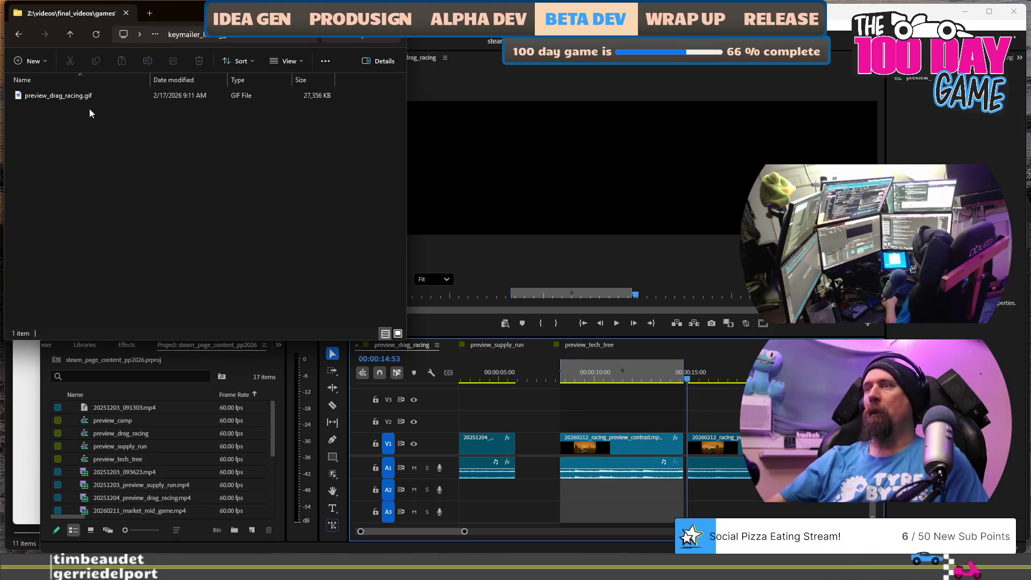
key(alt+Tab)
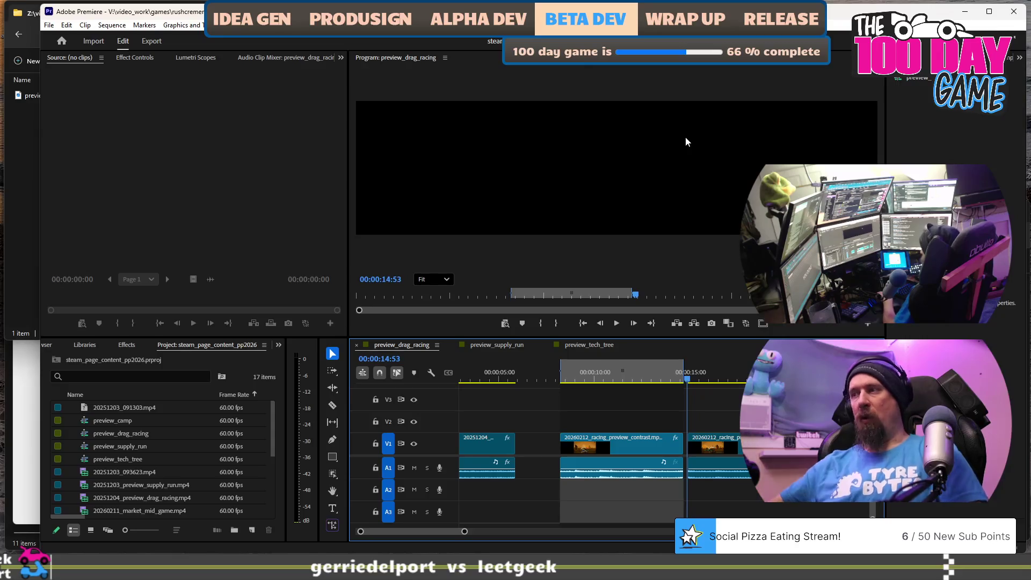
- Send preview_drag_racing to Adobe Media Encoder through File > Export
click(49, 27)
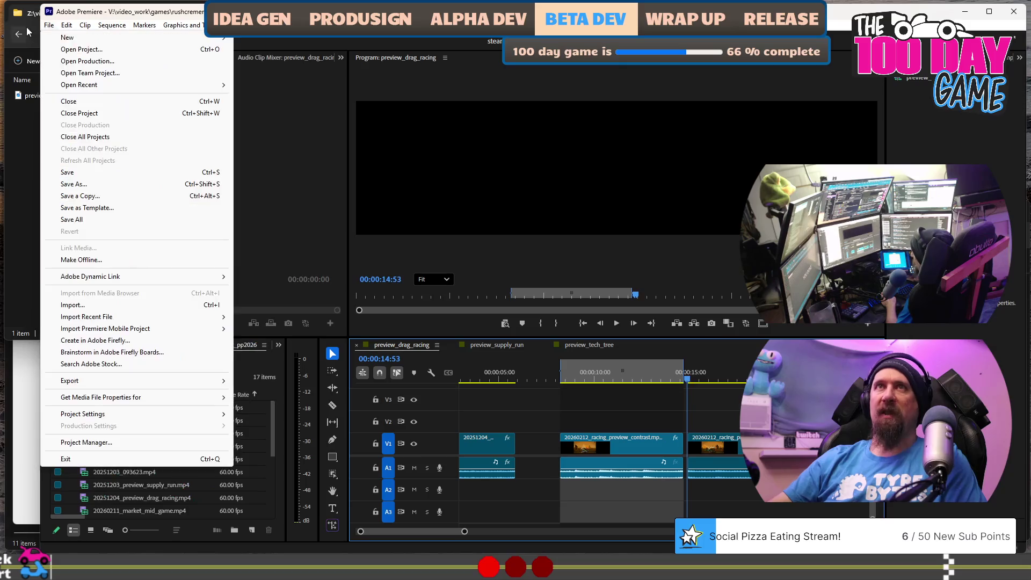
mouse_move(52, 39)
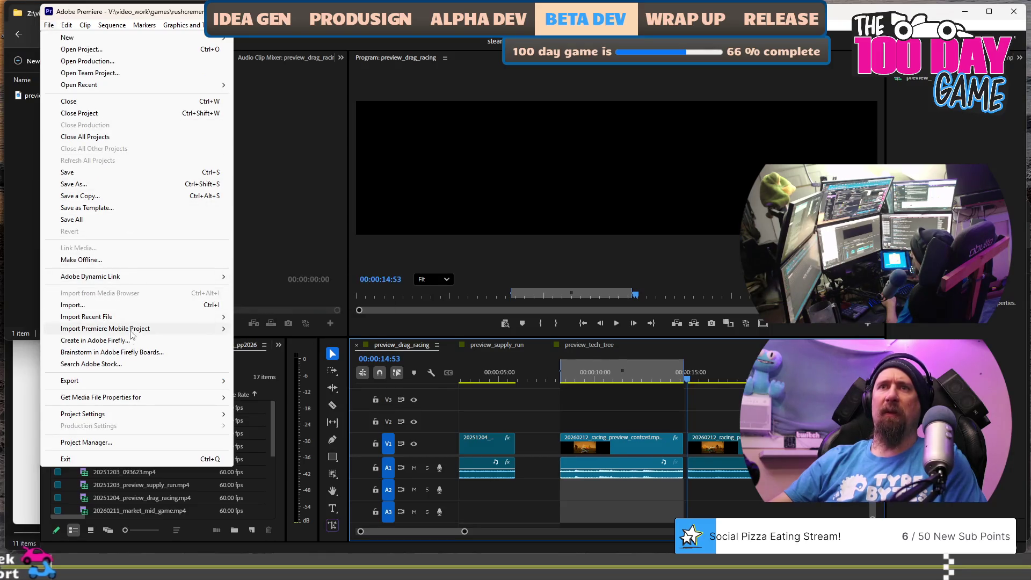
mouse_move(131, 380)
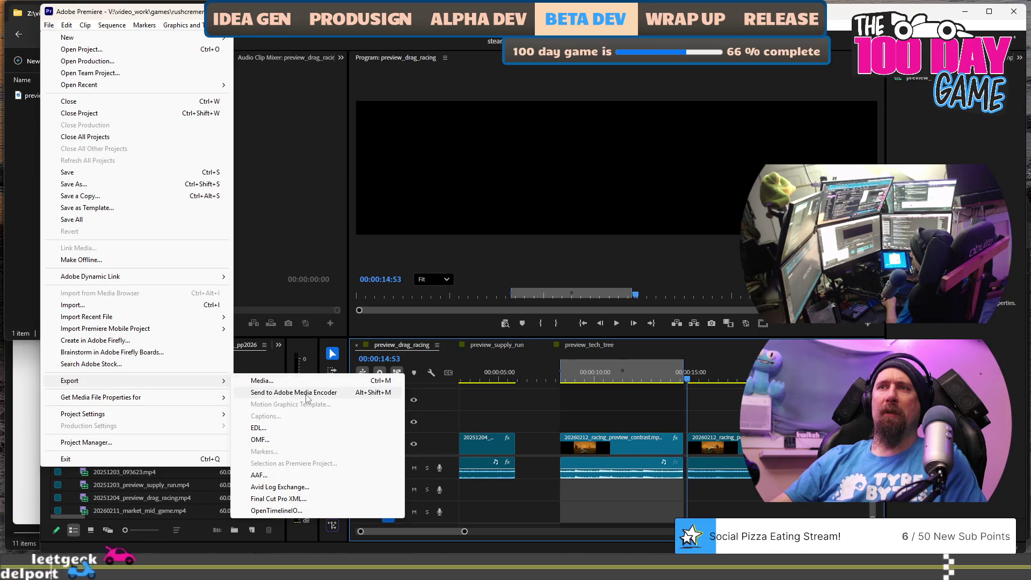
click(307, 392)
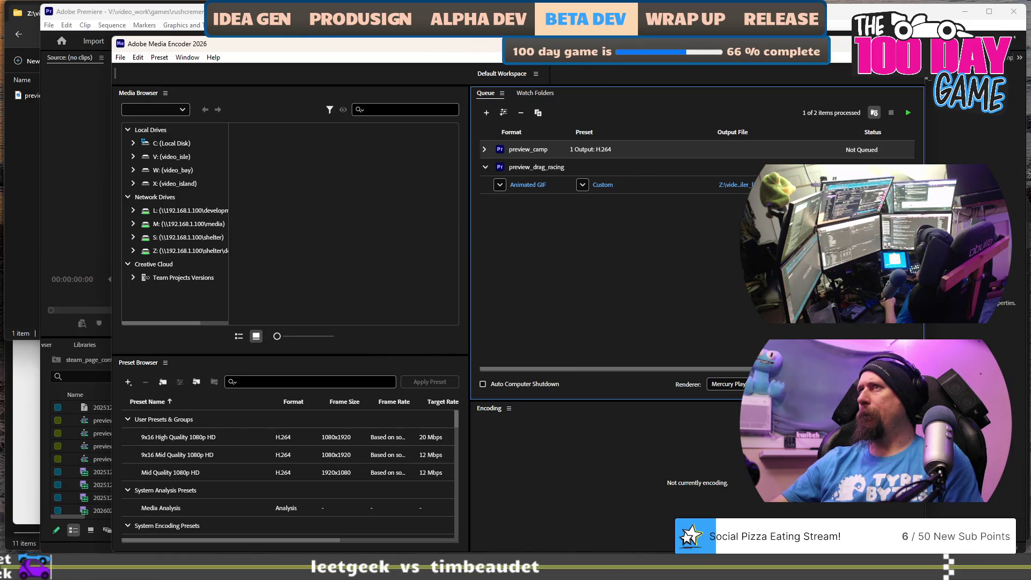
- Check the output format list for the Animated GIF job, then close it unchanged
mouse_move(586, 50)
mouse_down()
mouse_move(586, 32)
mouse_move(583, 67)
mouse_up()
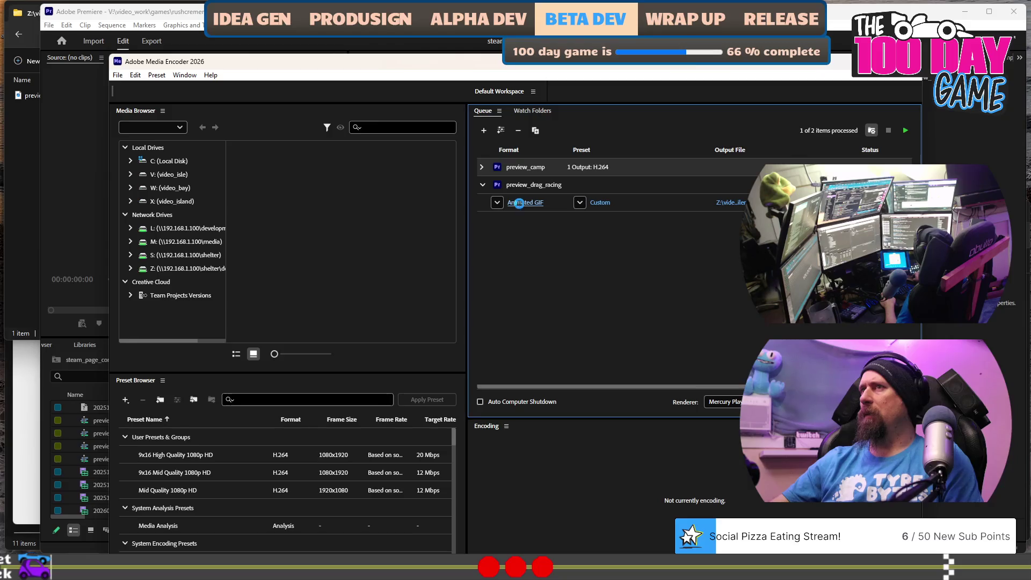
click(520, 205)
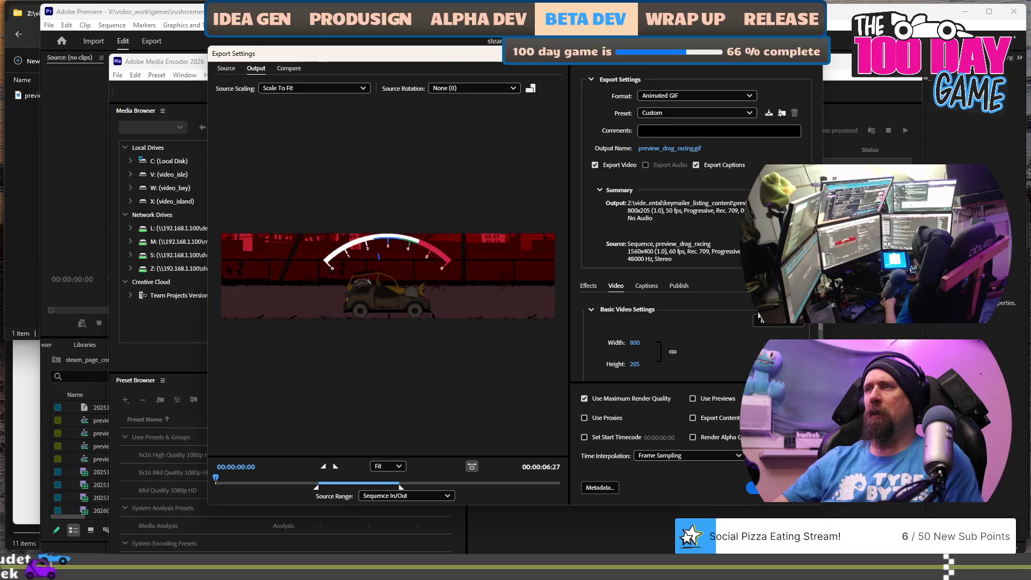
scroll(587, 336, down, 1)
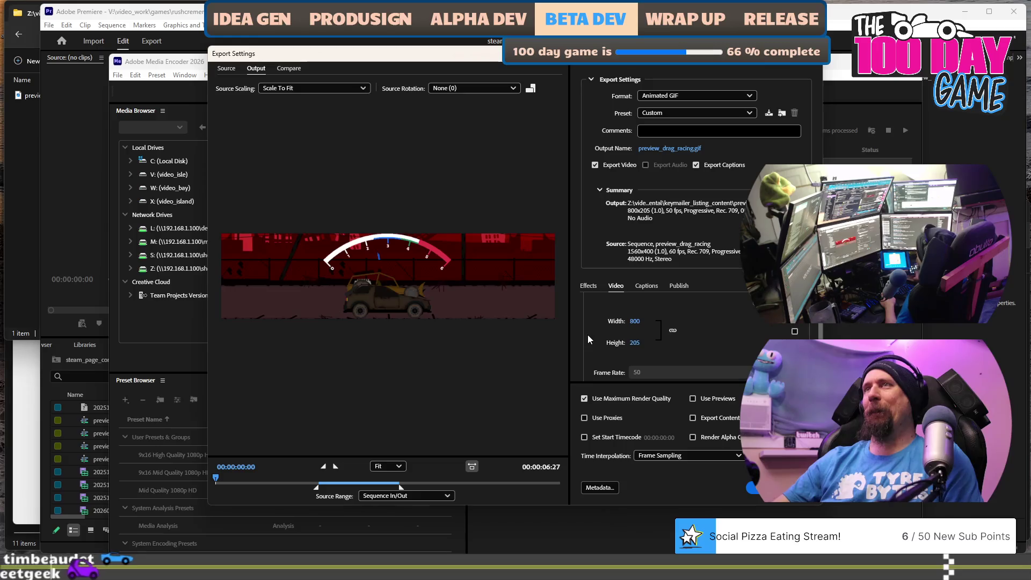
click(717, 95)
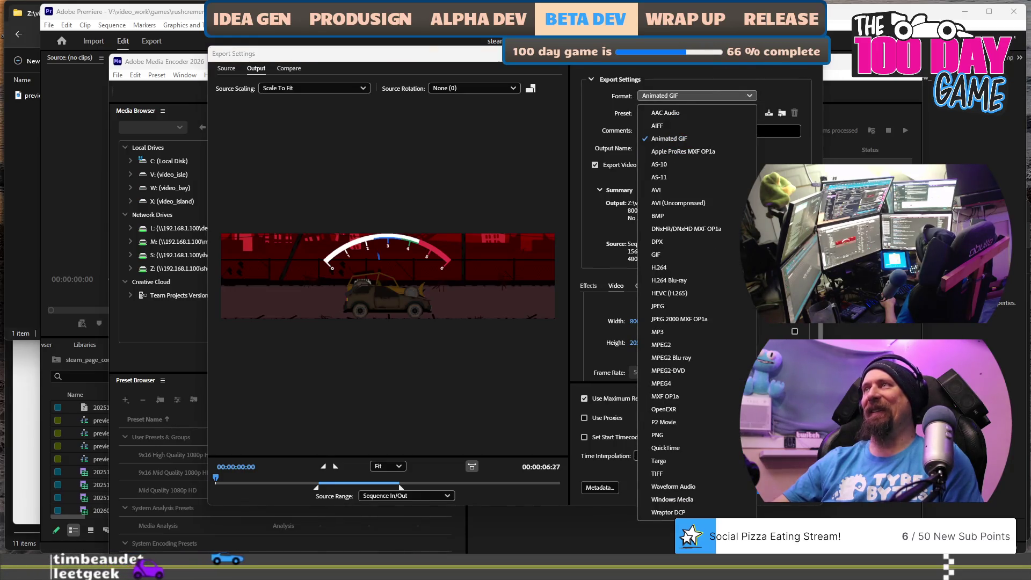
key(Escape)
key(Escape)
- Reopen preview_drag_racing's Custom export settings and review the 800x205, 50 fps GIF video options
click(579, 203)
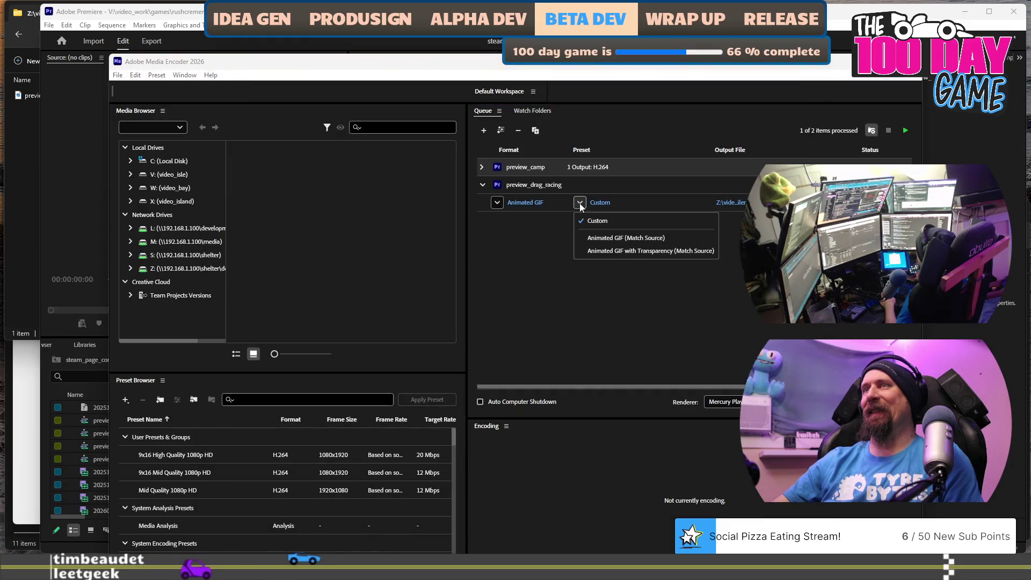
click(600, 202)
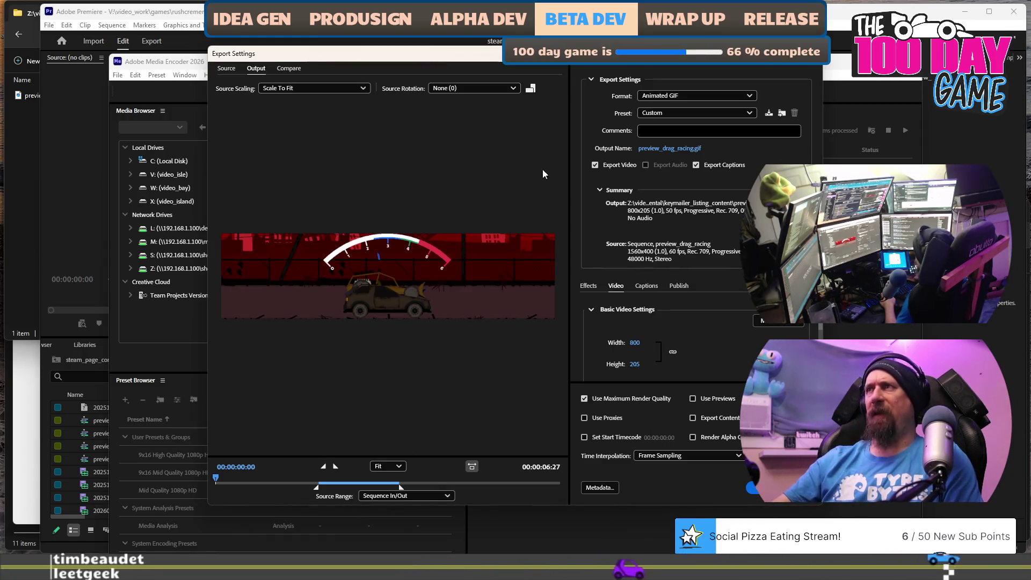
mouse_move(684, 55)
mouse_down()
mouse_move(695, 168)
mouse_move(695, 19)
mouse_up()
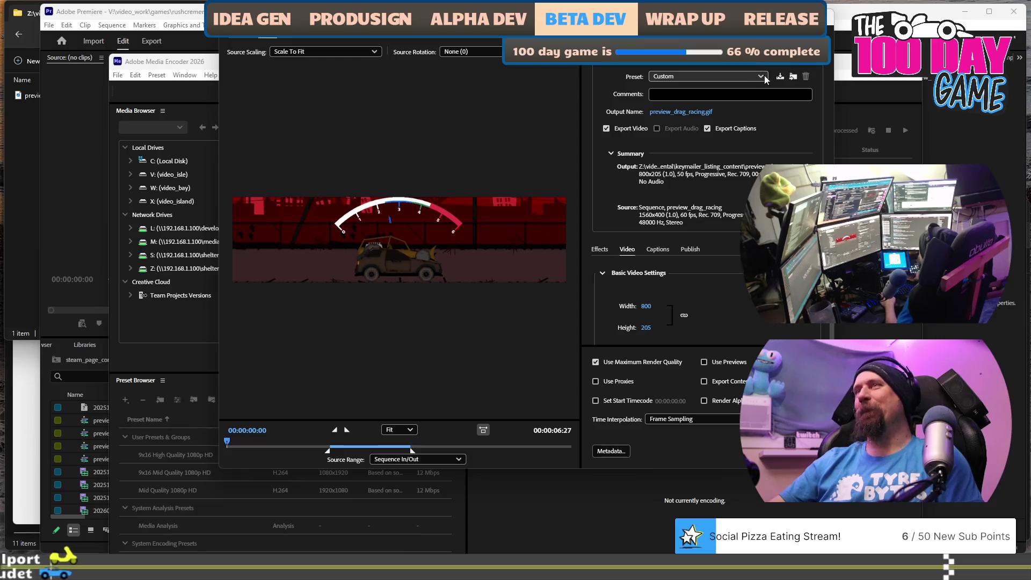
scroll(751, 300, down, 1)
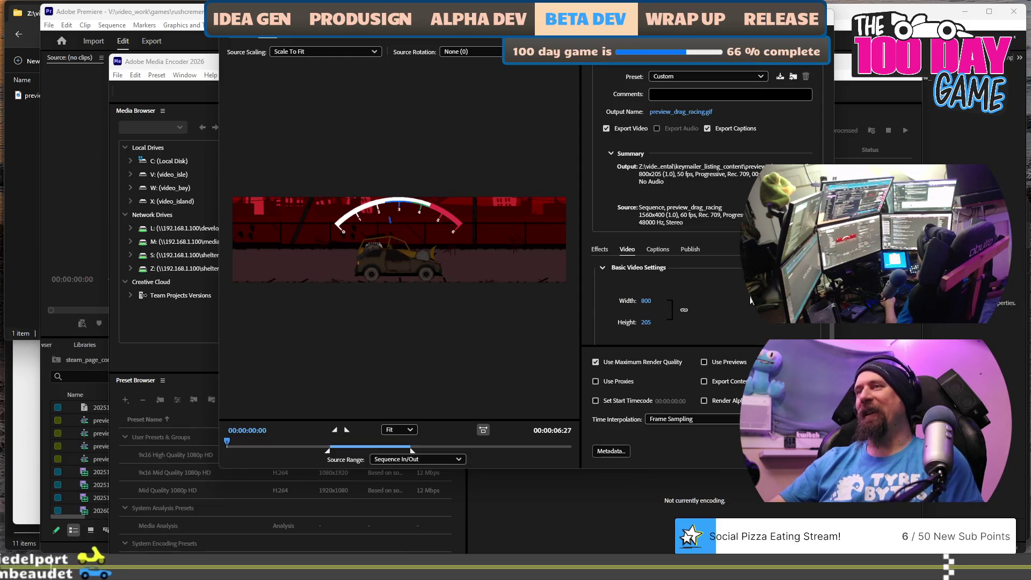
scroll(751, 300, down, 3)
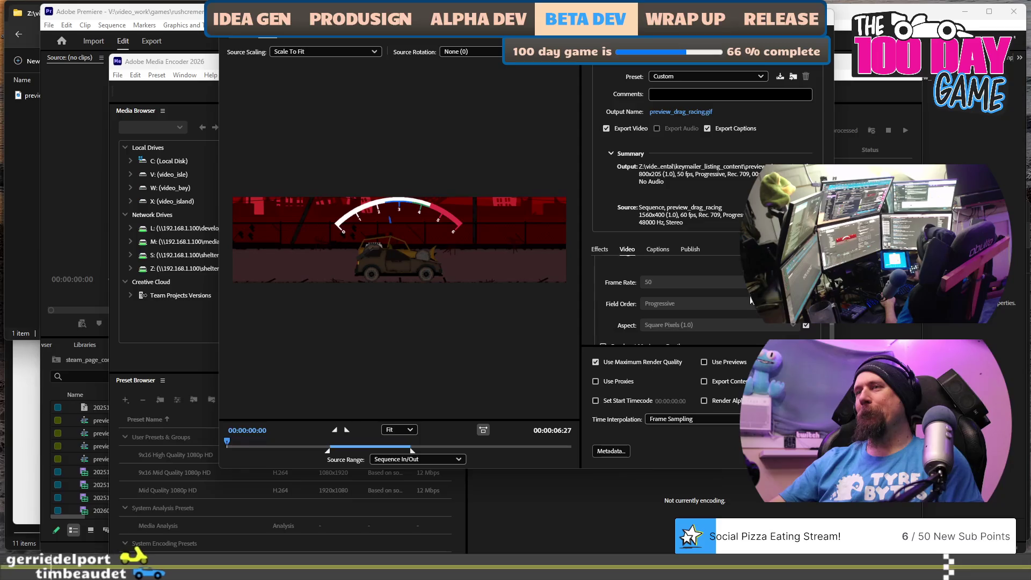
scroll(751, 300, down, 2)
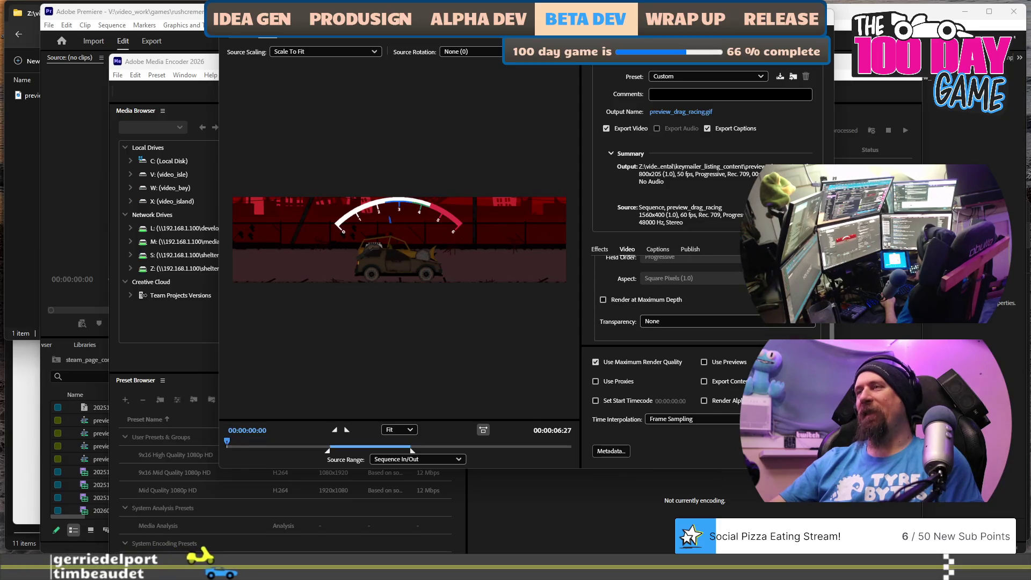
scroll(704, 301, up, 4)
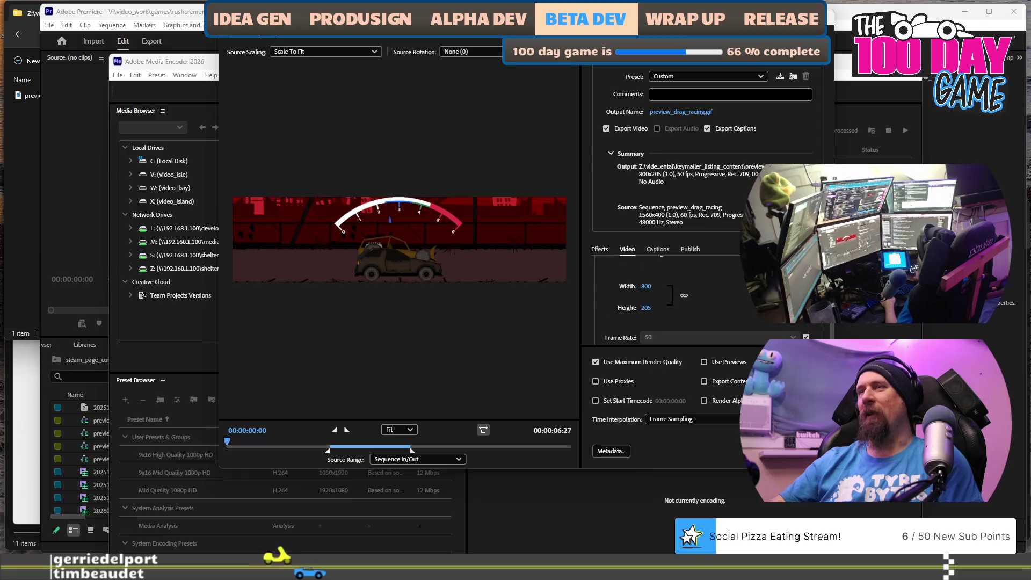
scroll(704, 301, up, 1)
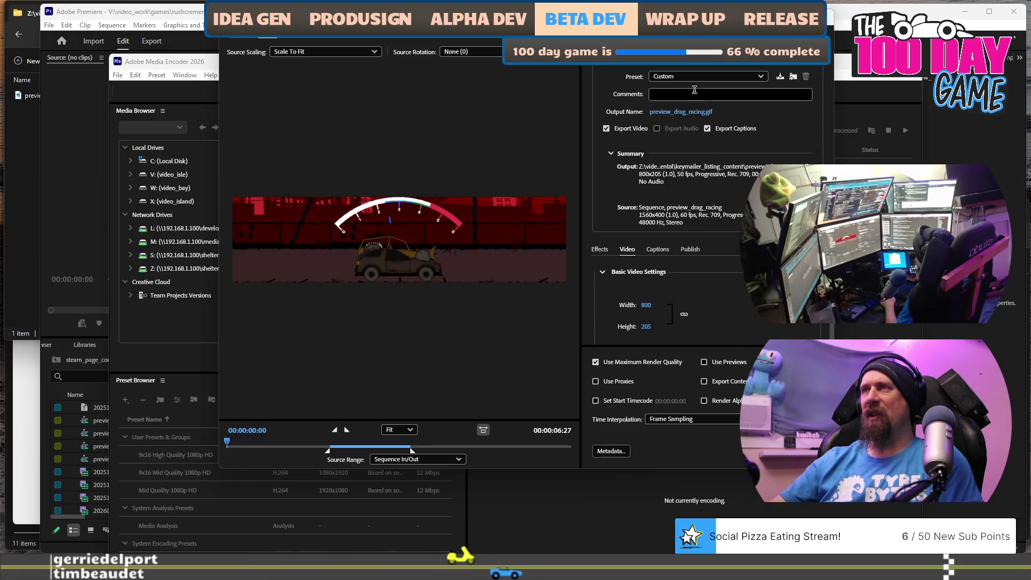
- Change the preview_drag_racing job's output format from Animated GIF to H.264
click(698, 58)
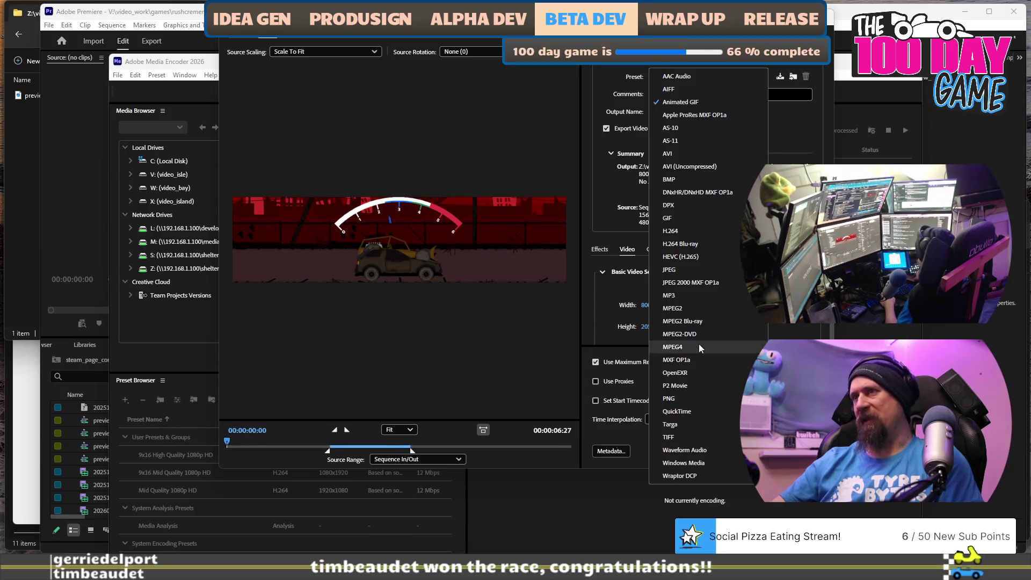
click(700, 347)
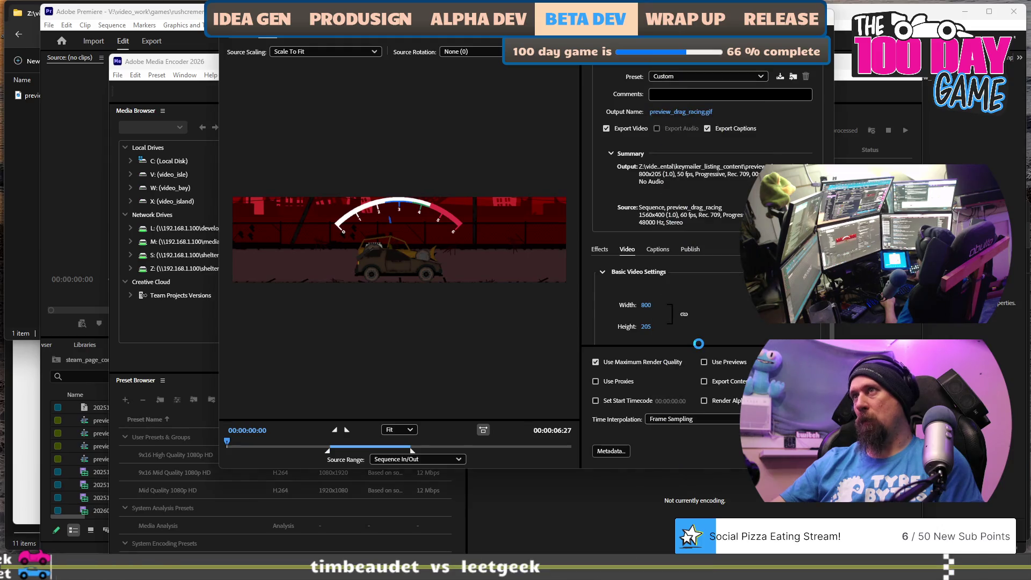
click(737, 81)
click(736, 77)
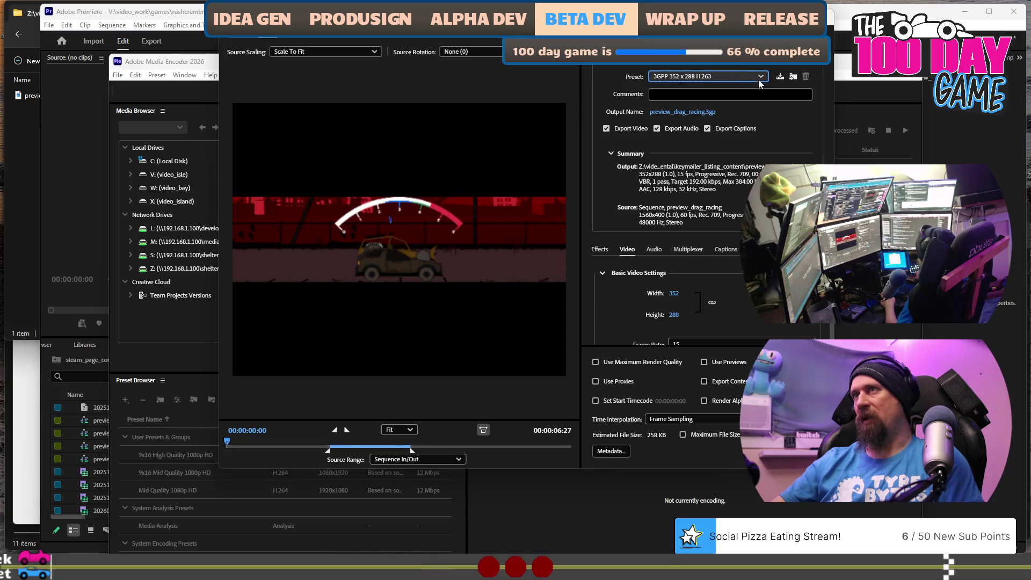
click(763, 64)
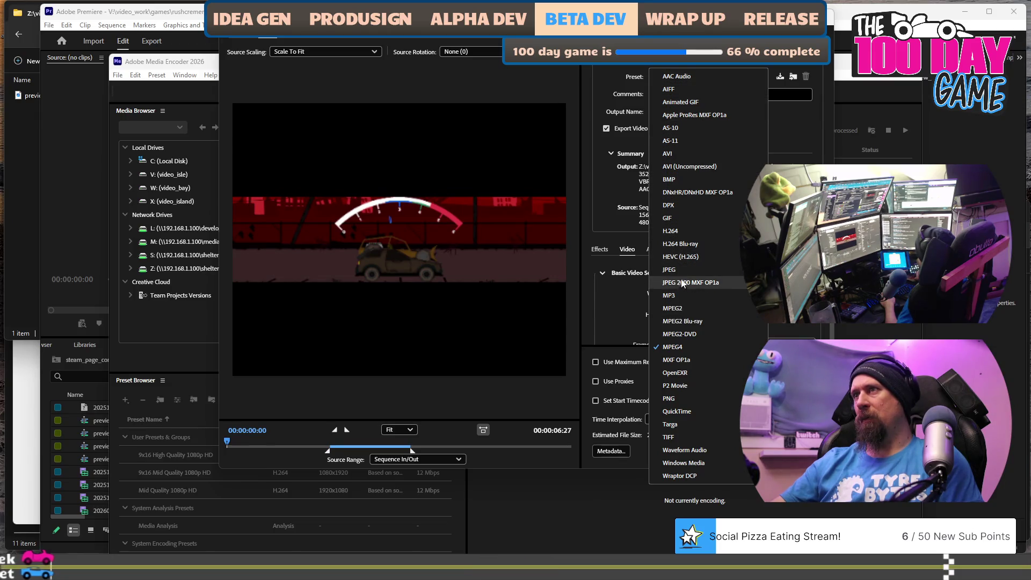
click(676, 231)
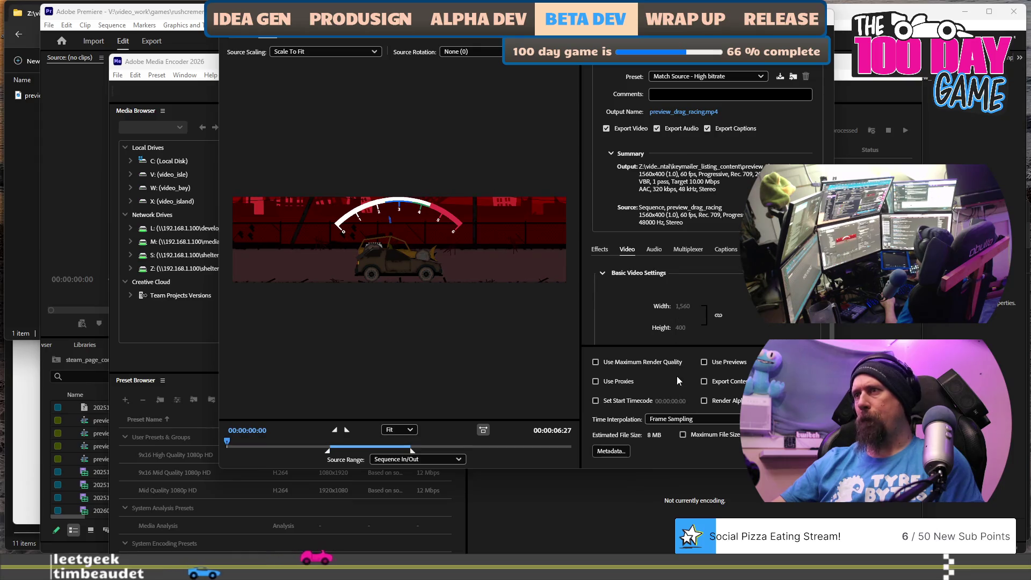
- Set a custom frame width of 800 and confirm the H.264 export settings
click(708, 314)
click(683, 306)
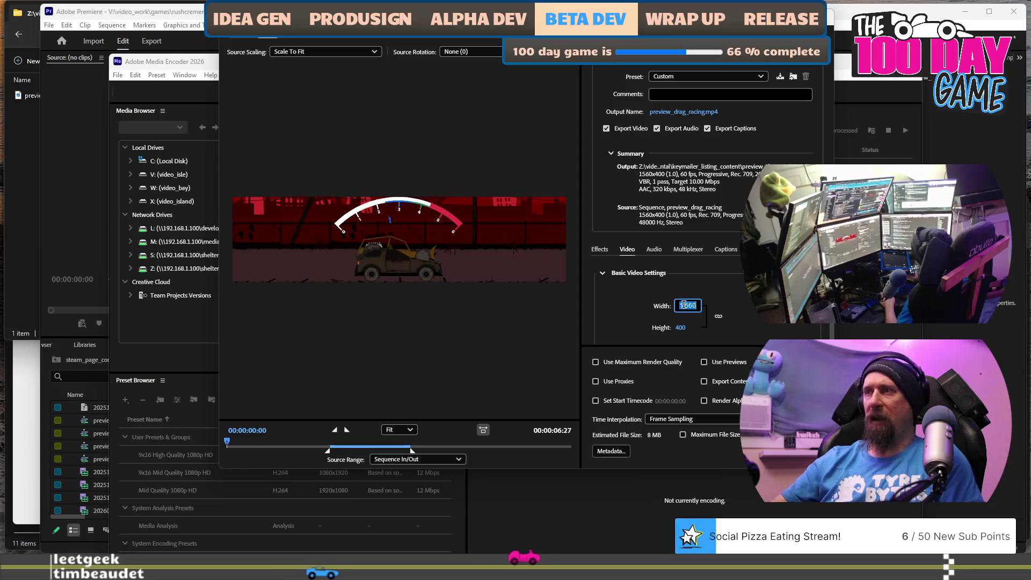
text(800)
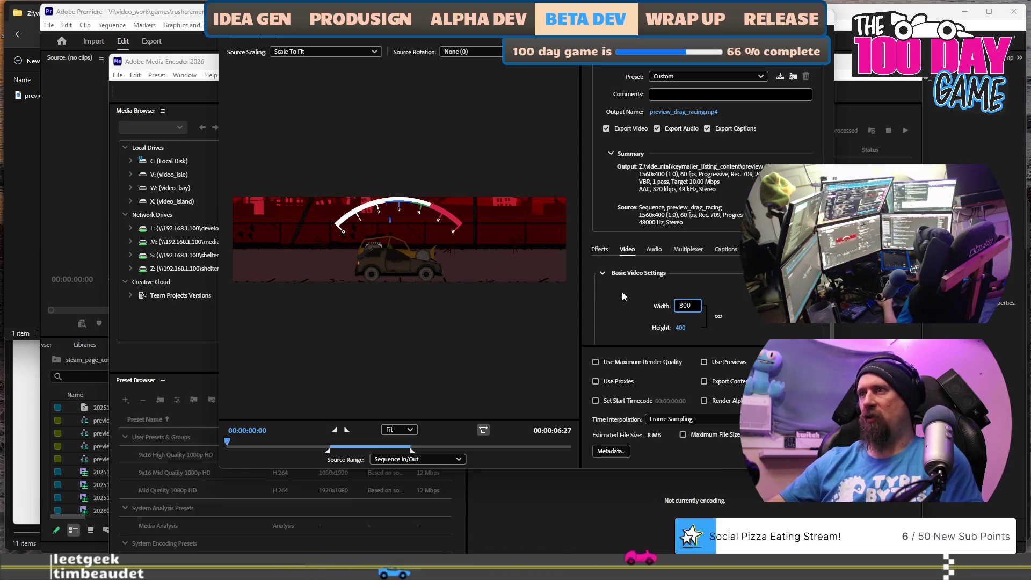
click(654, 311)
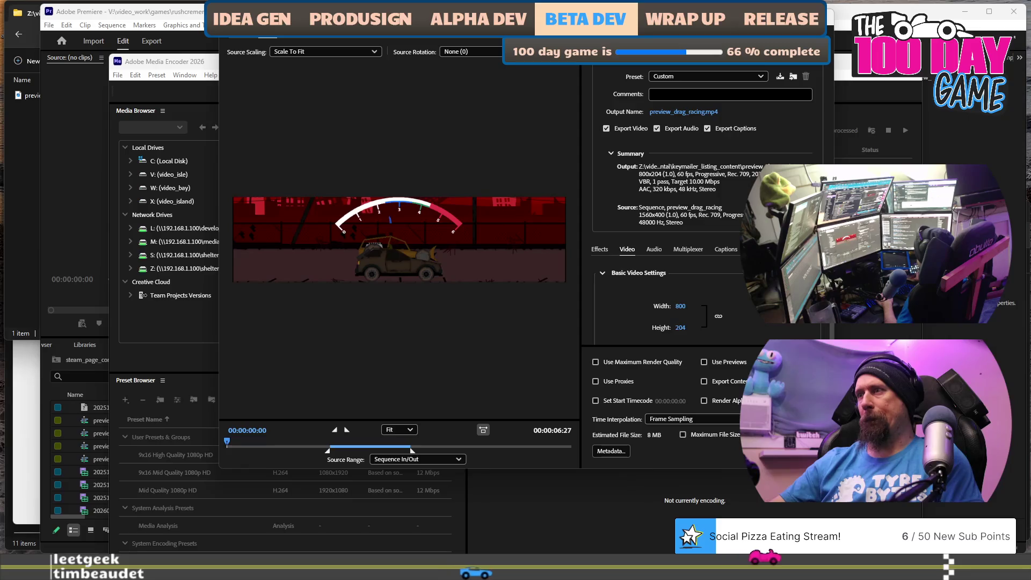
click(793, 459)
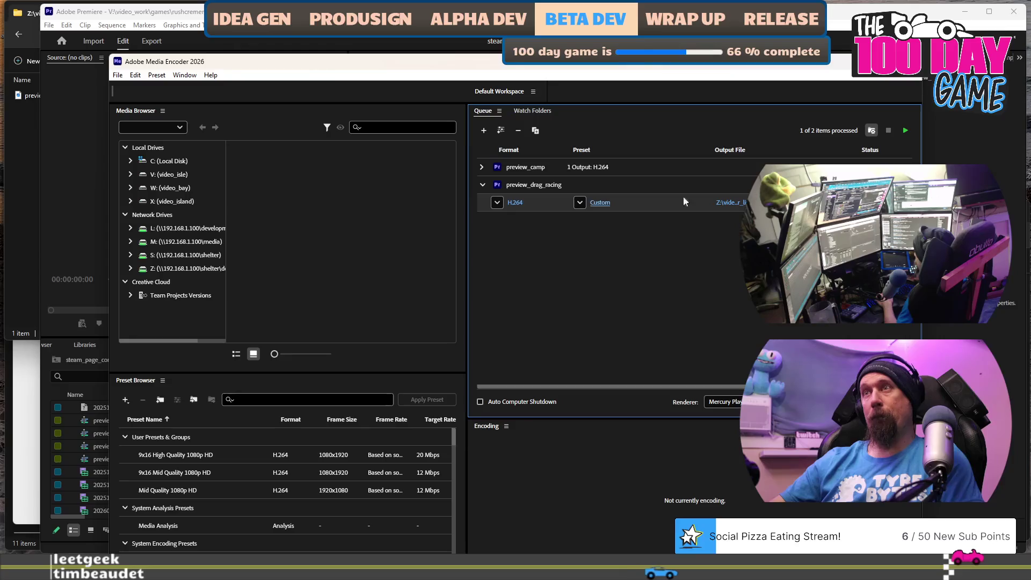
- Encode the queue to produce preview_drag_racing.mp4 and bring up its output folder
click(906, 132)
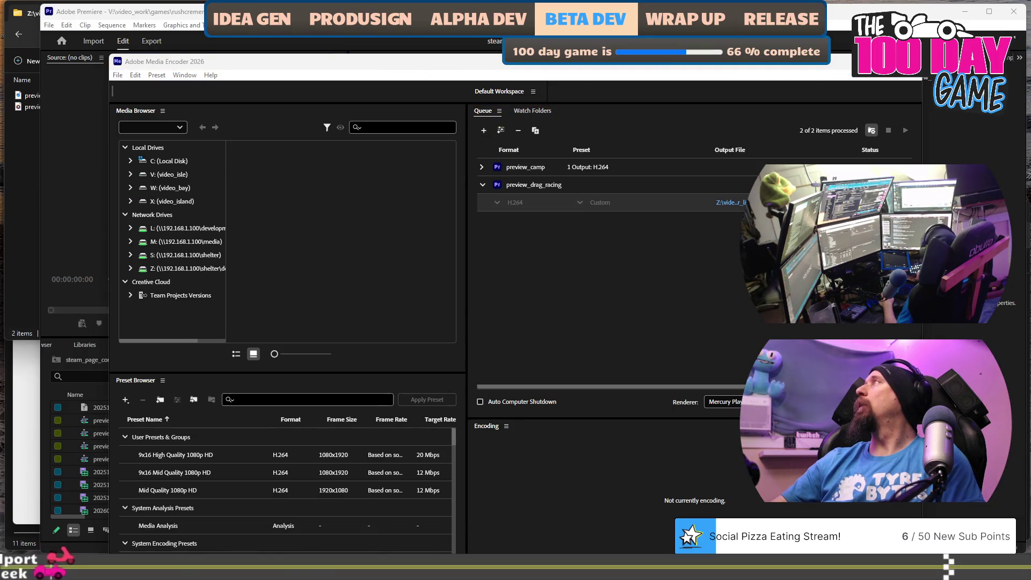
click(30, 123)
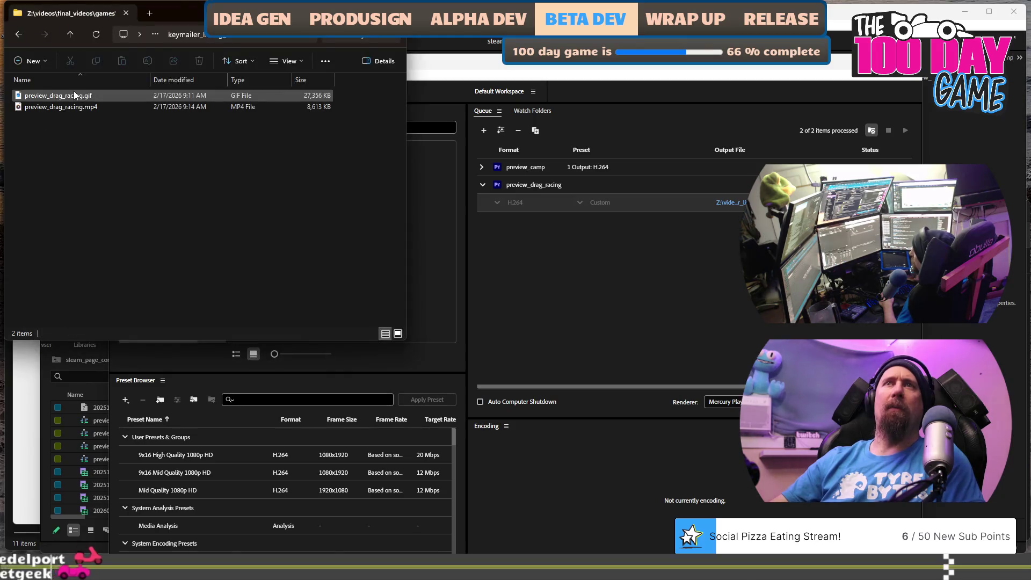
- Drag preview_drag_racing.mp4 out of Explorer to the converter
mouse_move(67, 111)
mouse_down()
mouse_move(253, 116)
mouse_move(806, 257)
mouse_up()
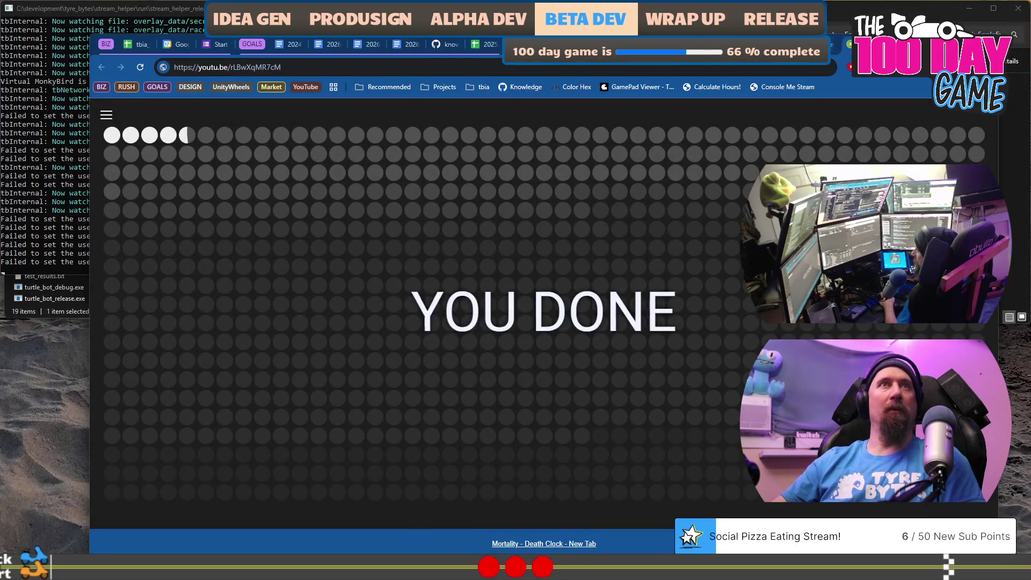
key(ctrl+t)
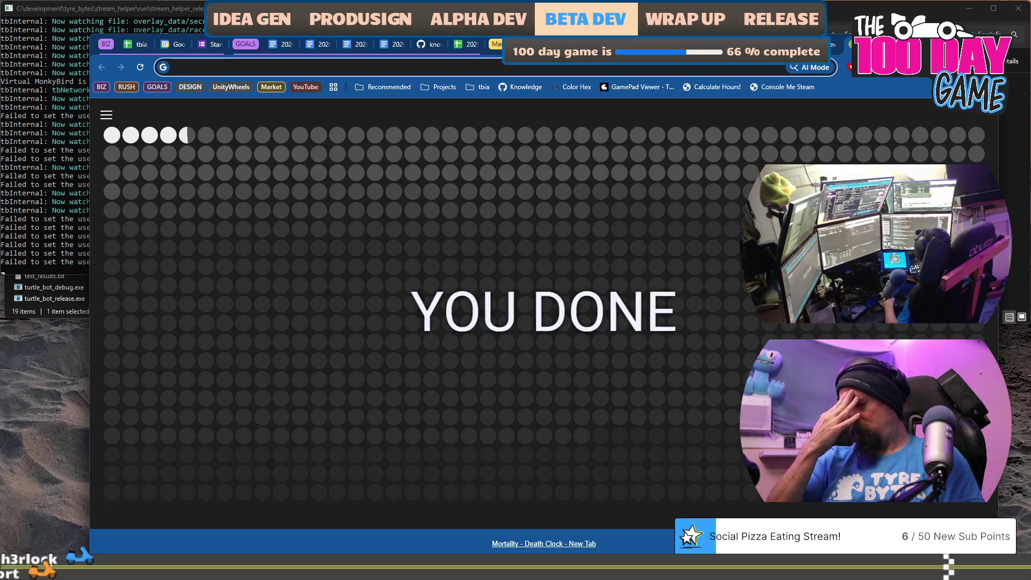
text(poo)
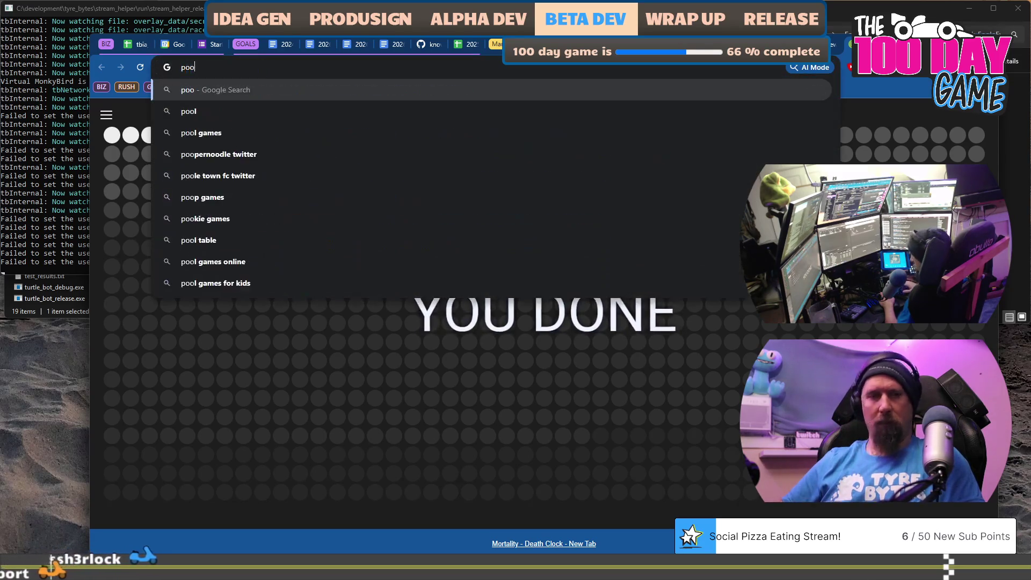
text(boo)
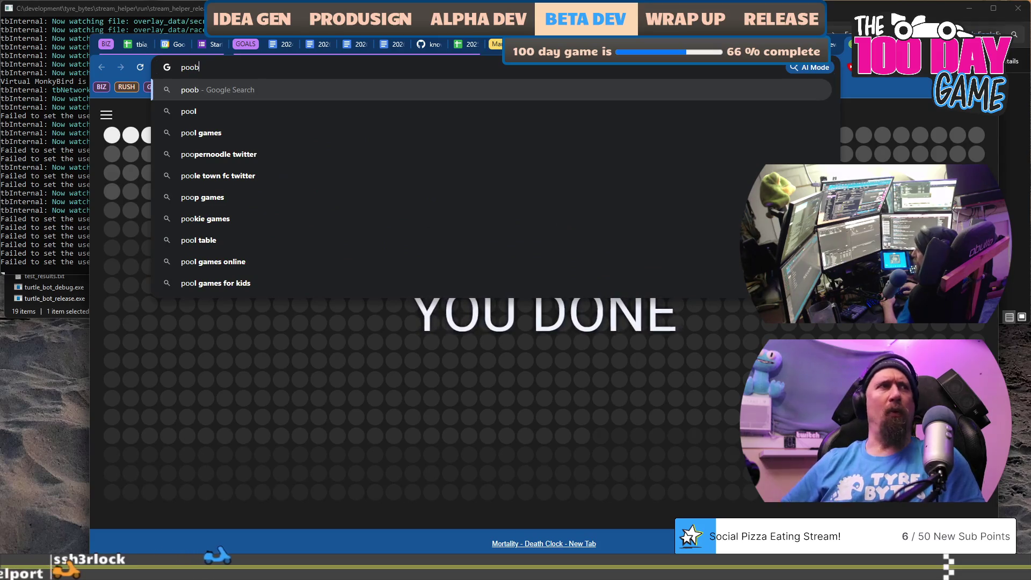
key(Down)
key(Return)
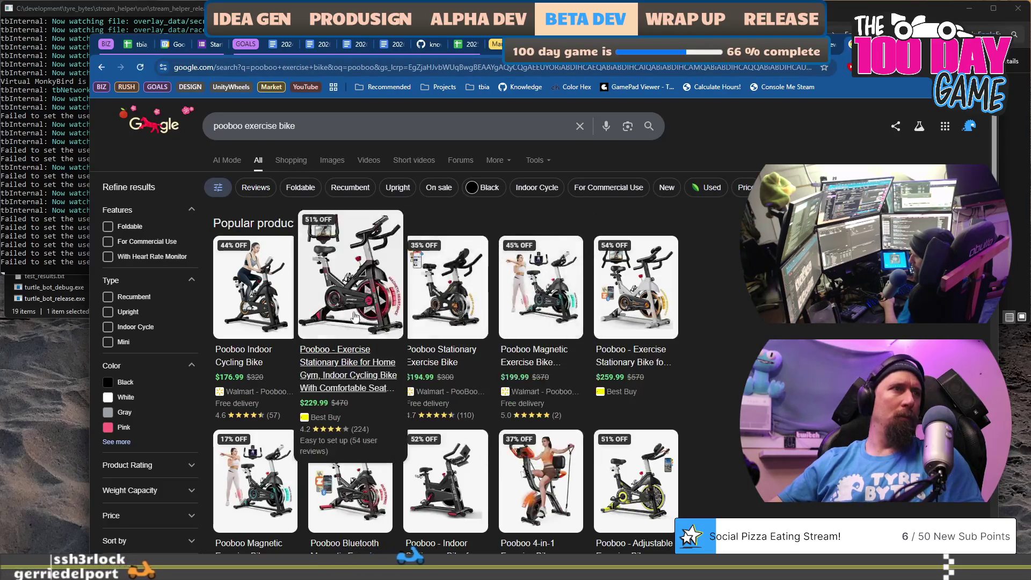
click(342, 306)
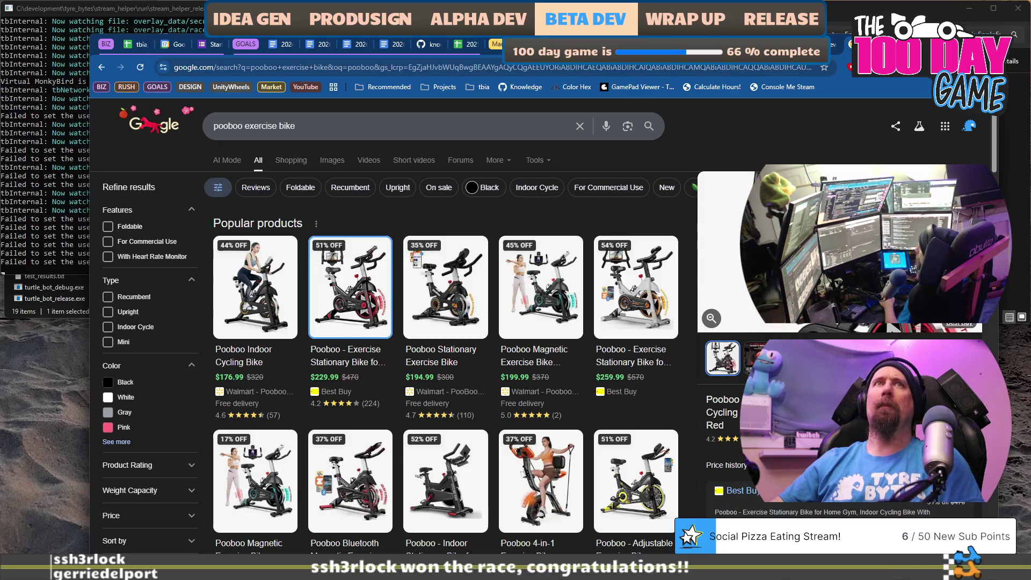
key(ctrl+t)
text(https://youtu.be/rLBwXqMR7cM)
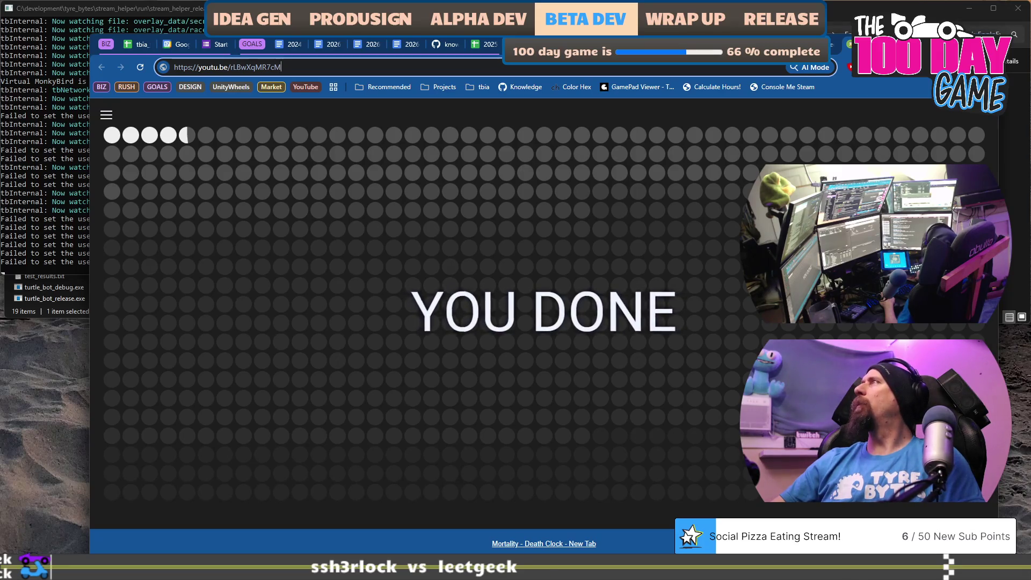
key(Return)
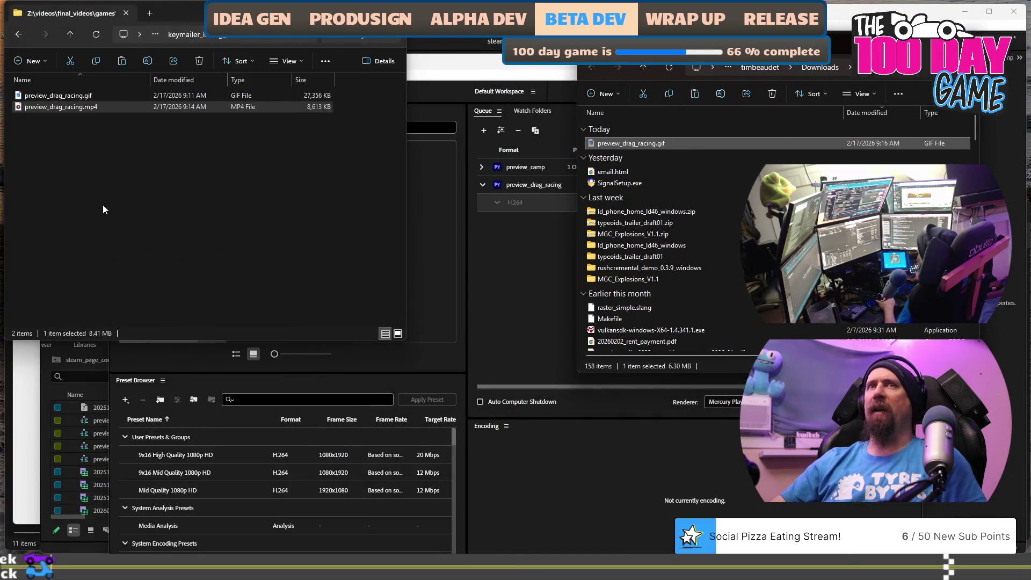
- Paste the new GIF into the final videos folder, replacing the old preview_drag_racing.gif
click(126, 181)
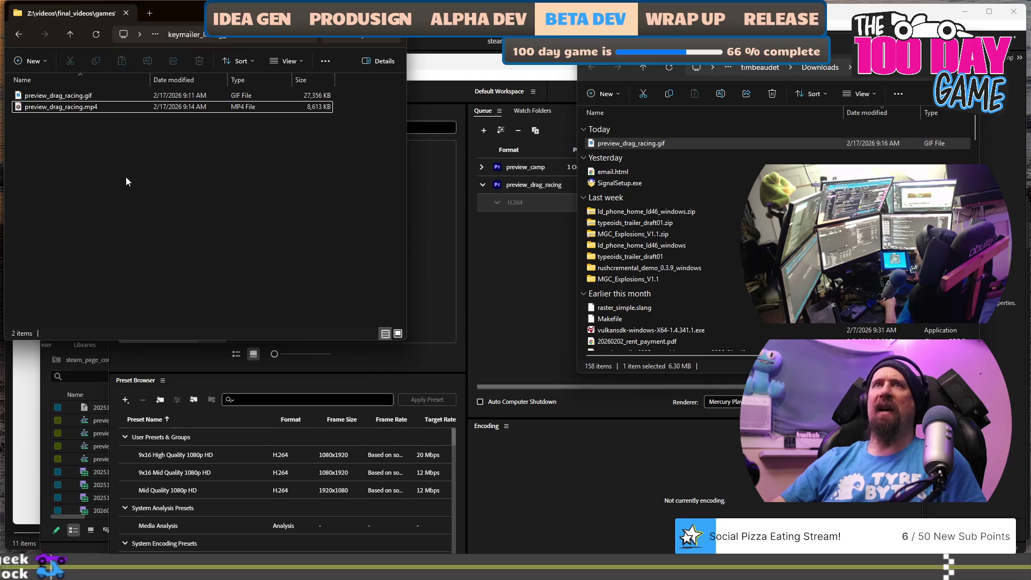
key(ctrl+v)
click(262, 209)
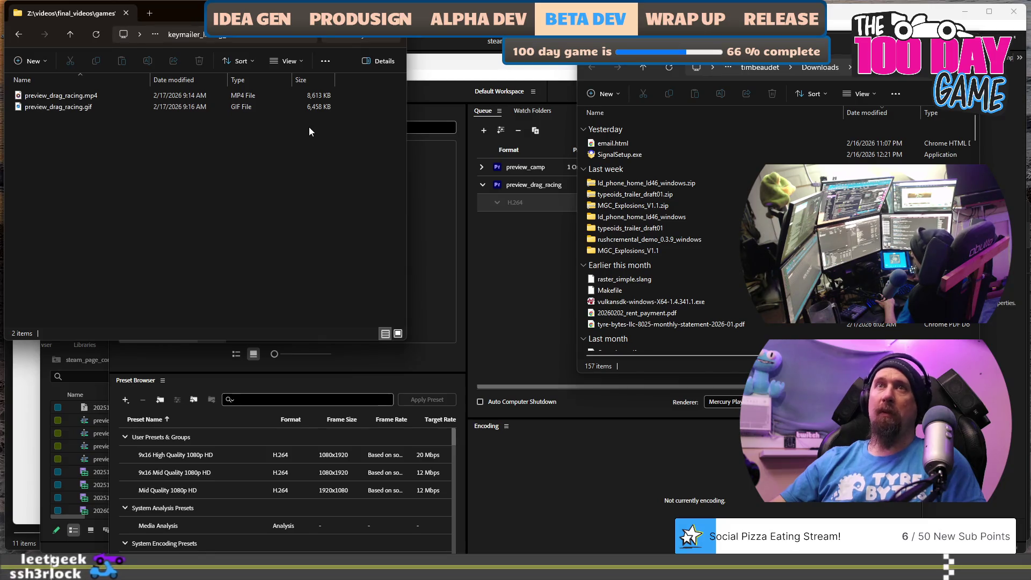
- Preview the new 838x214 GIF, then close the viewer and switch windows
double_click(79, 108)
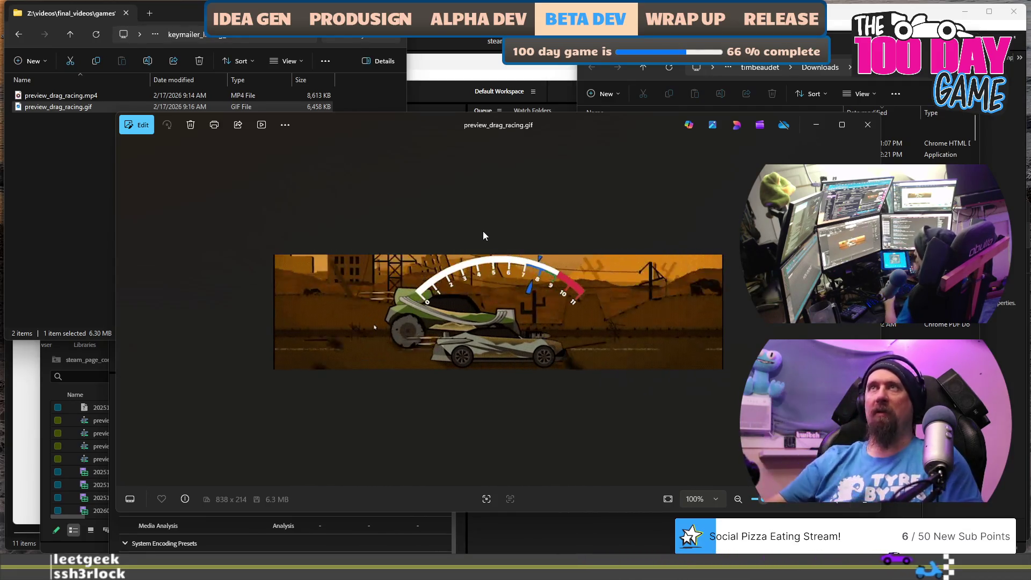
click(868, 124)
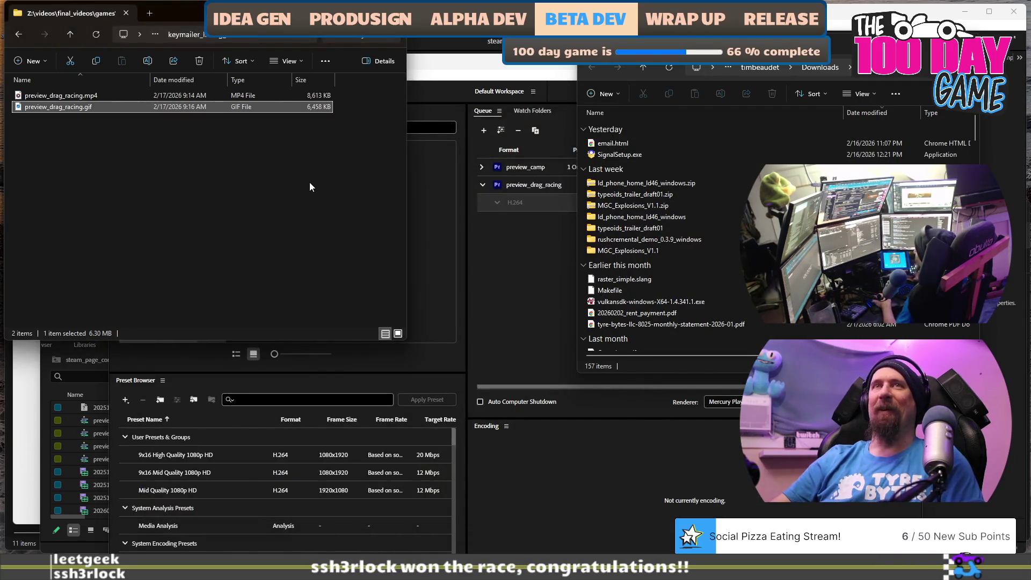
key(alt+Tab)
key(alt+Tab)
key(alt+Tab)
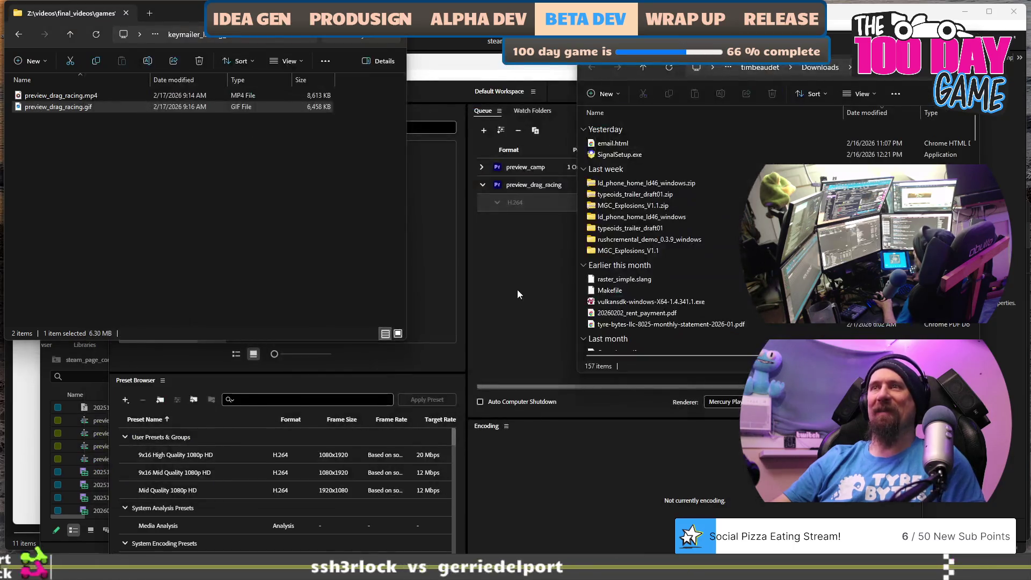
key(alt+Tab)
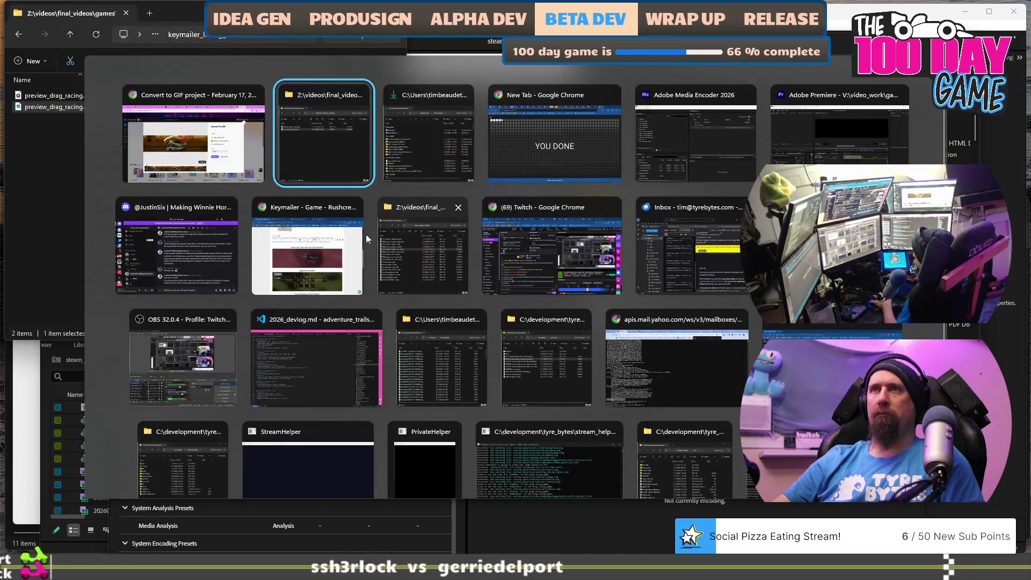
- Add an empty line under the Explore and Collect Resources heading and open Insert/Edit Image
click(339, 240)
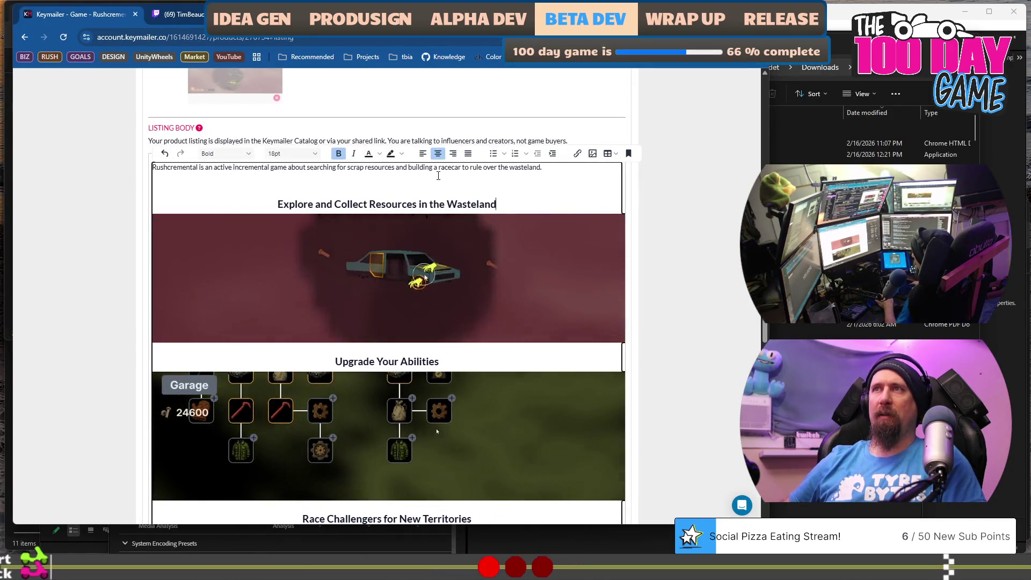
key(Return)
key(Return)
text(dd)
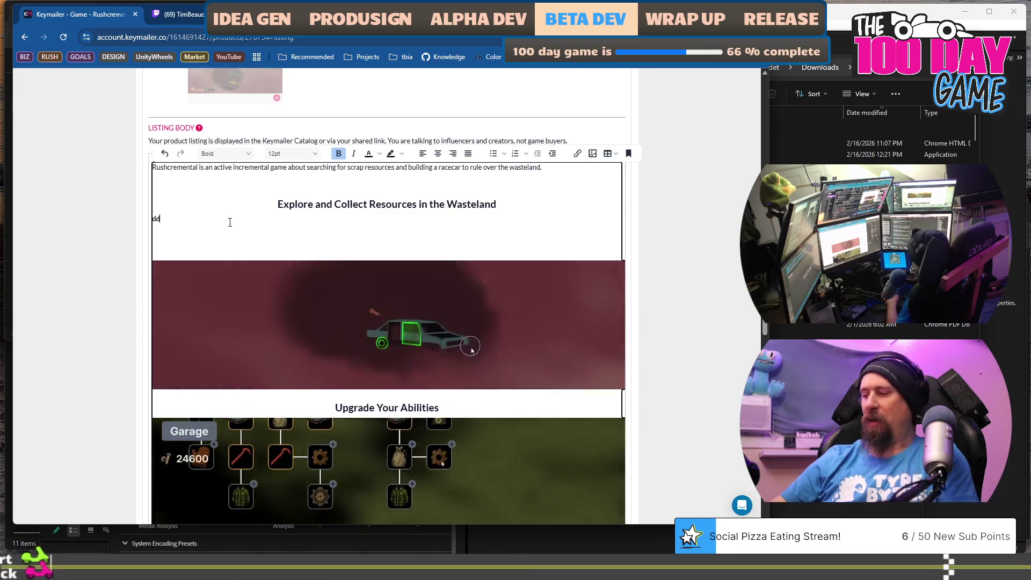
key(BackSpace)
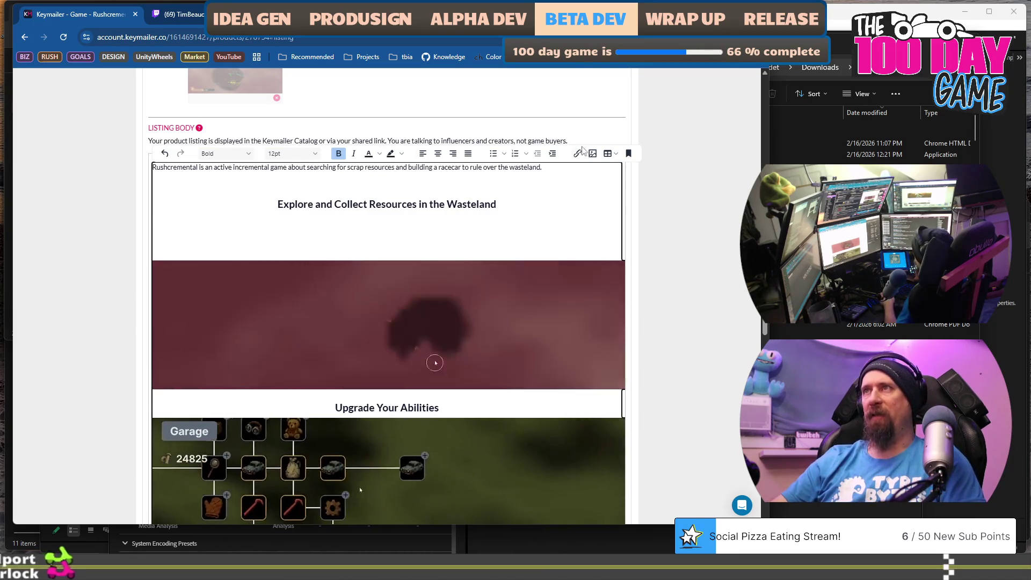
click(593, 154)
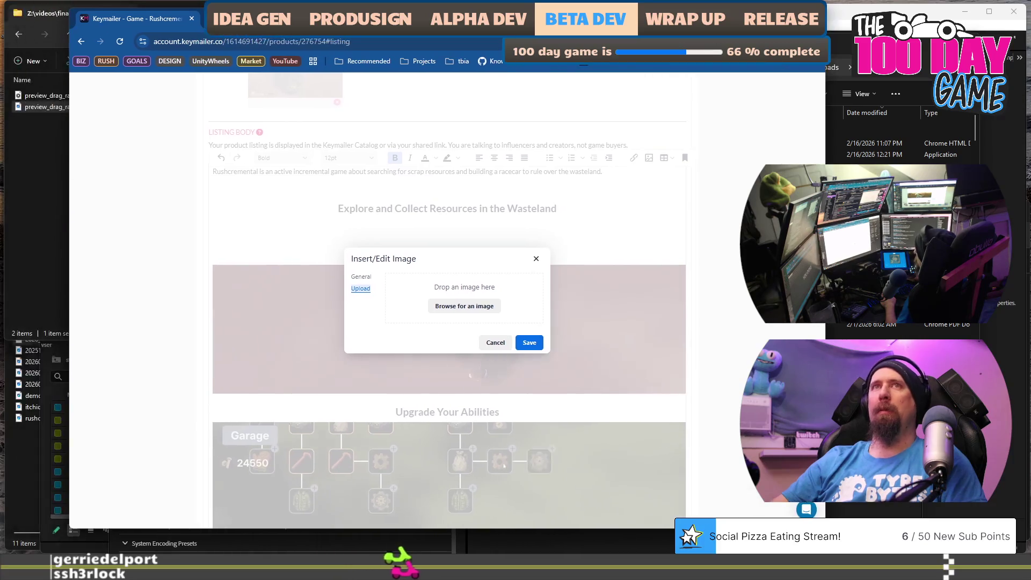
- Upload preview_drag_racing.gif from Explorer and insert it under the Explore heading
mouse_move(35, 109)
mouse_down()
mouse_move(32, 182)
mouse_move(44, 164)
mouse_up()
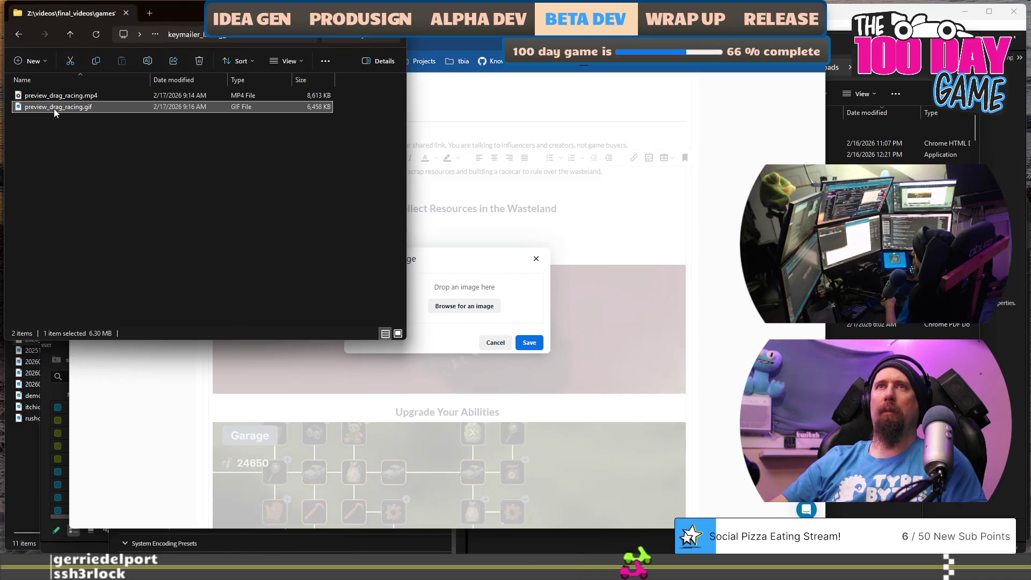
drag(54, 108, 489, 304)
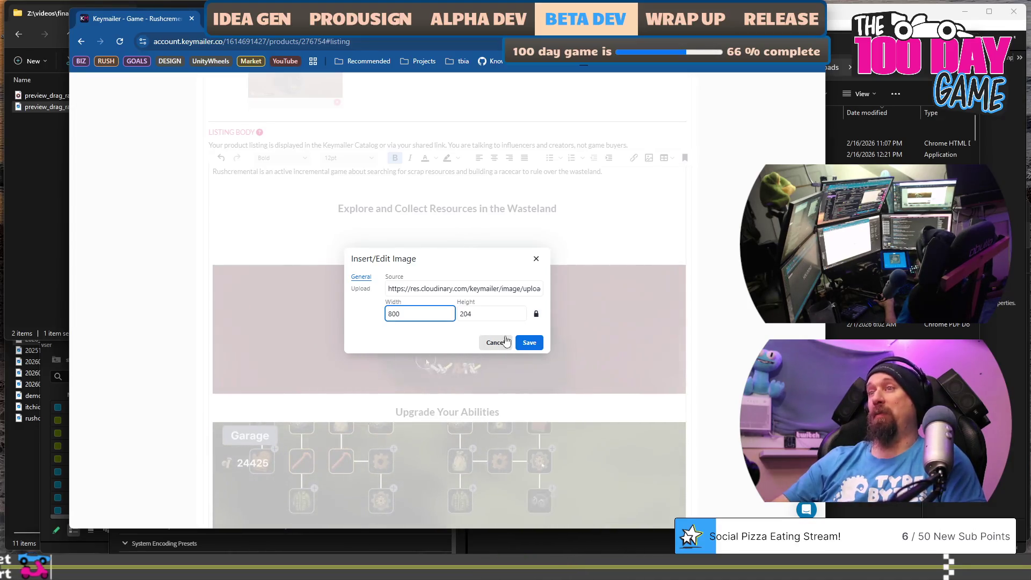
click(528, 343)
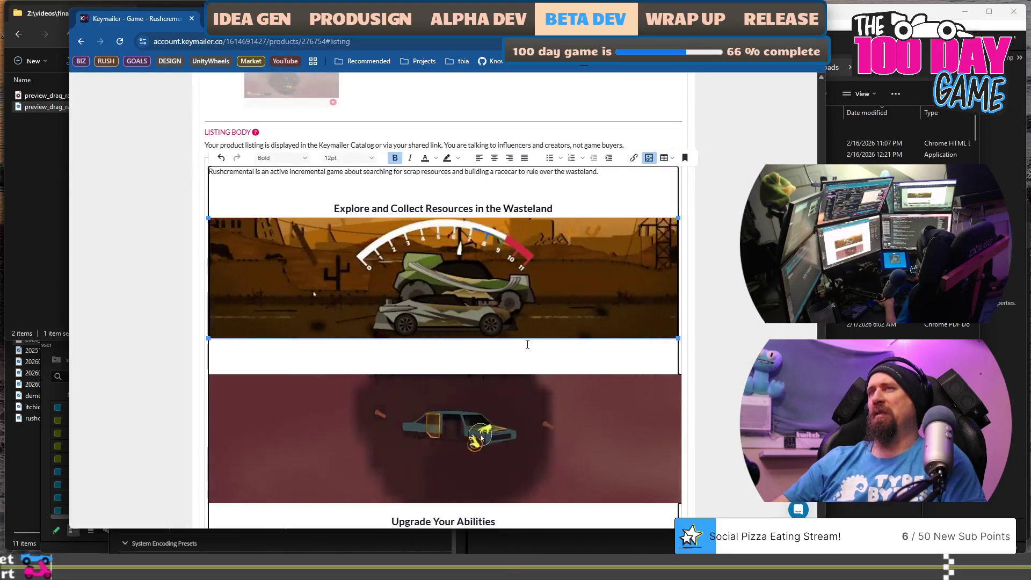
click(528, 346)
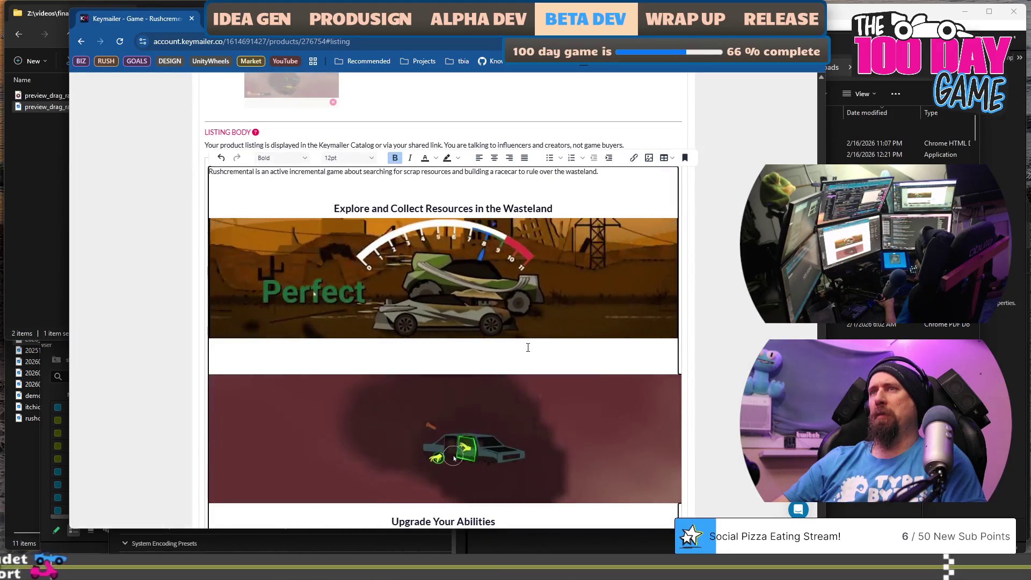
scroll(498, 275, down, 5)
scroll(498, 276, up, 3)
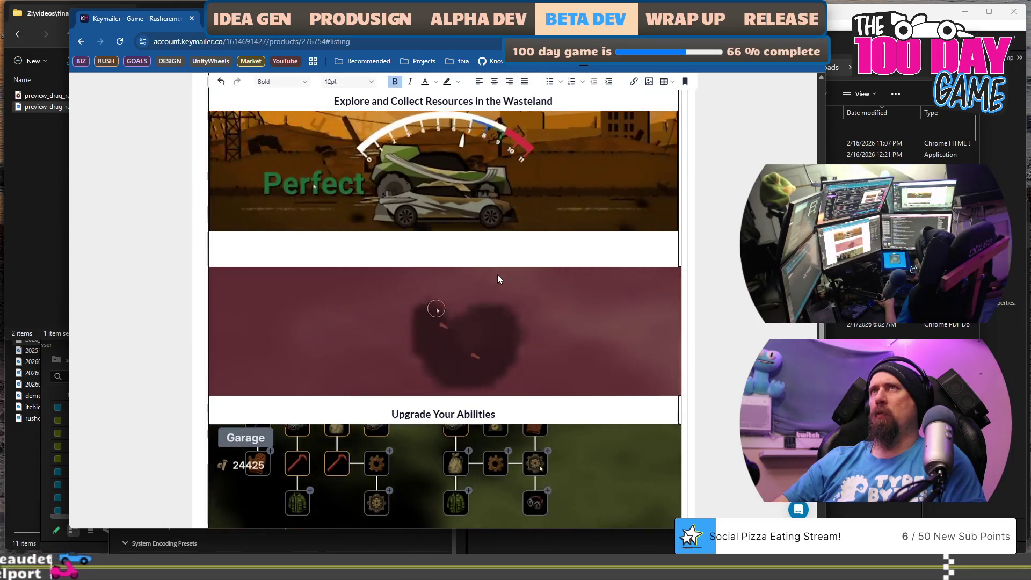
scroll(498, 278, down, 8)
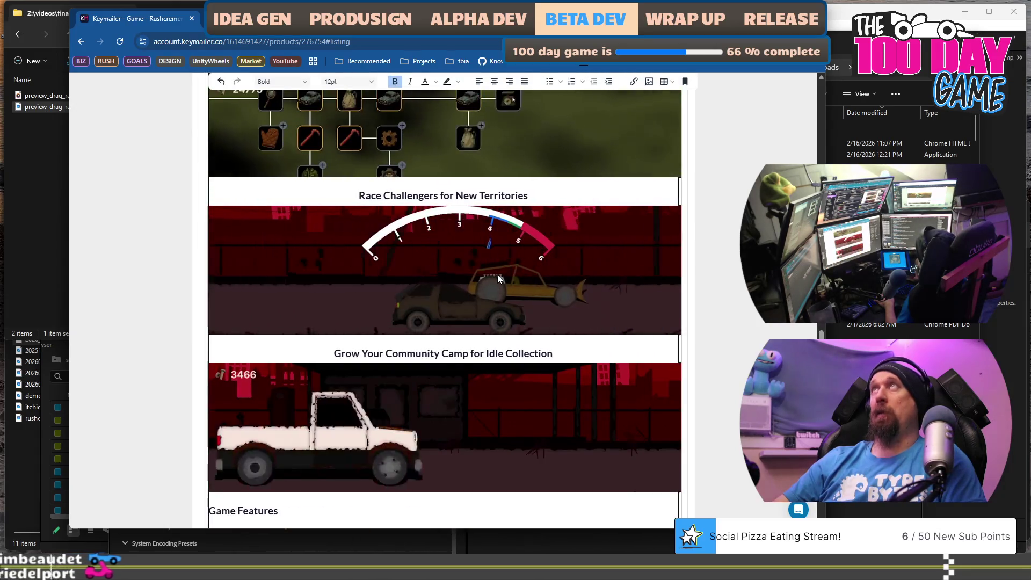
scroll(498, 275, down, 6)
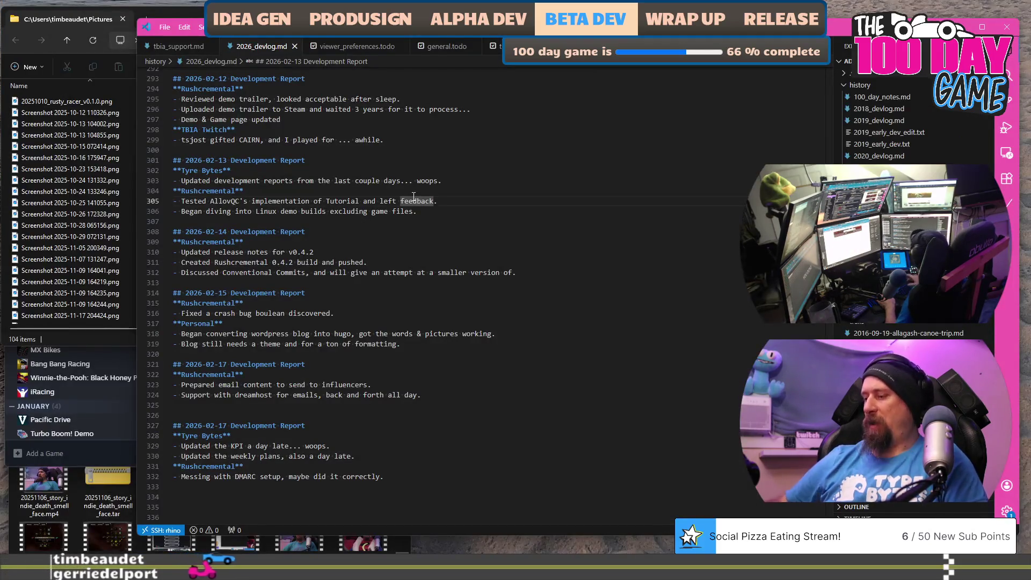
- Jump to the top of 2026_devlog.md, then to the top of rushcremental.todo
key(ctrl+Home)
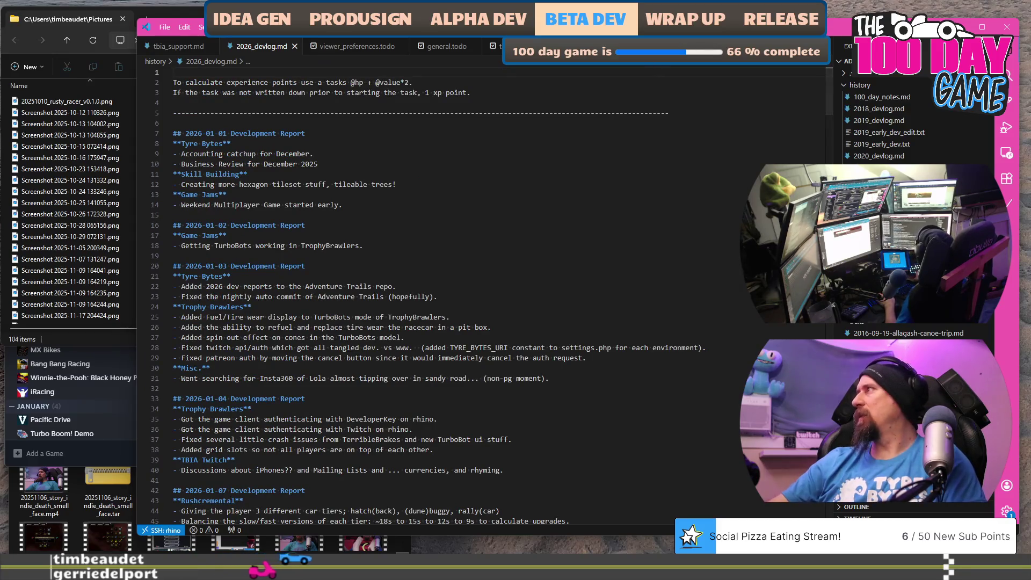
key(ctrl+Tab)
key(ctrl+Home)
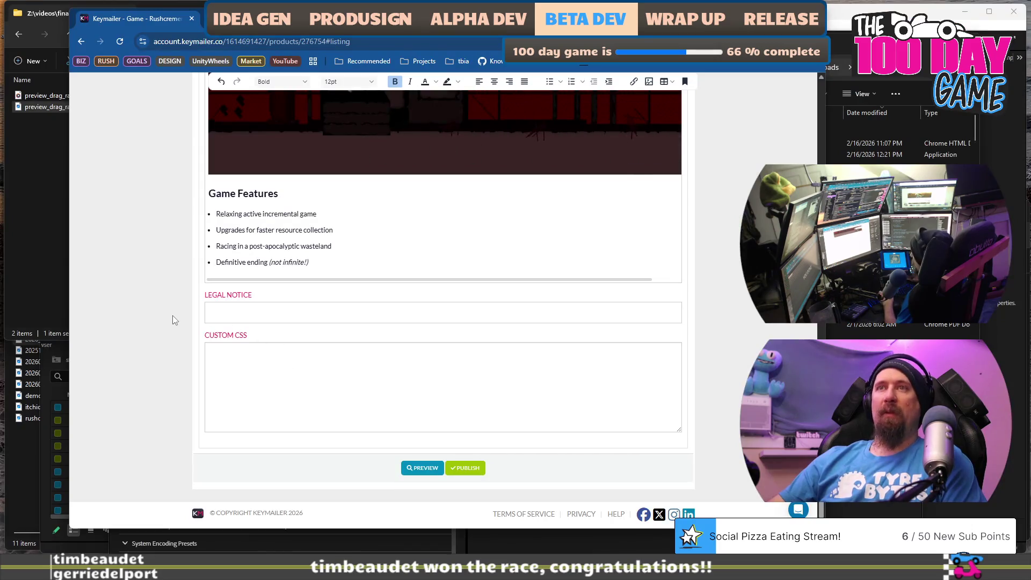
- Delete the red image under Race Challengers for New Territories and leave an empty line there
scroll(173, 312, up, 10)
scroll(173, 311, up, 3)
scroll(182, 283, down, 20)
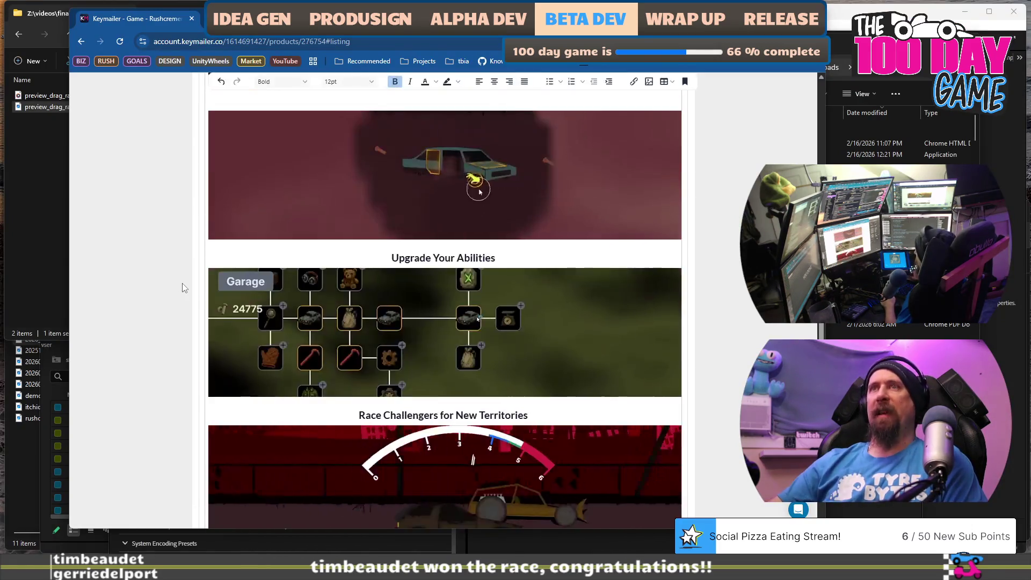
scroll(182, 283, up, 10)
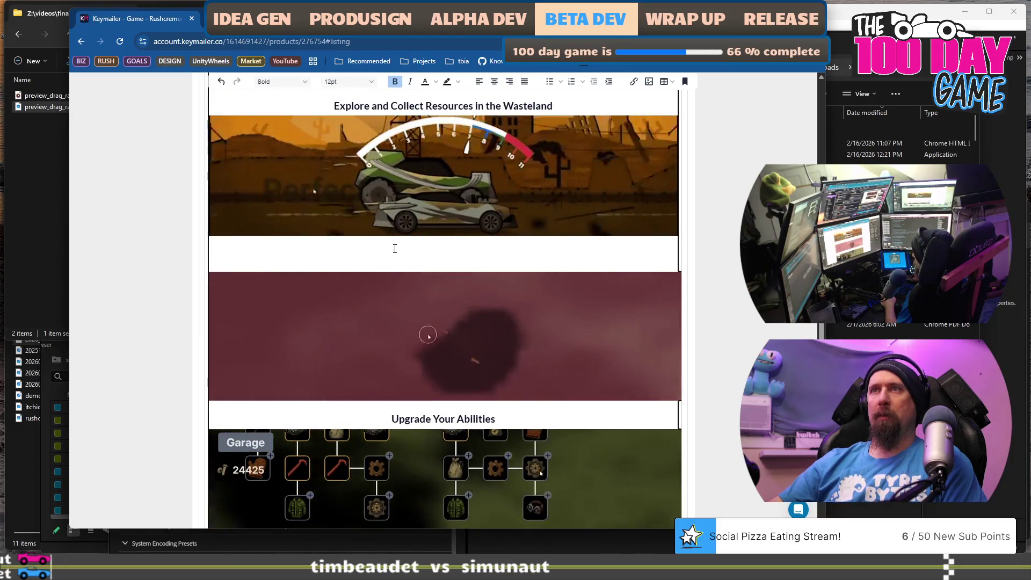
scroll(371, 357, up, 2)
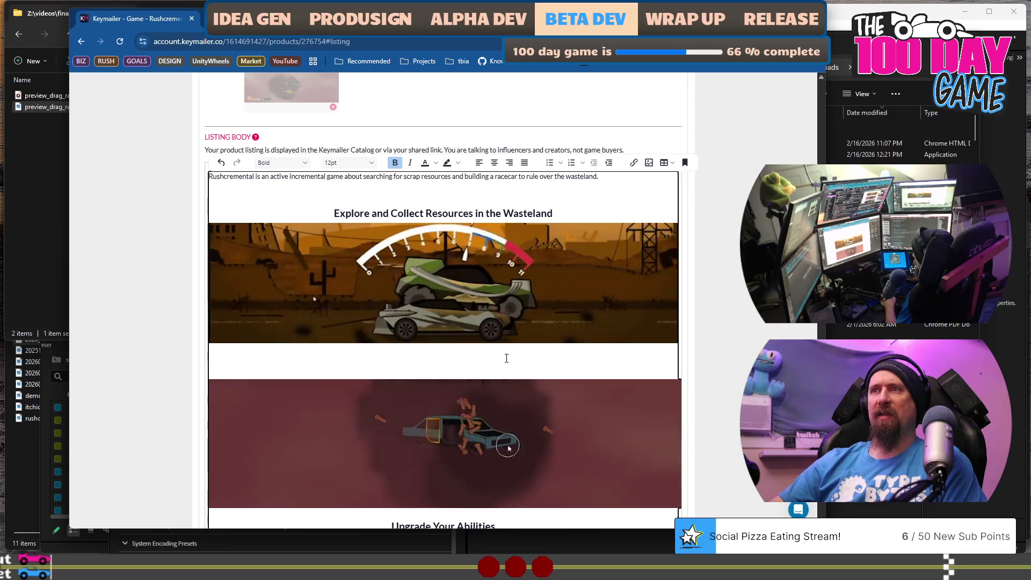
click(560, 208)
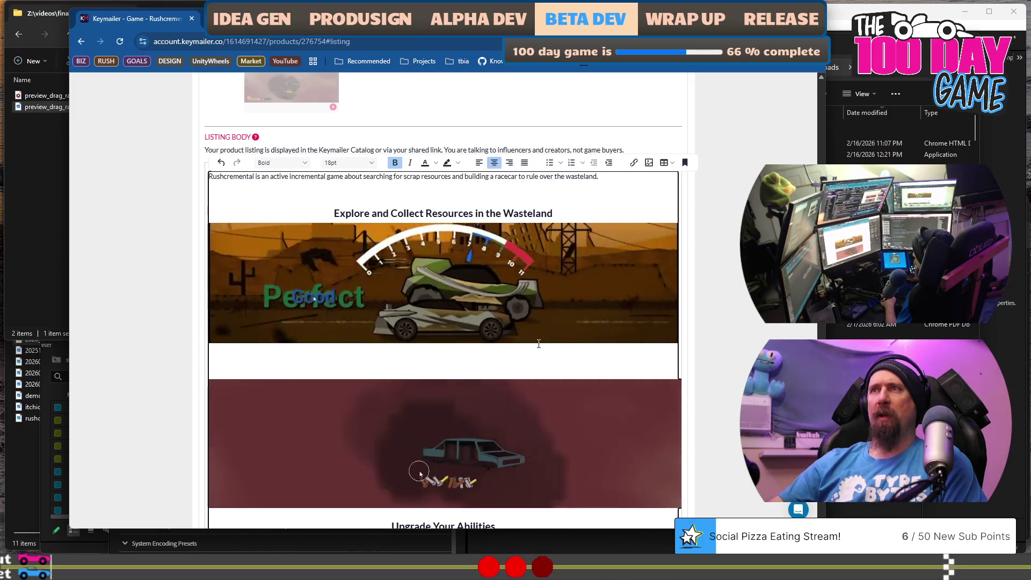
scroll(530, 348, down, 9)
scroll(529, 350, up, 2)
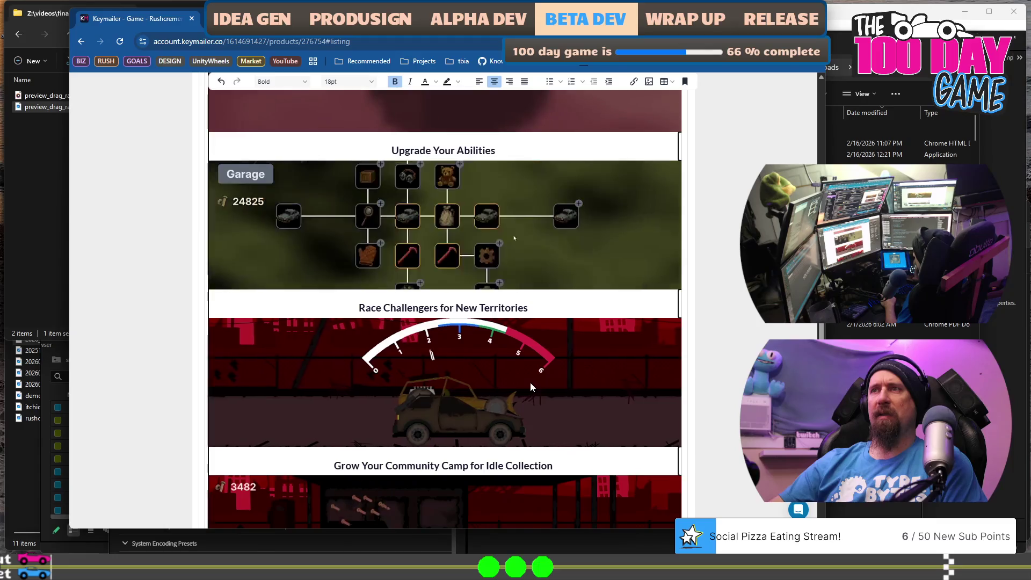
click(540, 306)
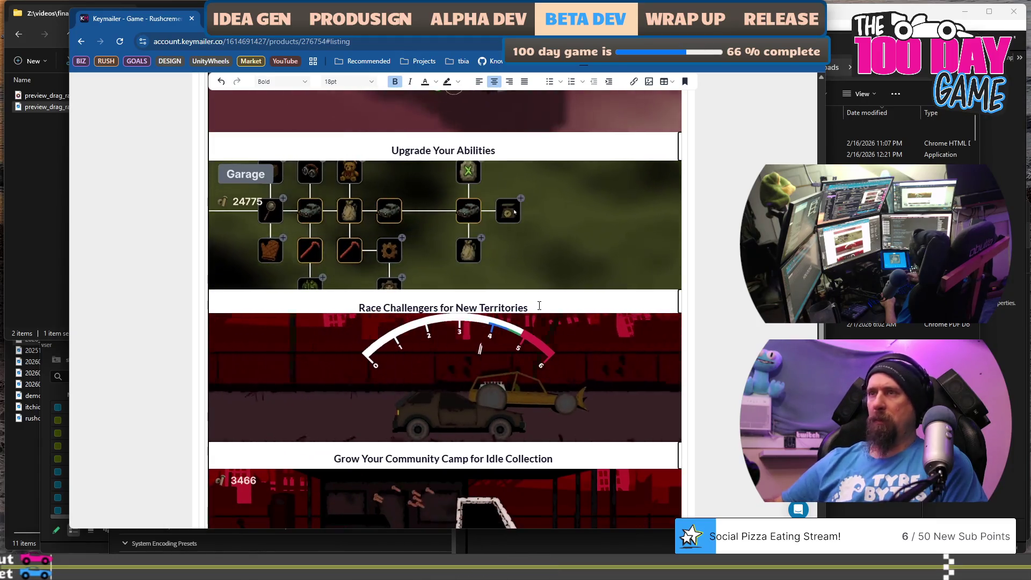
key(Delete)
key(Return)
key(Return)
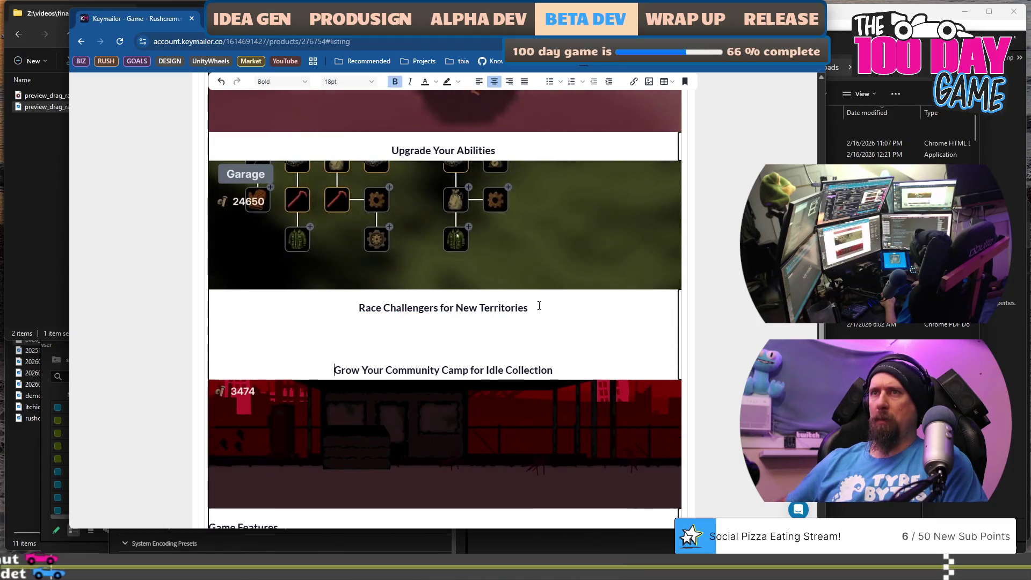
- Move the speedometer racing GIF from the Explore section to the line under Race Challengers
scroll(537, 303, up, 7)
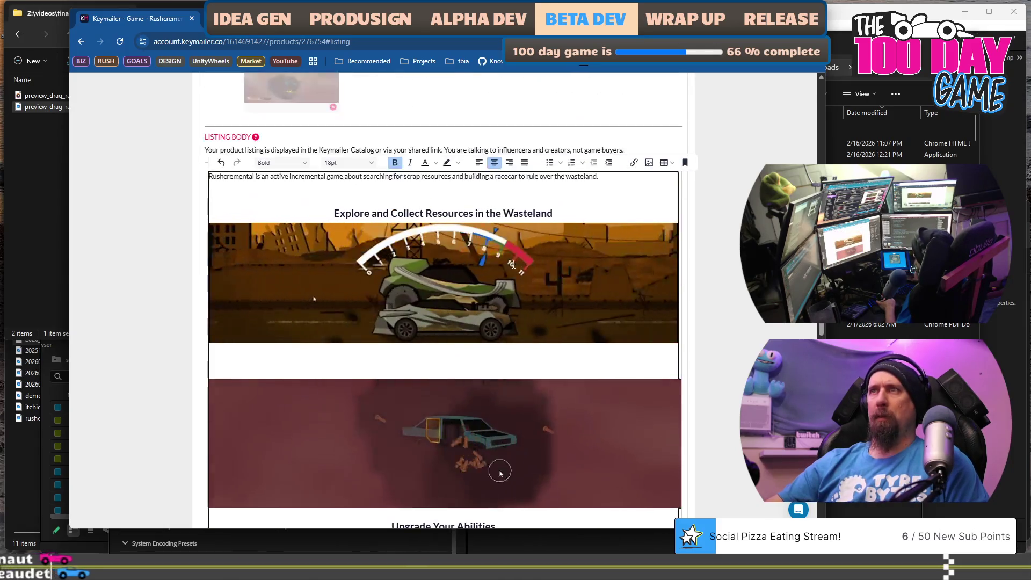
click(508, 267)
scroll(503, 272, down, 8)
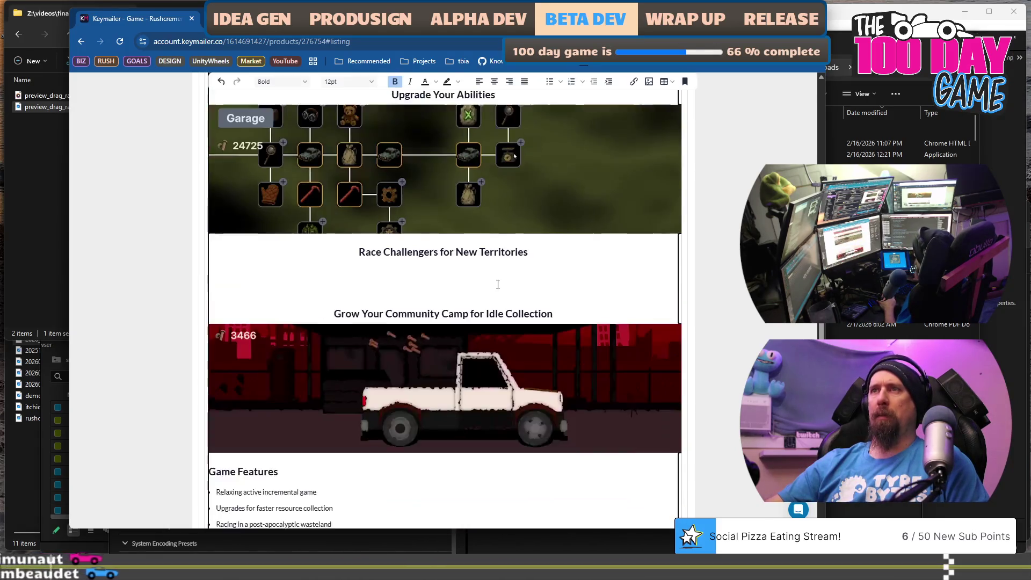
click(492, 277)
key(ctrl+v)
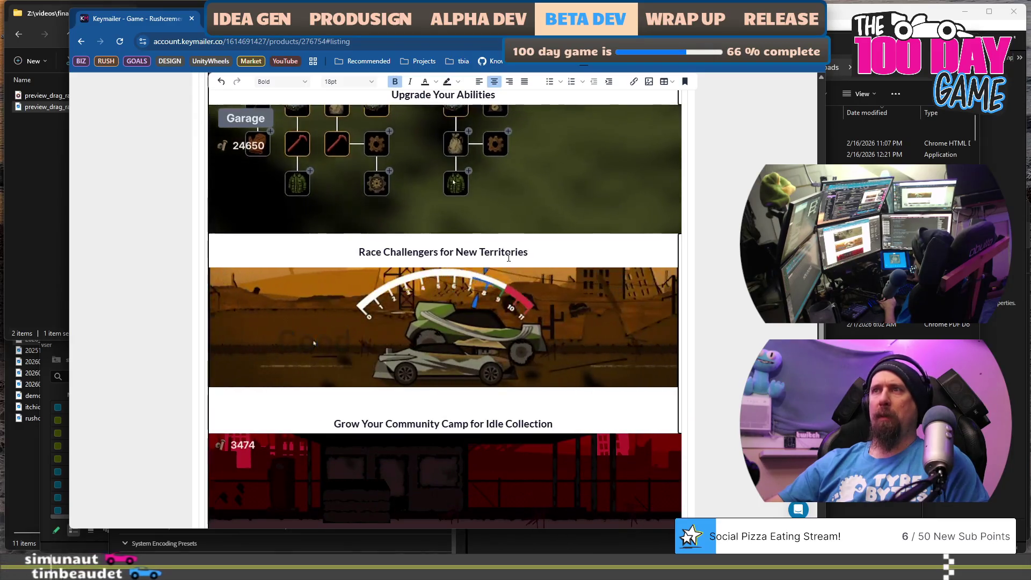
scroll(518, 270, up, 3)
scroll(517, 270, down, 3)
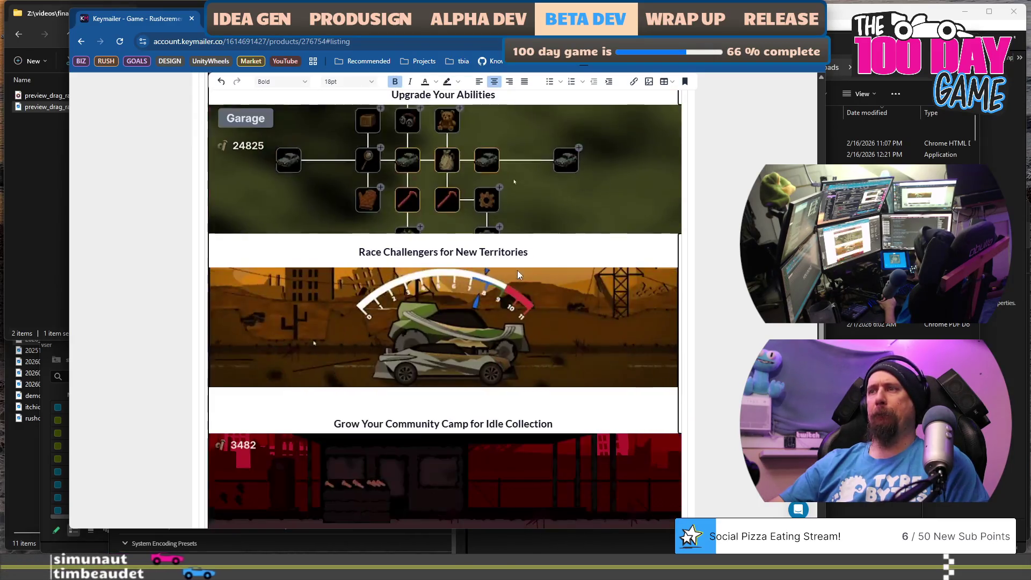
scroll(522, 275, down, 10)
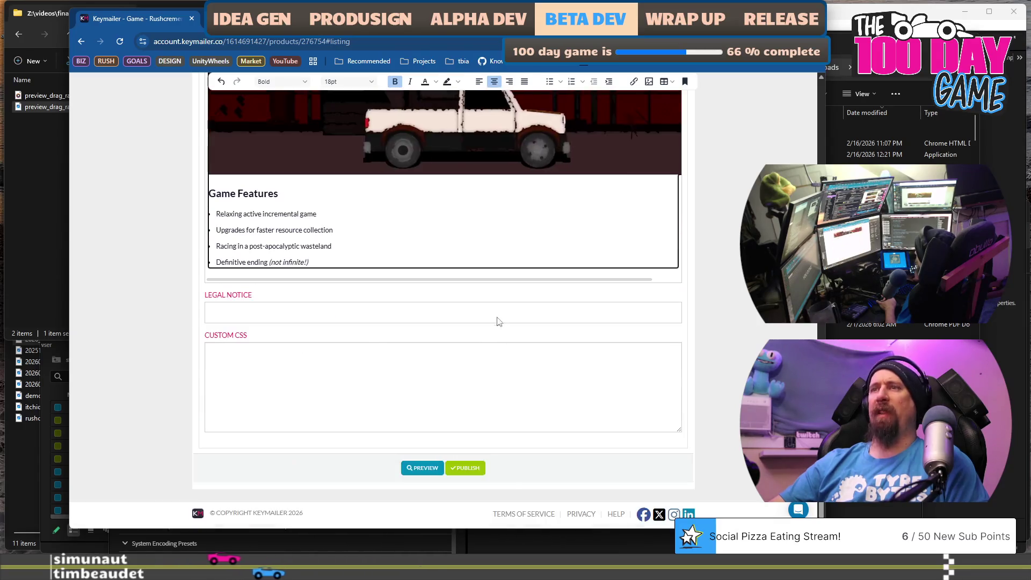
click(427, 468)
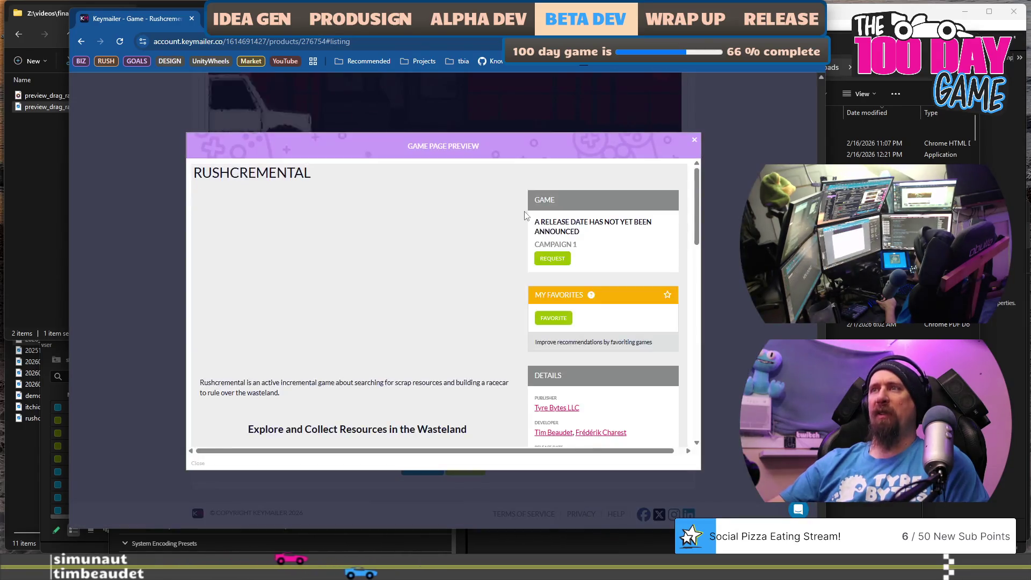
scroll(488, 276, down, 10)
scroll(487, 276, up, 3)
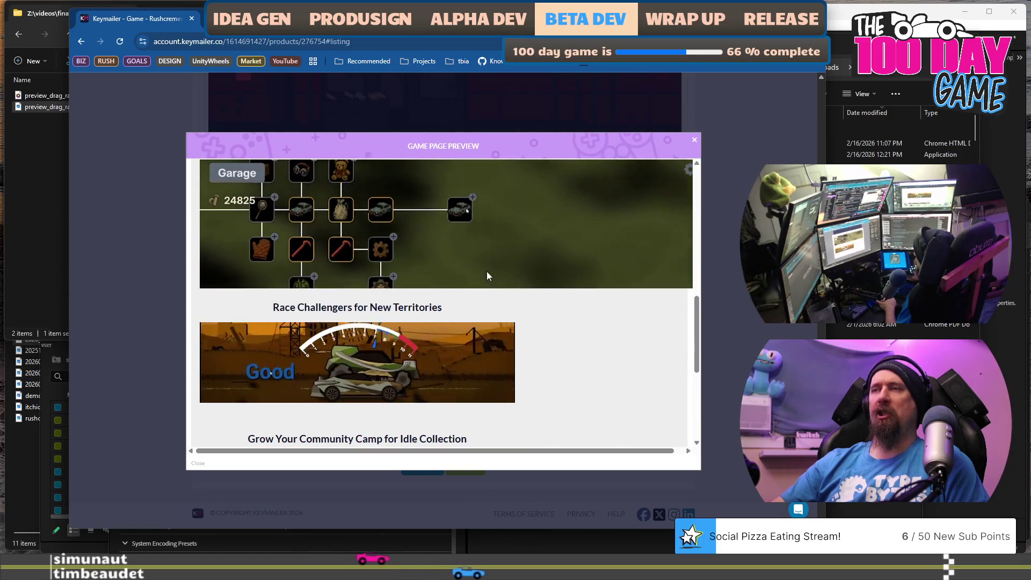
scroll(488, 274, up, 10)
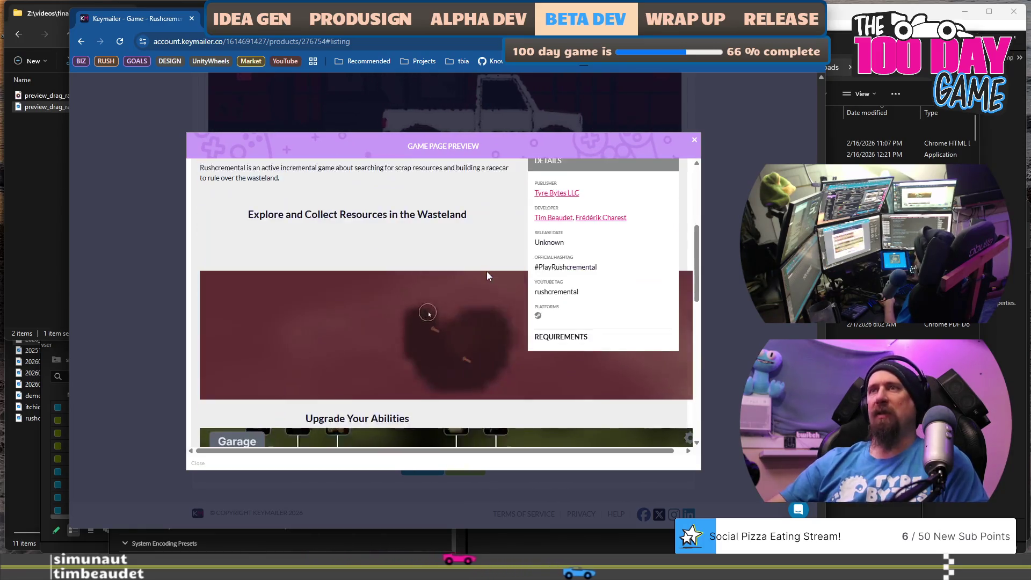
scroll(487, 274, down, 4)
scroll(487, 276, down, 7)
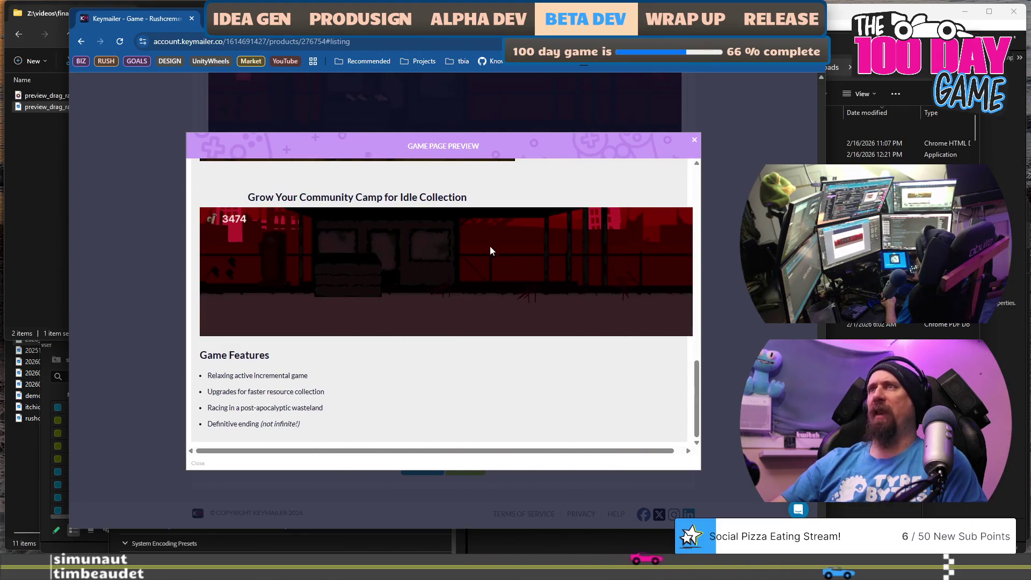
click(695, 139)
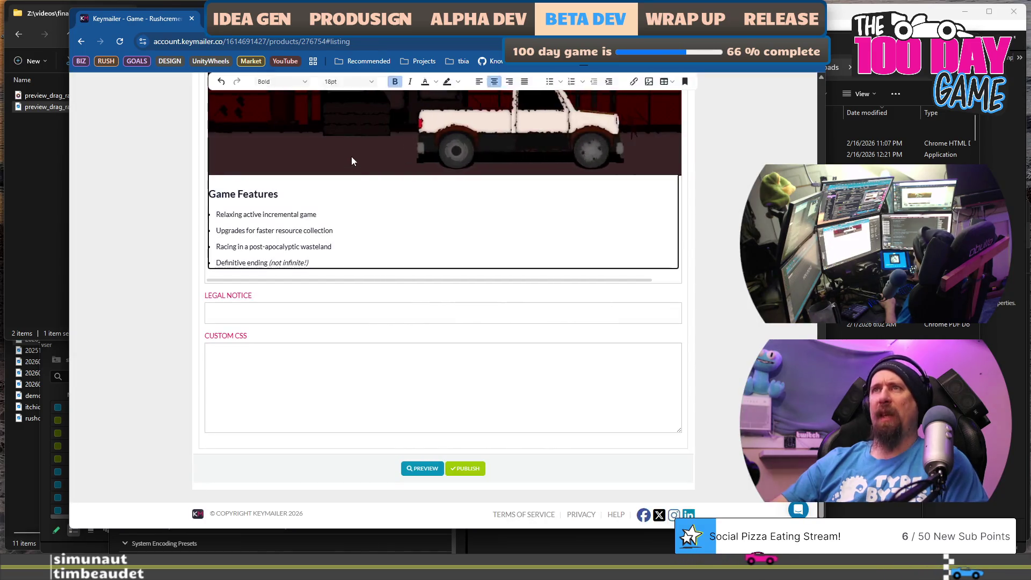
- Delete the truck GIF under the Grow Your Community Camp heading
scroll(355, 167, up, 5)
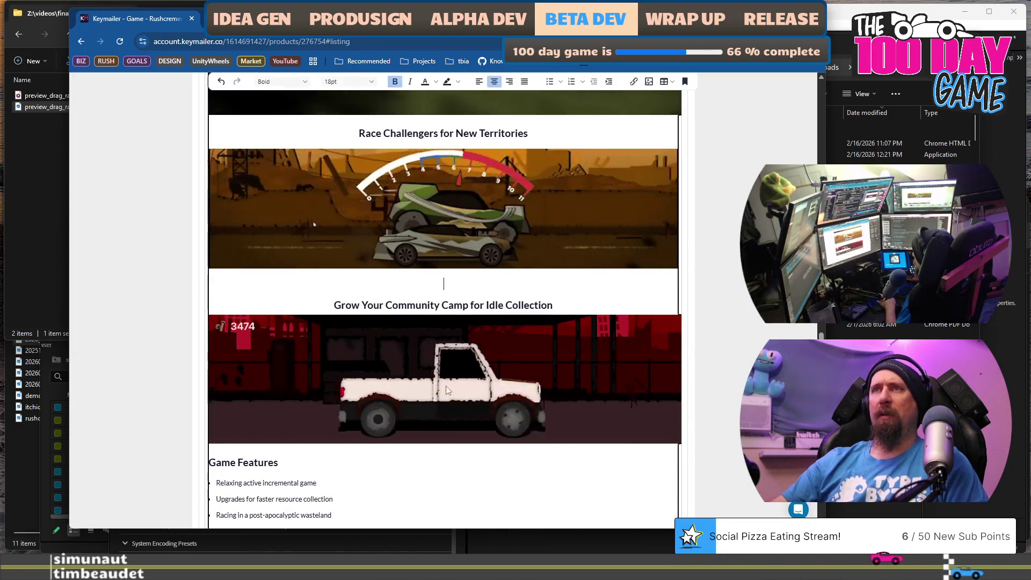
key(Delete)
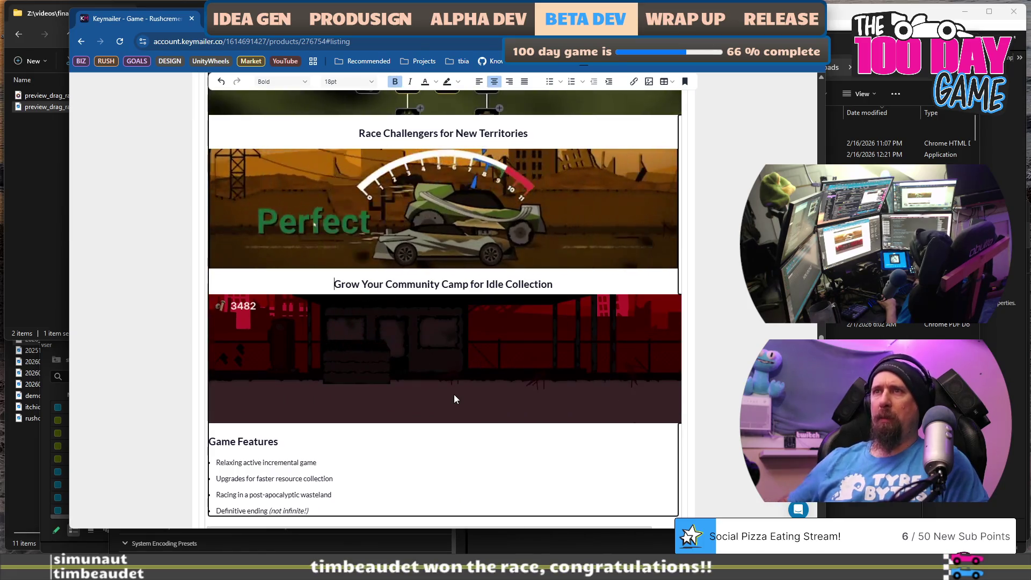
key(shift+Down)
key(shift+Down)
key(Left)
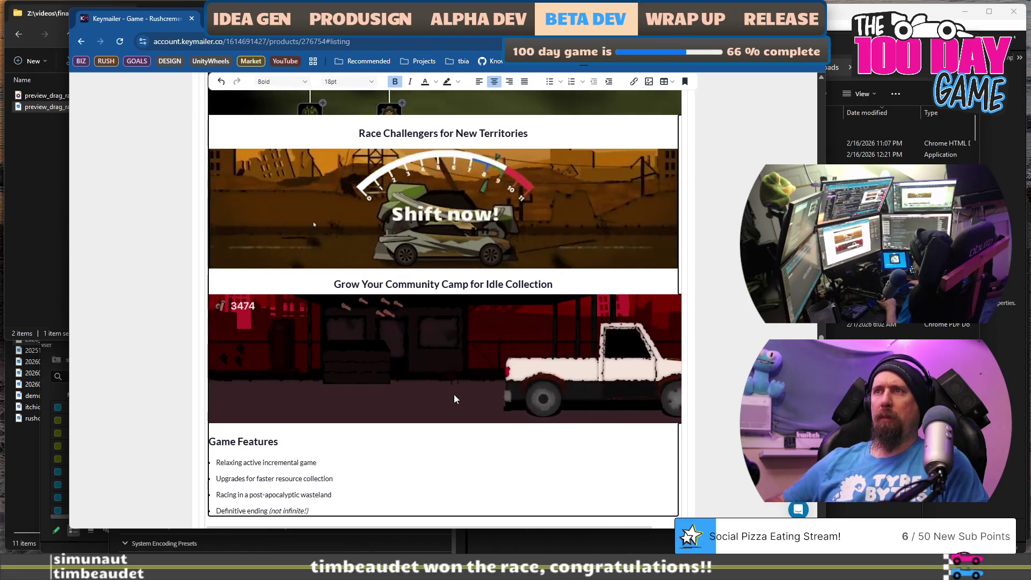
key(End)
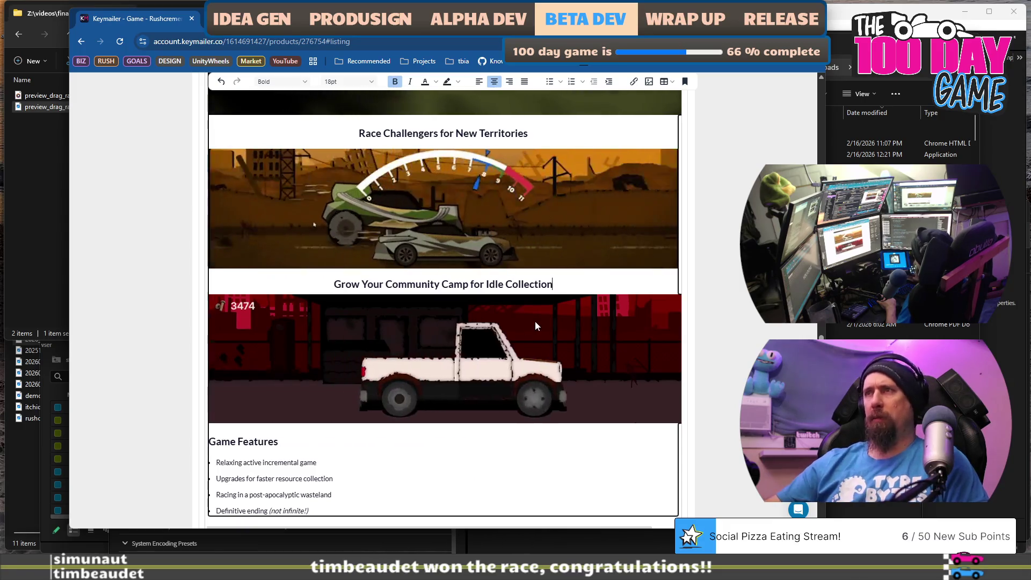
key(Delete)
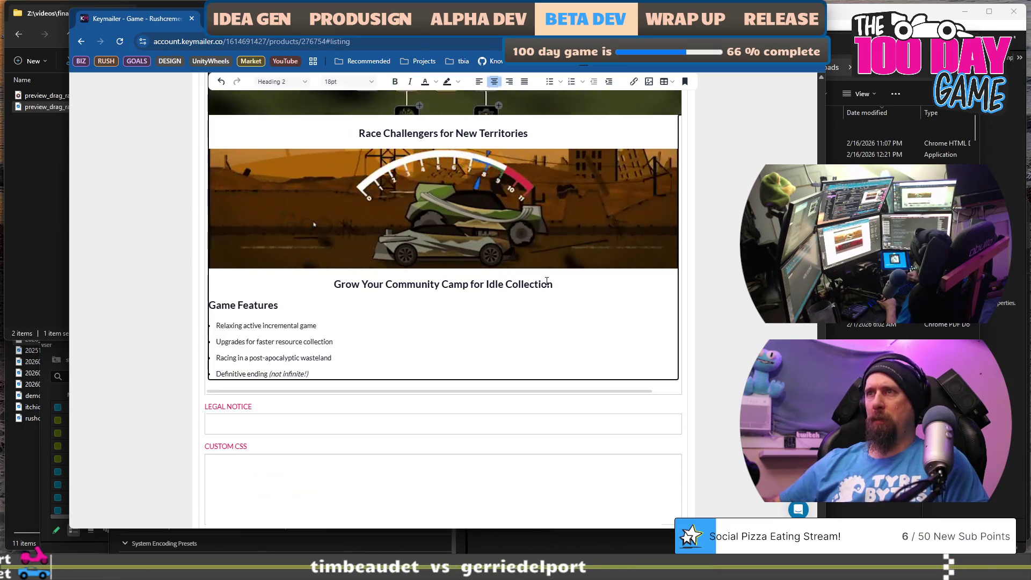
- Remove the leftover blank lines so Game Features sits on its own line
key(Delete)
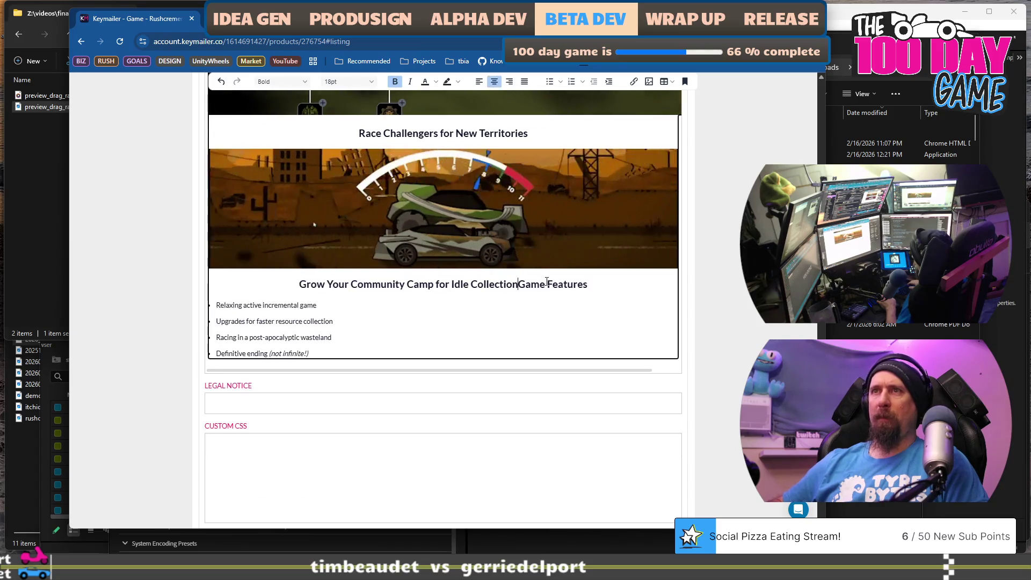
key(Return)
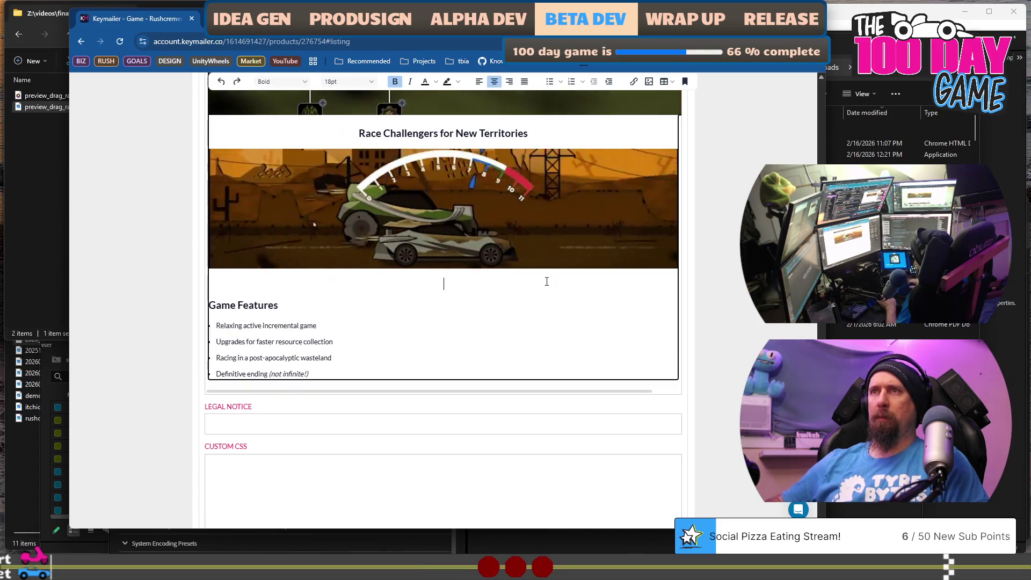
key(BackSpace)
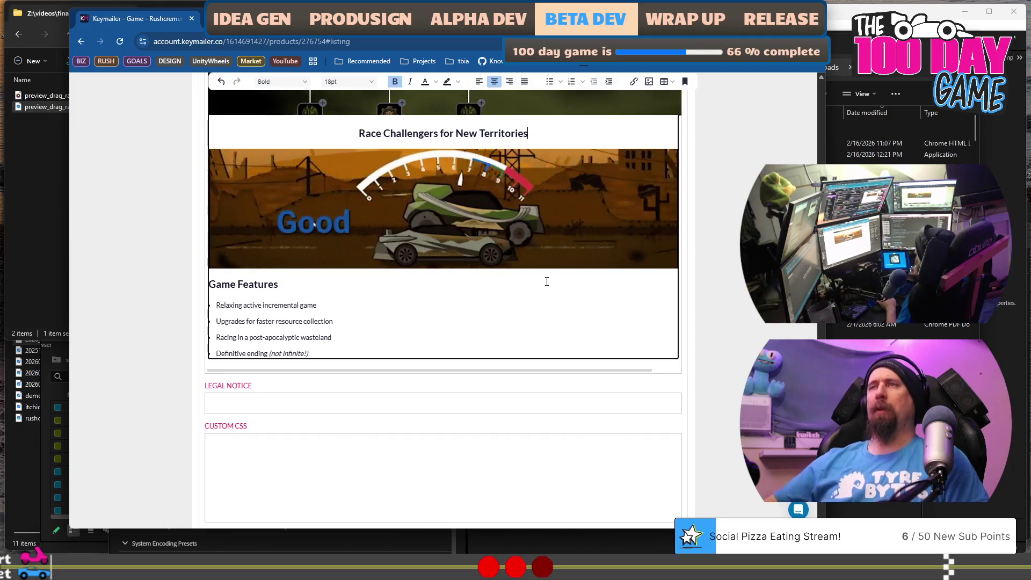
scroll(547, 281, up, 5)
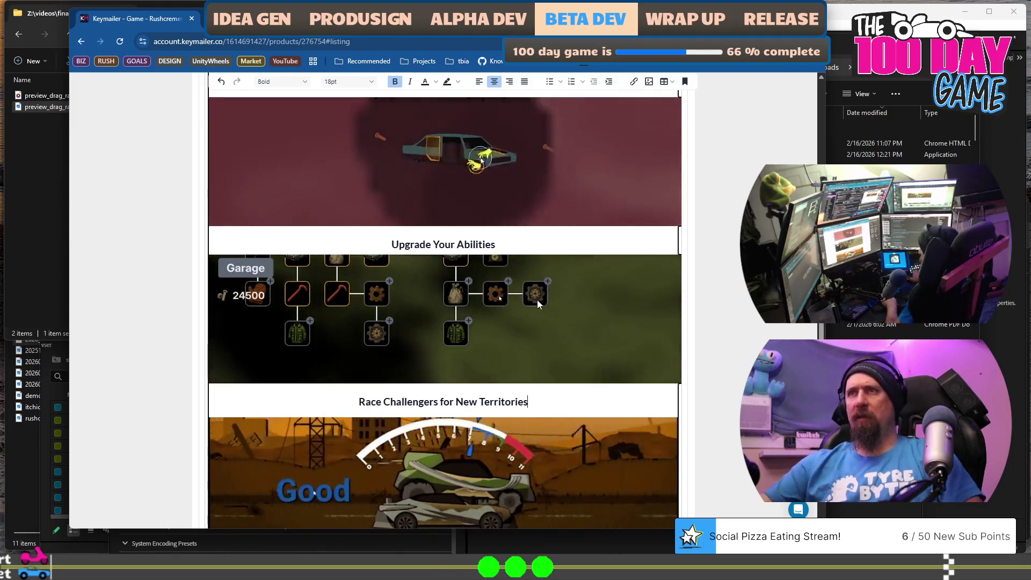
scroll(538, 303, up, 2)
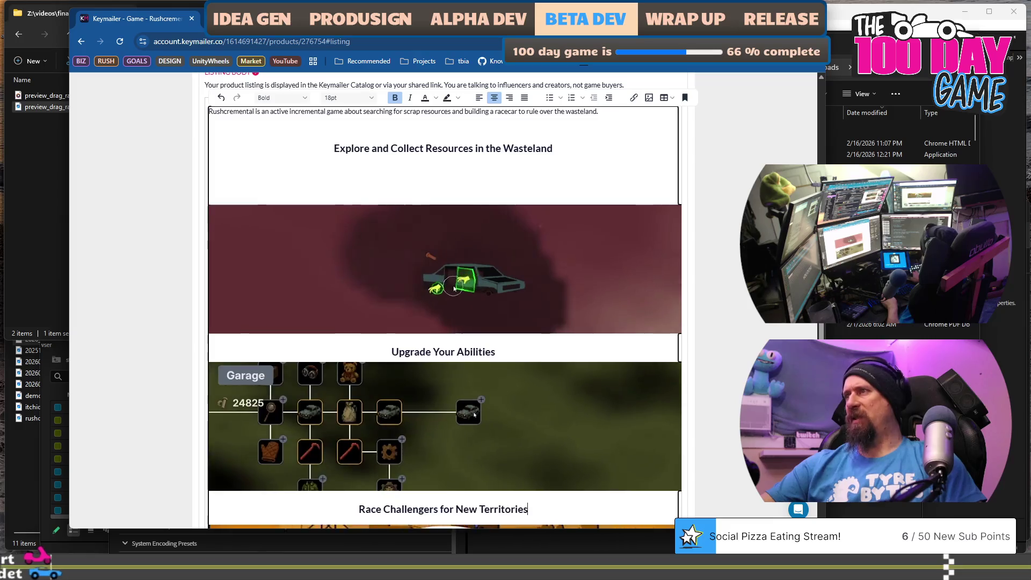
key(alt+Tab)
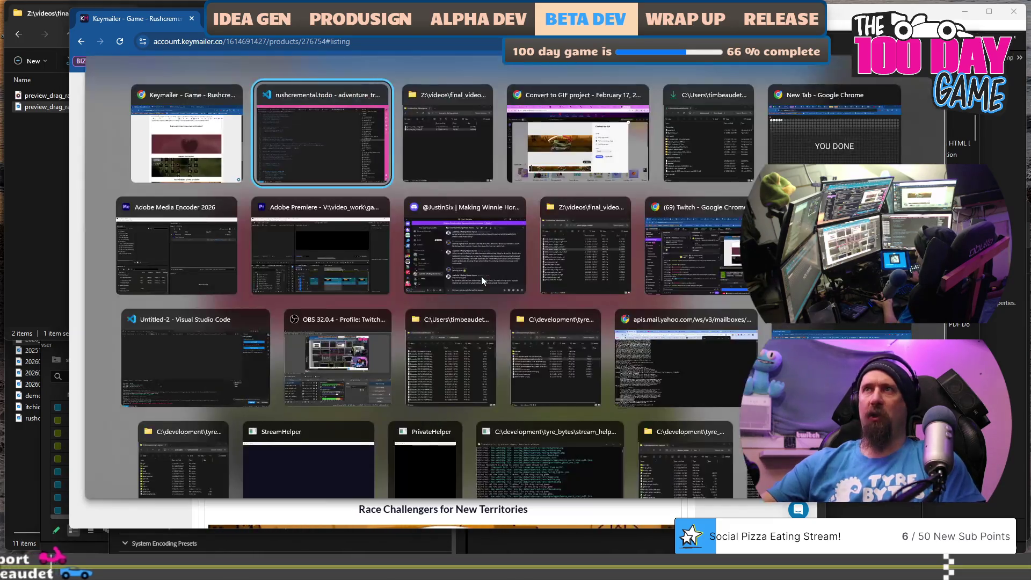
- Return to Premiere Pro and open the preview_supply_run sequence in the timeline
key(alt+Tab)
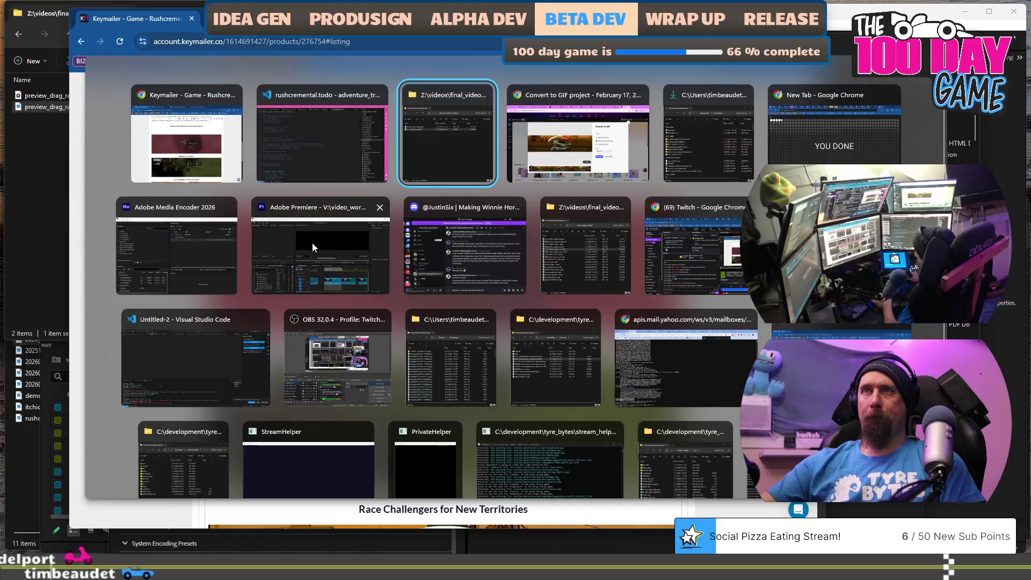
click(312, 244)
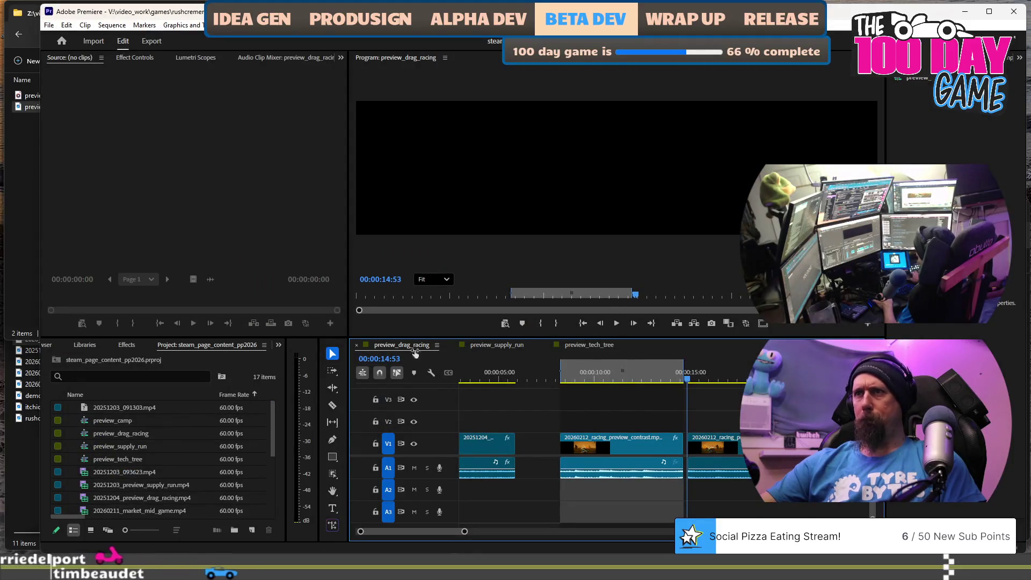
click(485, 345)
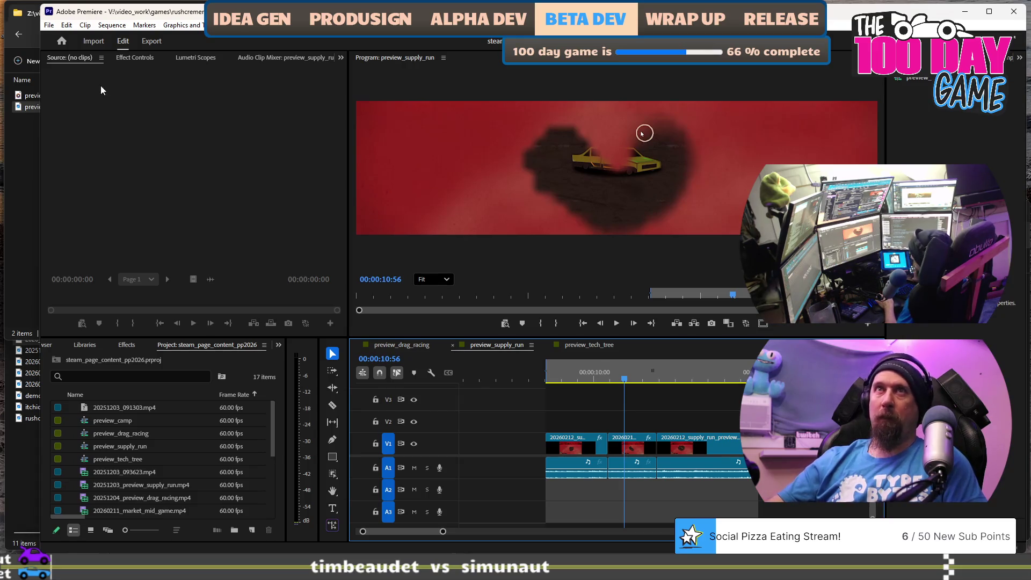
- Send the preview_supply_run sequence to Adobe Media Encoder's export queue from the File menu
click(49, 26)
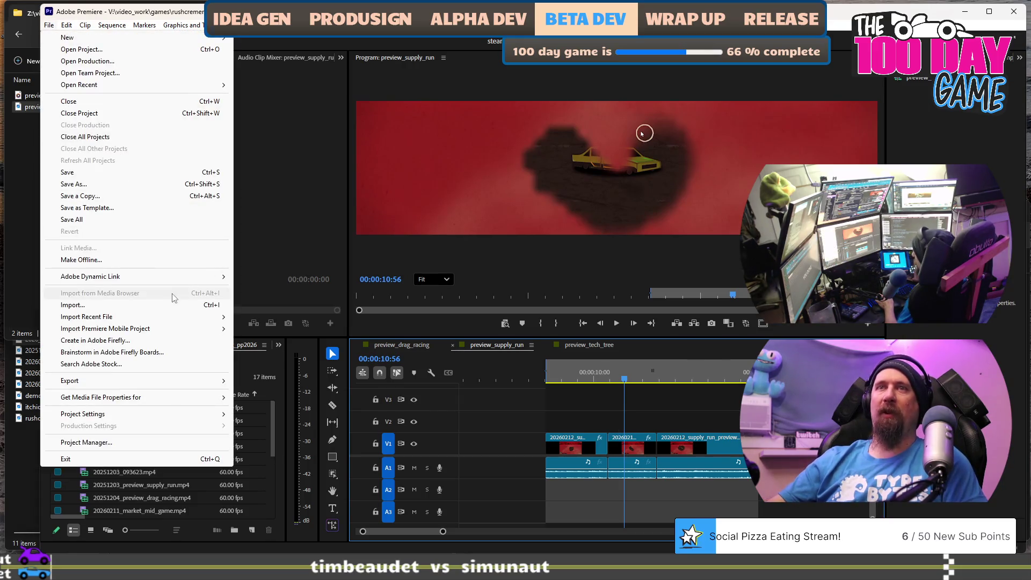
mouse_move(156, 387)
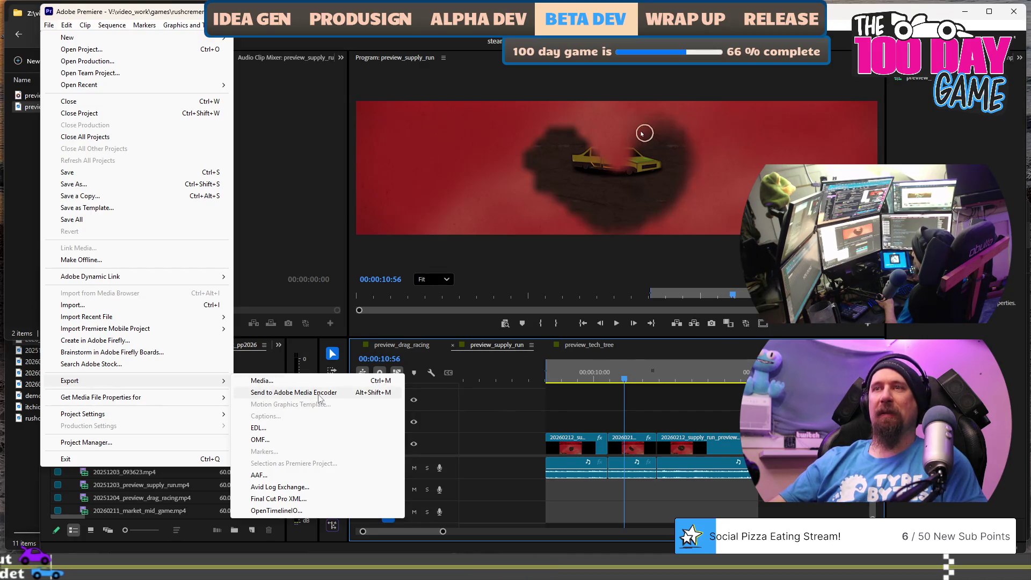
click(319, 396)
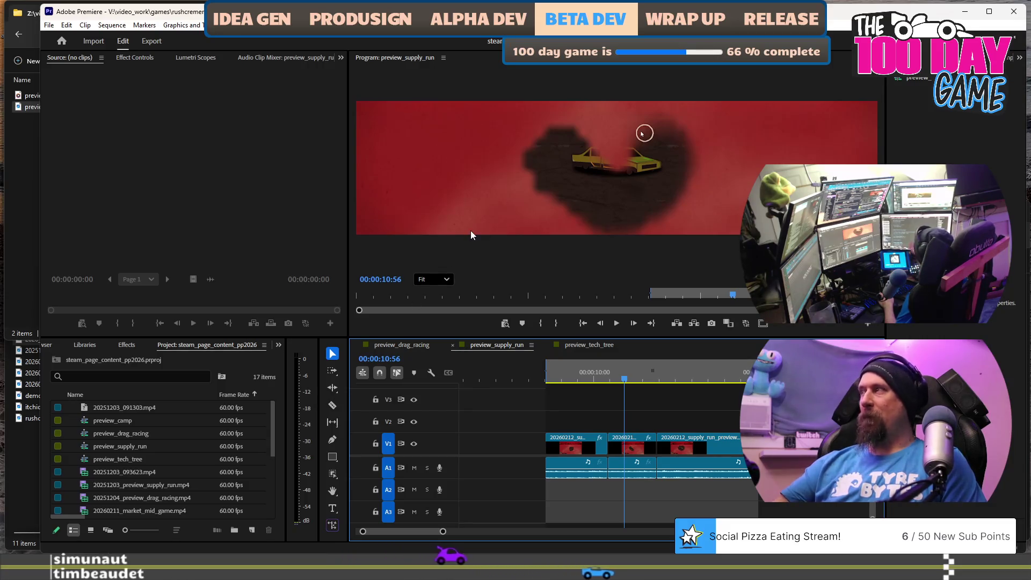
- Back in Premiere, play preview_supply_run briefly from around the nine-second mark
key(alt+Tab)
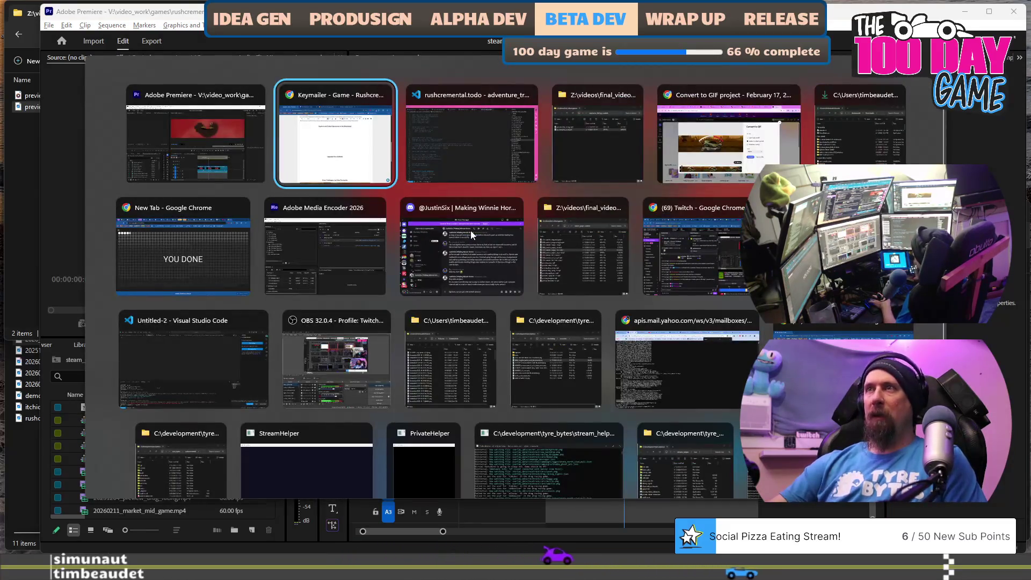
click(206, 117)
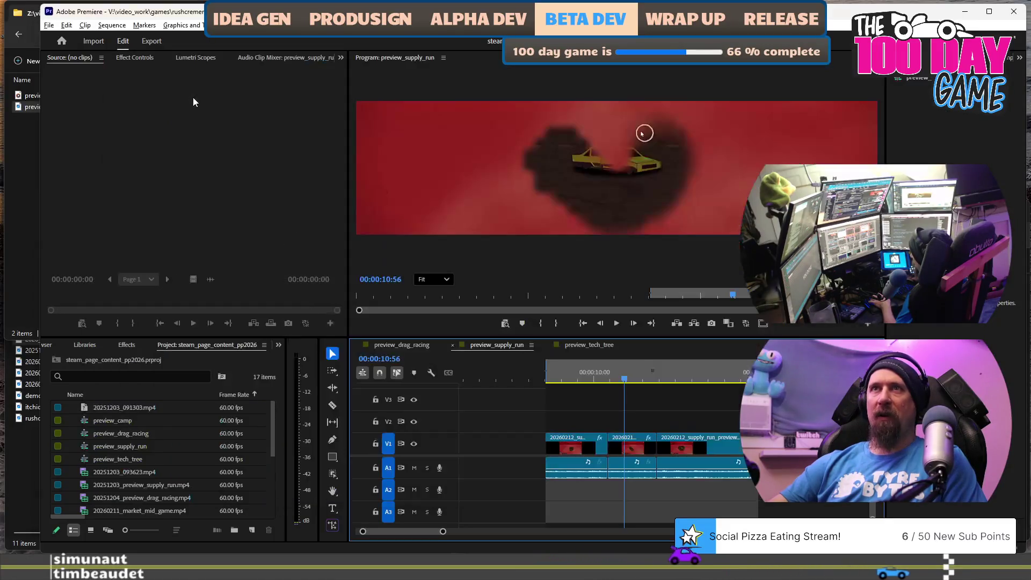
click(548, 370)
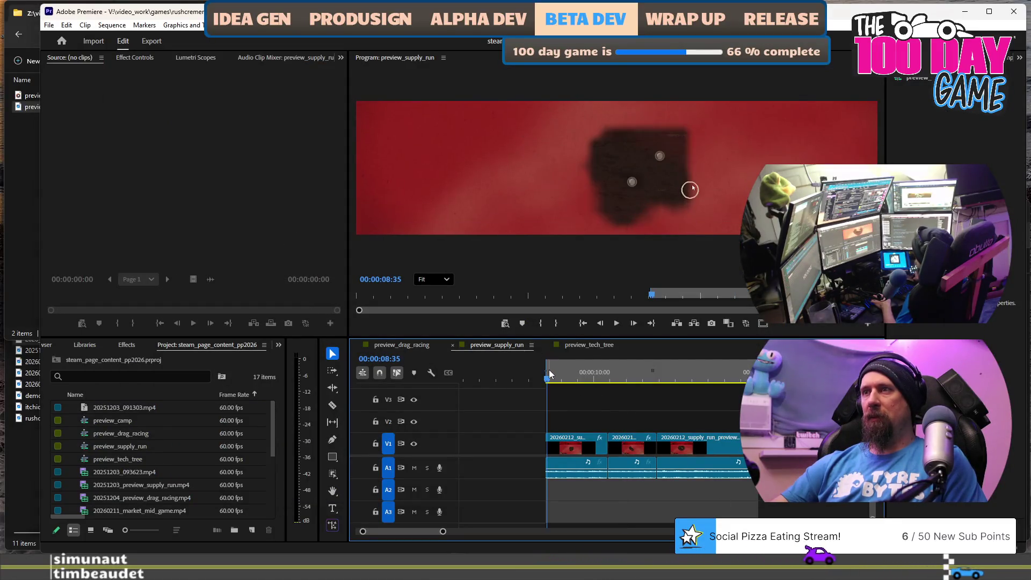
key(space)
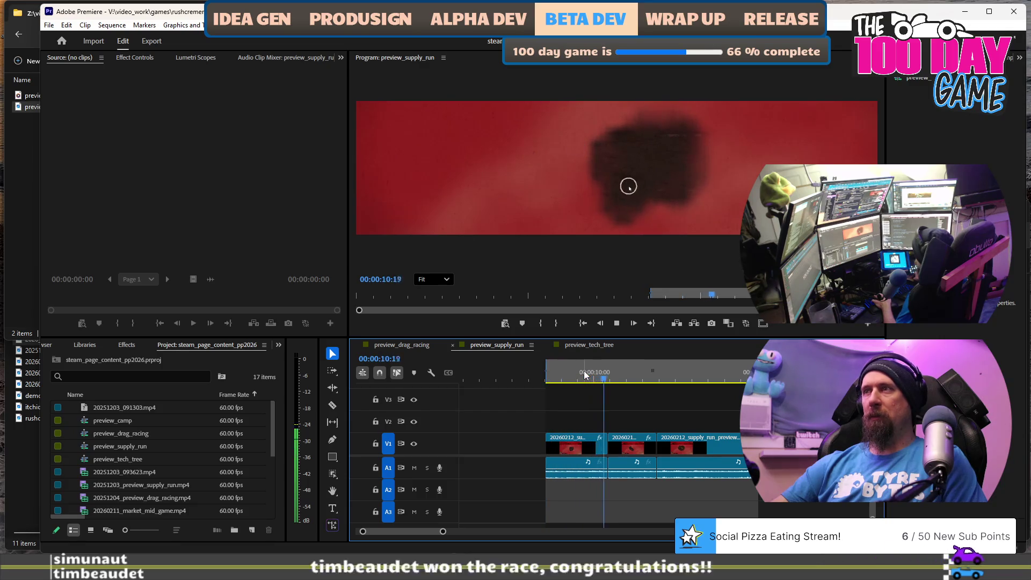
key(space)
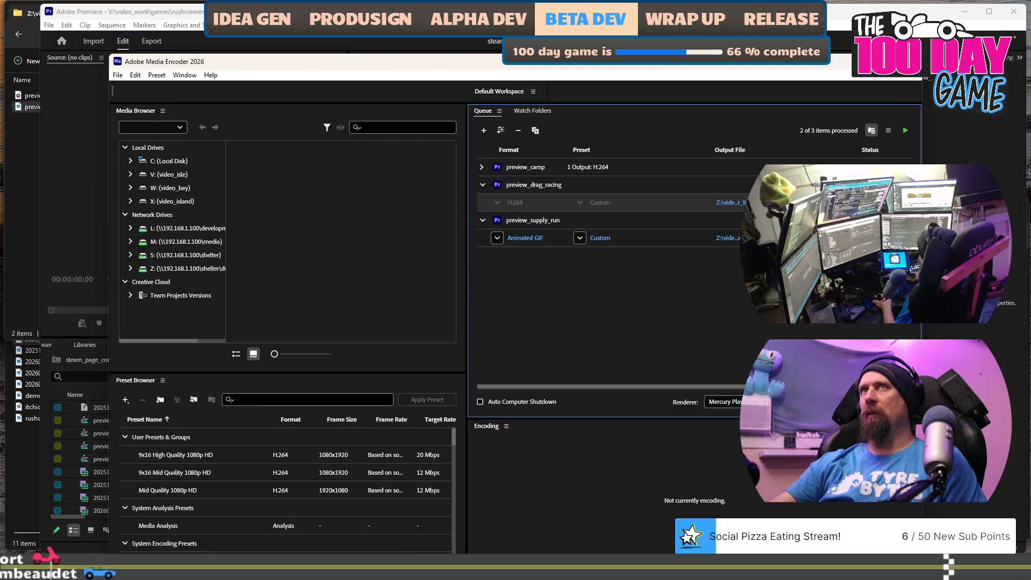
- Change the preview_supply_run export format from Animated GIF to H.264 and start the queue
click(497, 239)
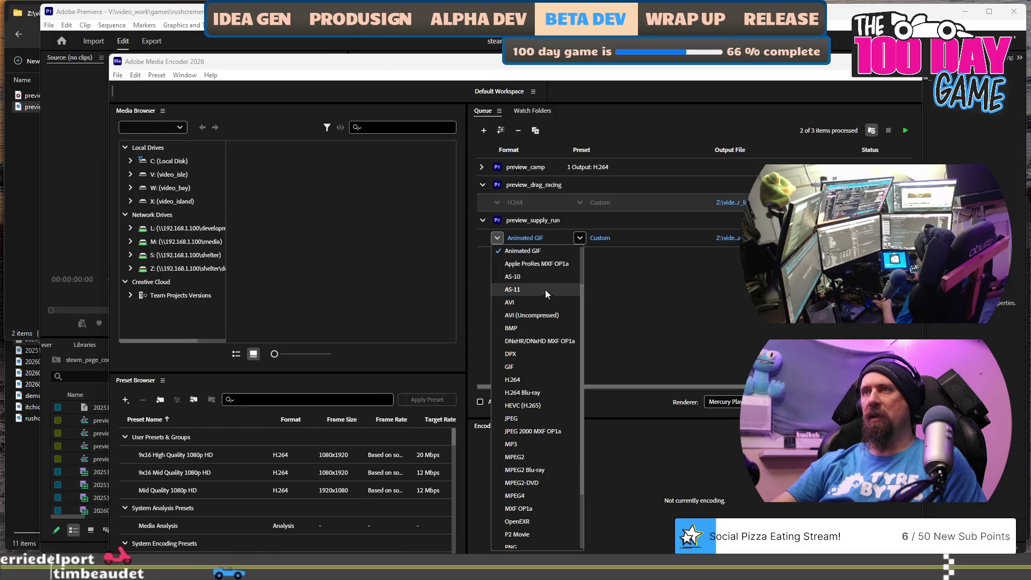
click(527, 380)
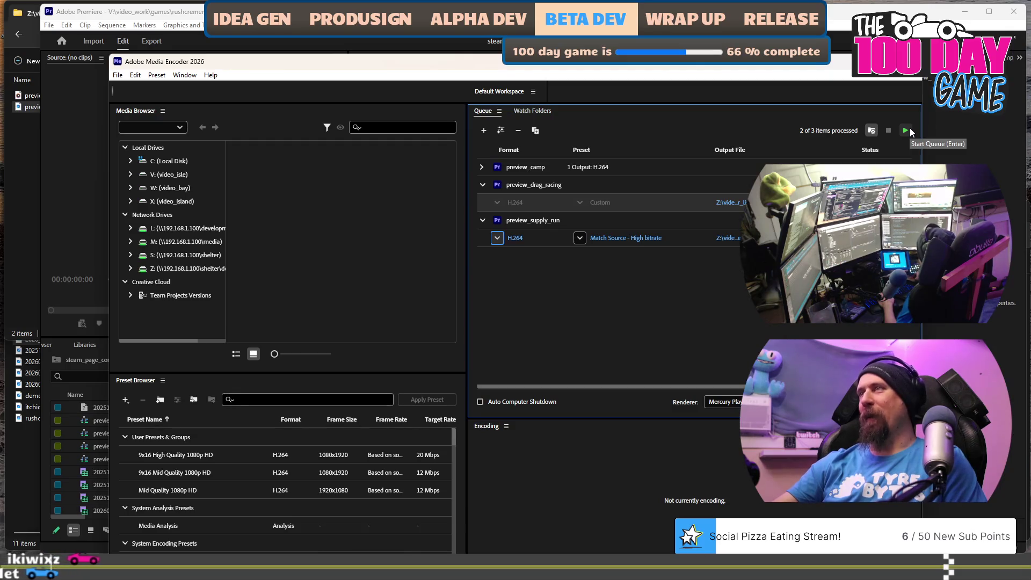
click(906, 132)
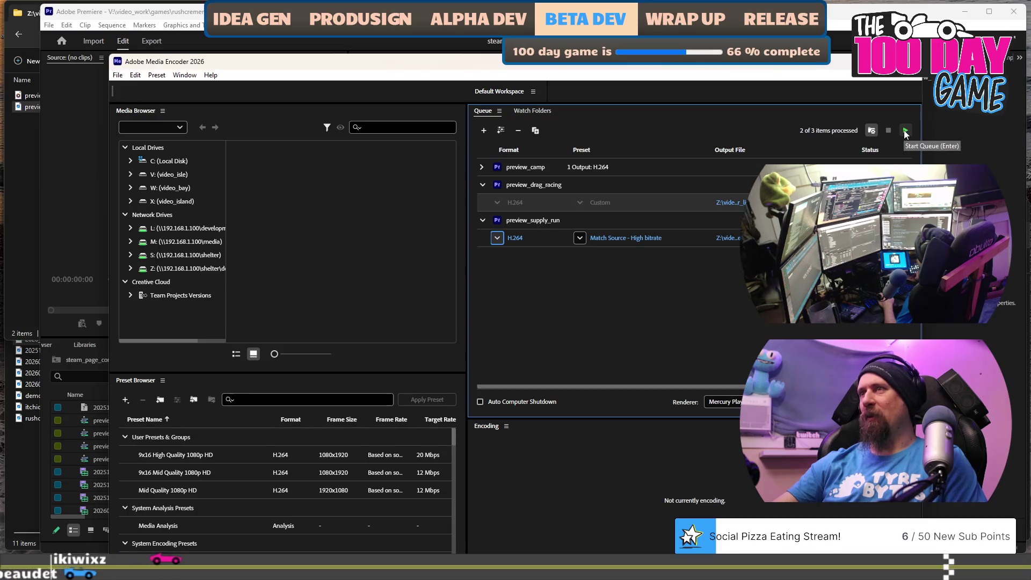
- Set the preview_supply_run H.264 width to 800 (800x204), keeping output preview_supply_run.mp4
click(614, 241)
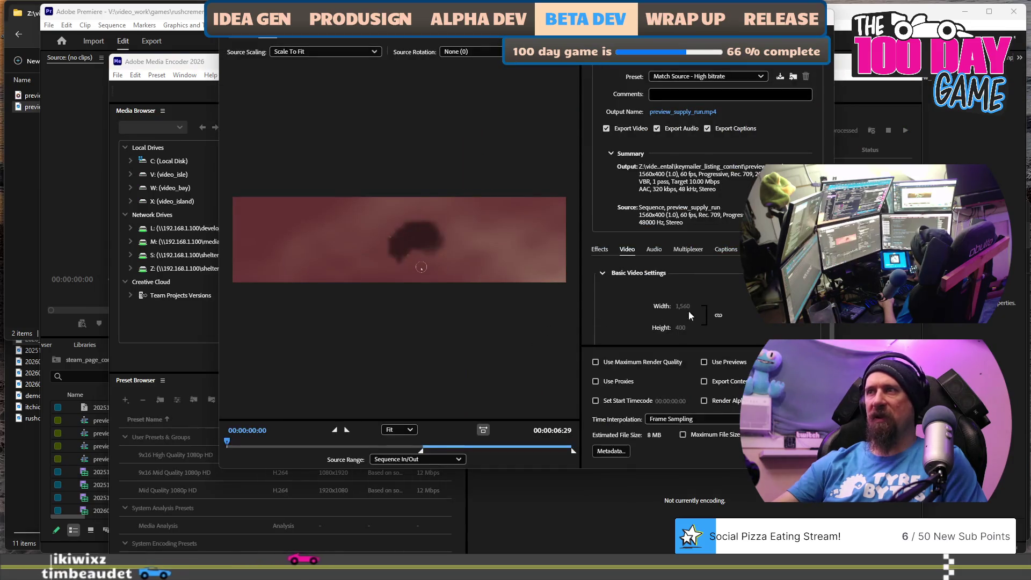
scroll(672, 300, down, 1)
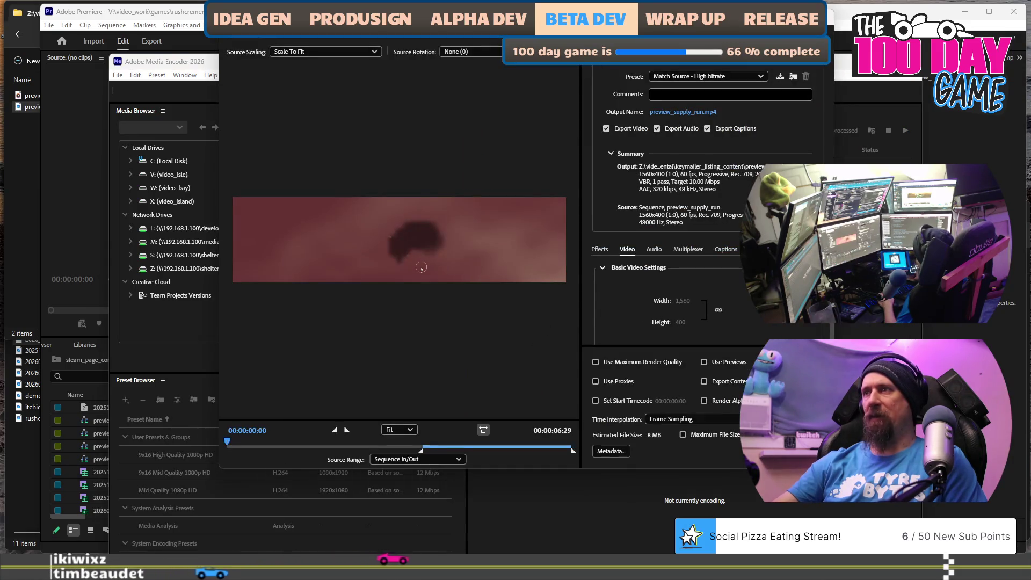
click(814, 311)
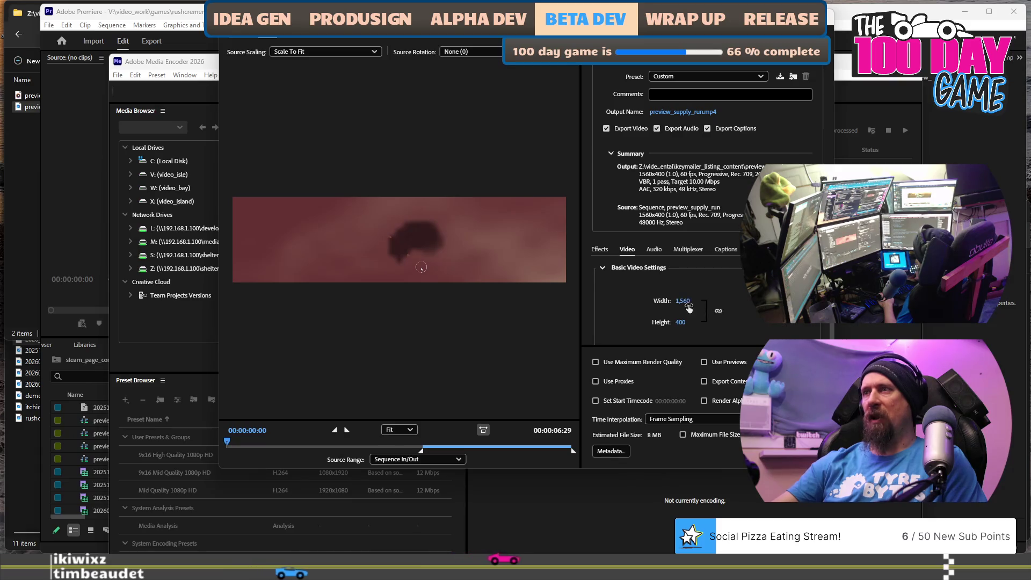
text(800)
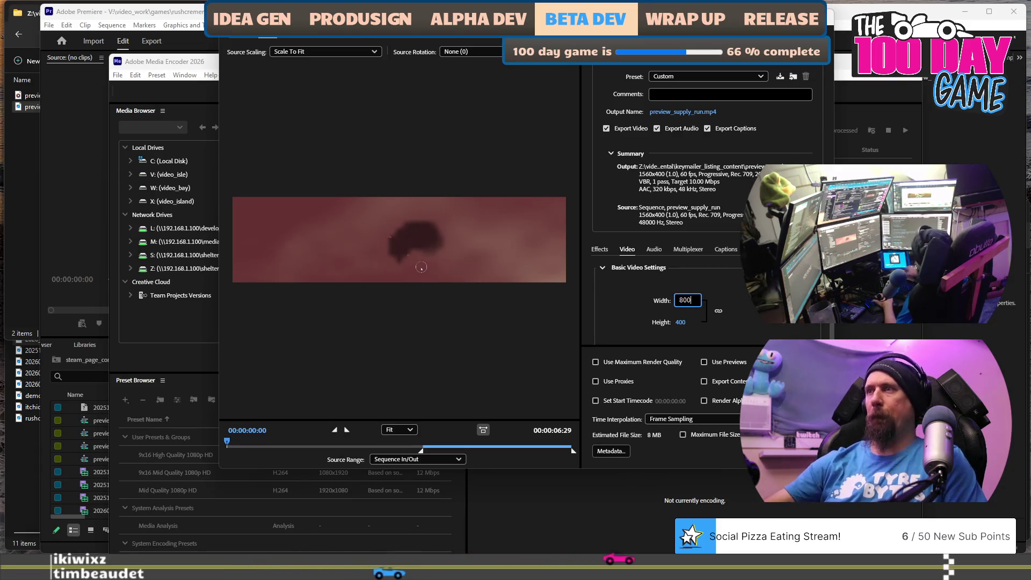
key(Return)
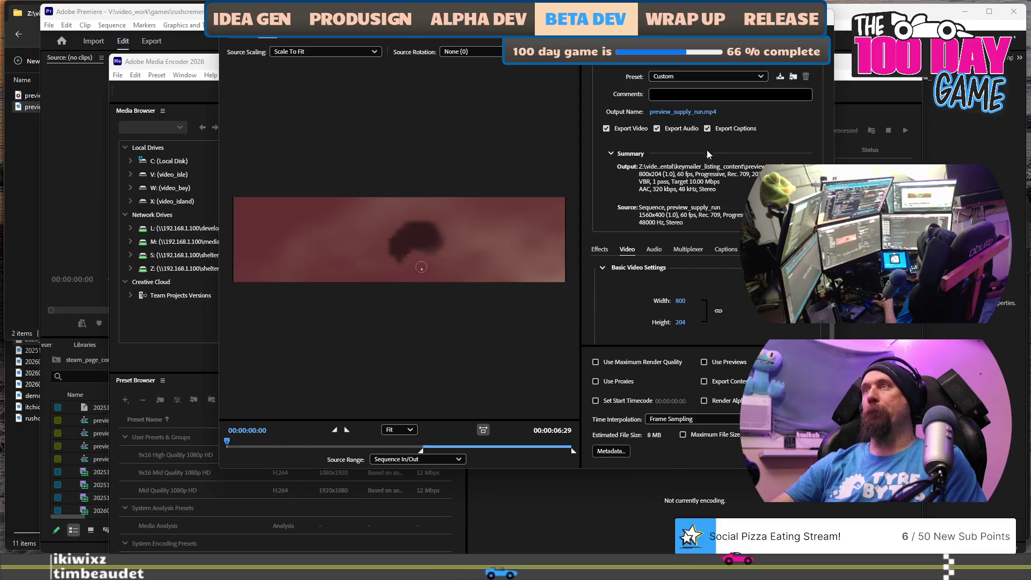
click(708, 115)
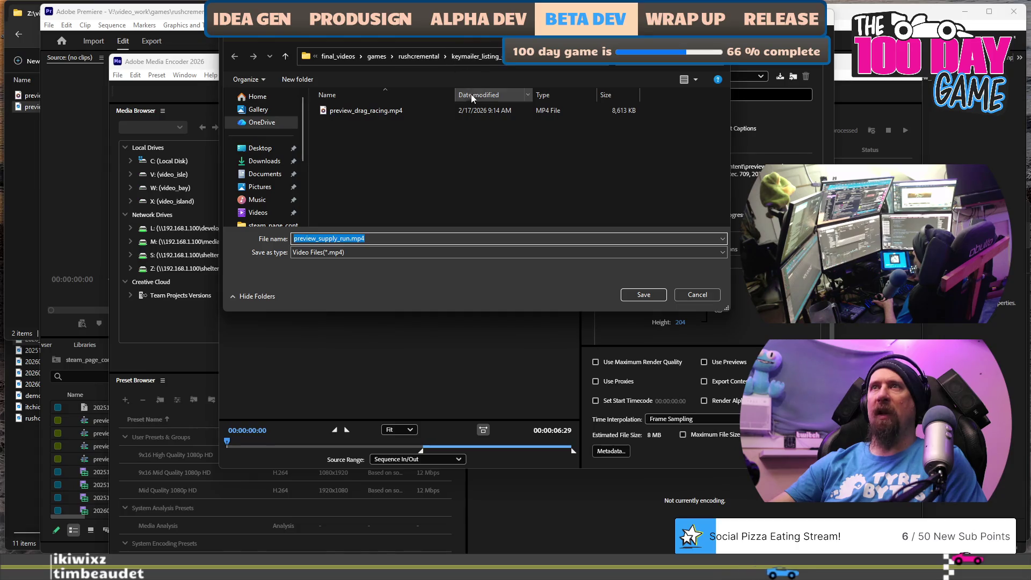
click(636, 295)
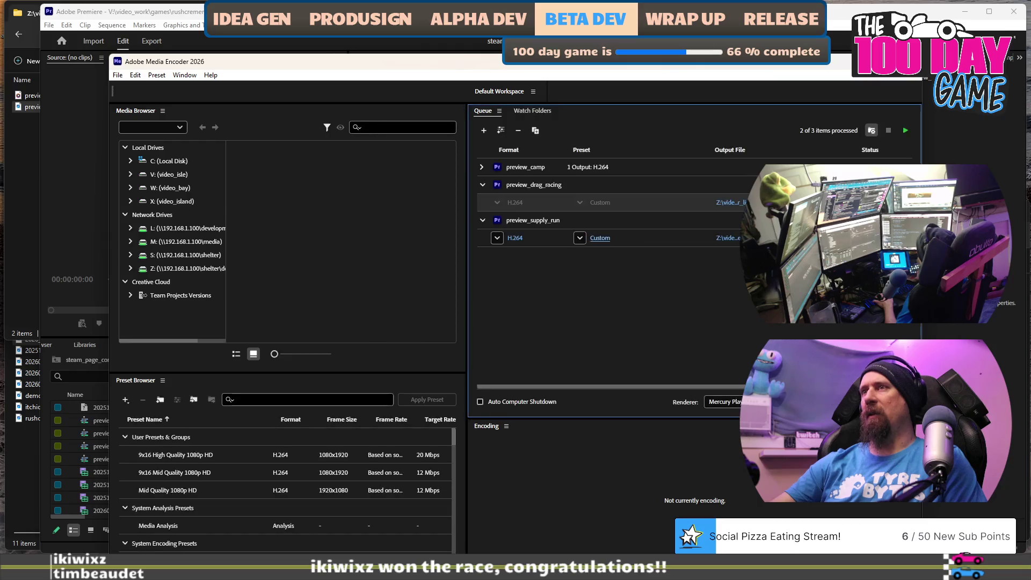
- Encode the queue and check that preview_supply_run.mp4 appears in the output folder
click(906, 131)
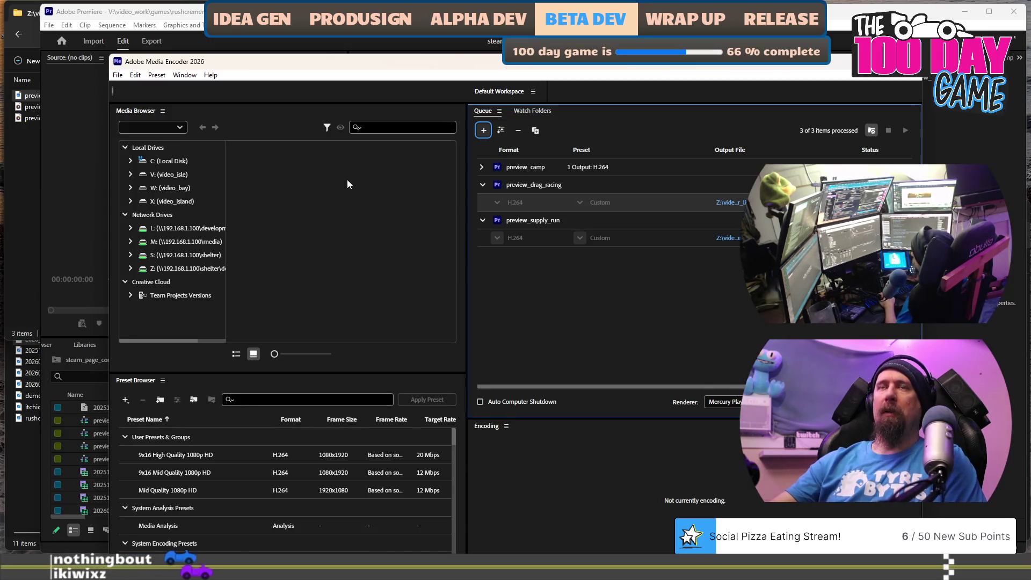
click(21, 169)
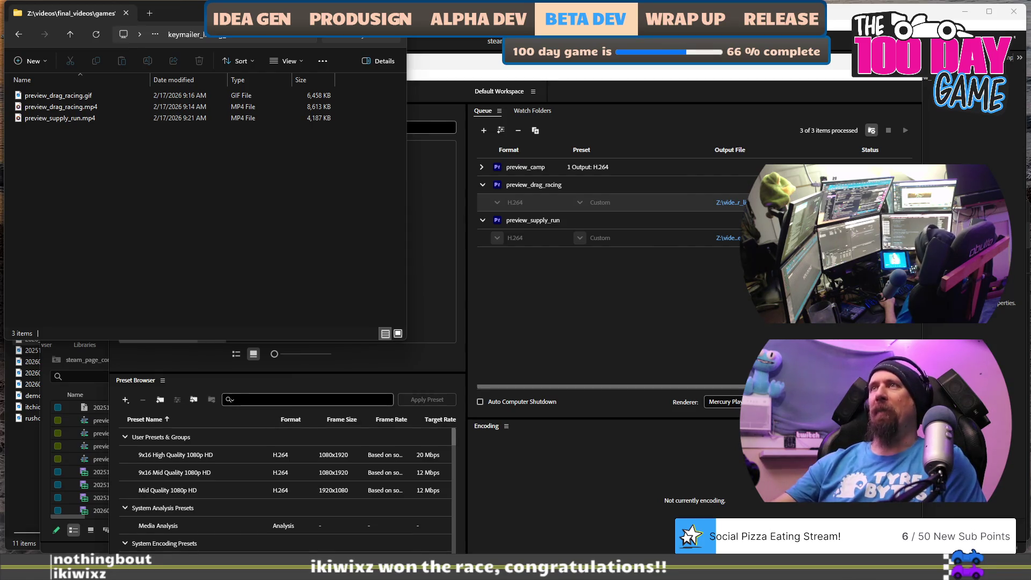
key(alt+Tab)
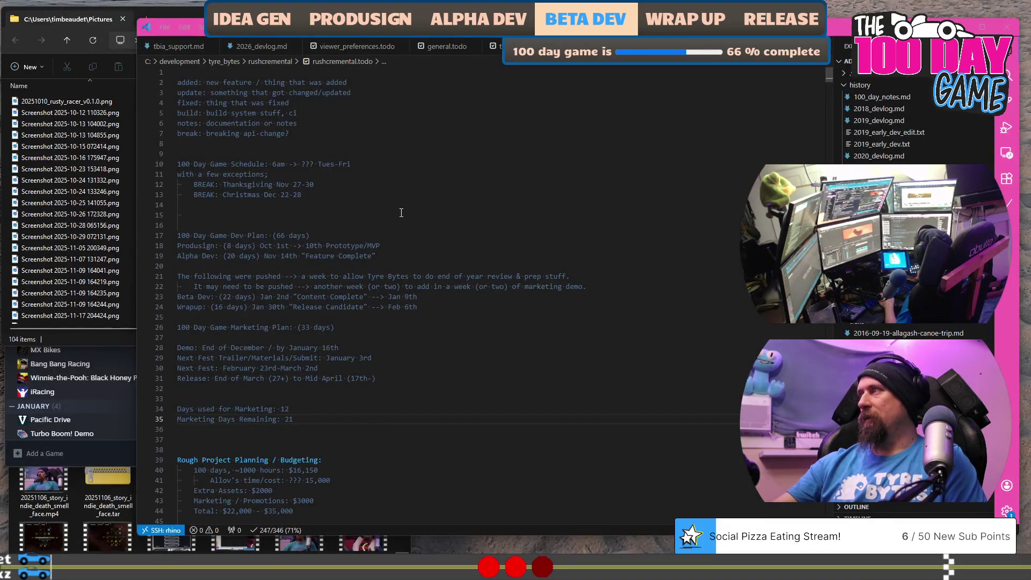
- Scroll through the rushcremental.todo planning notes in VS Code
scroll(312, 337, down, 3)
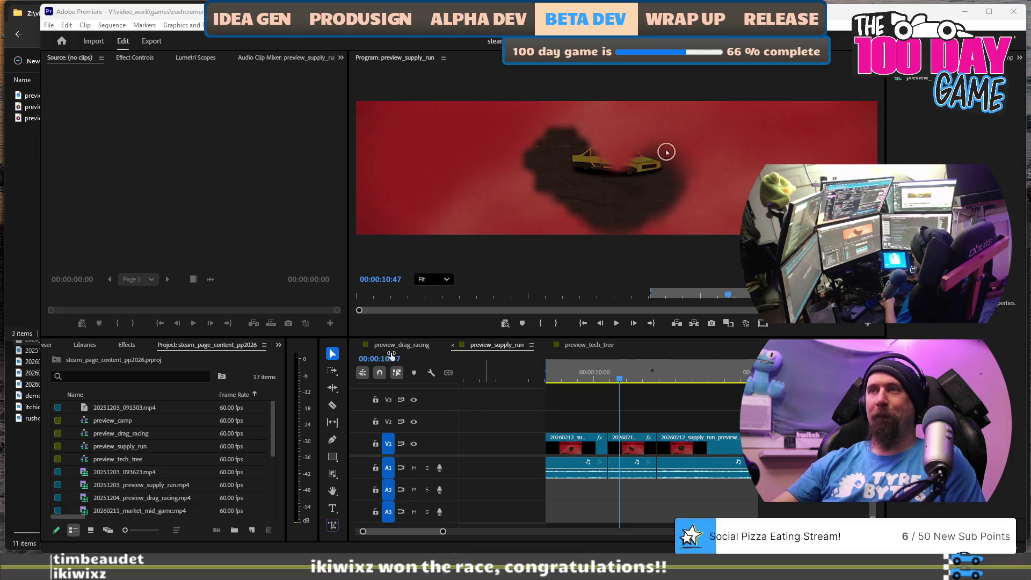
- Open preview_tech_tree and play it from the start, stopping at the market clip
click(583, 346)
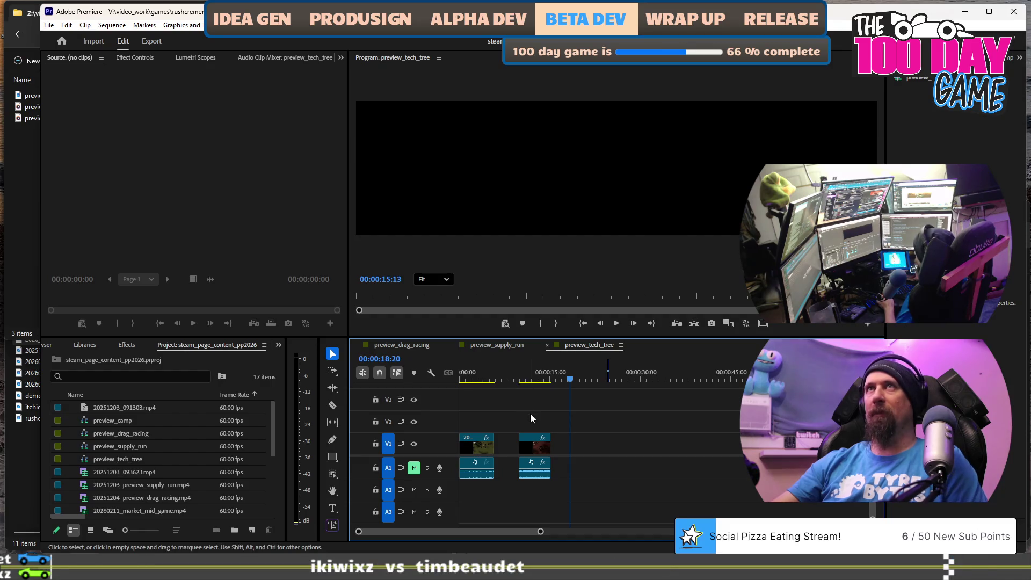
scroll(530, 413, up, 3)
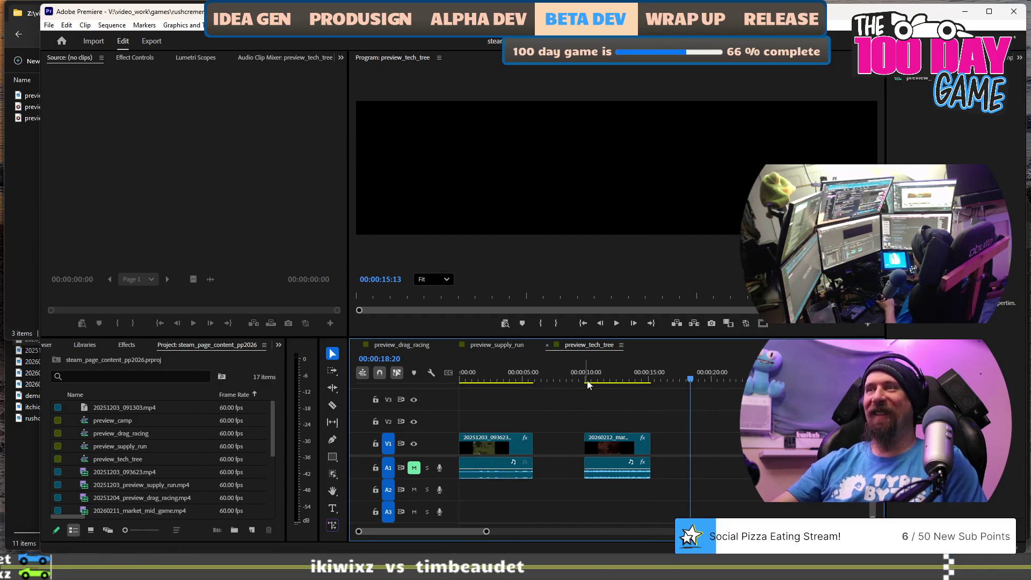
click(590, 382)
key(Home)
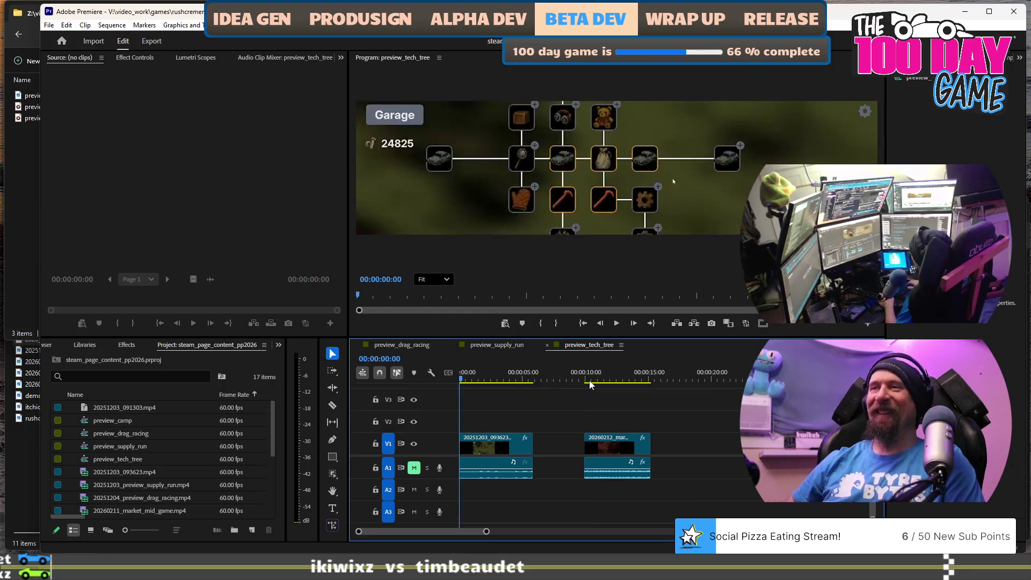
key(space)
click(585, 382)
- Jump to the end of the market clip and zoom the timeline out
scroll(578, 383, up, 5)
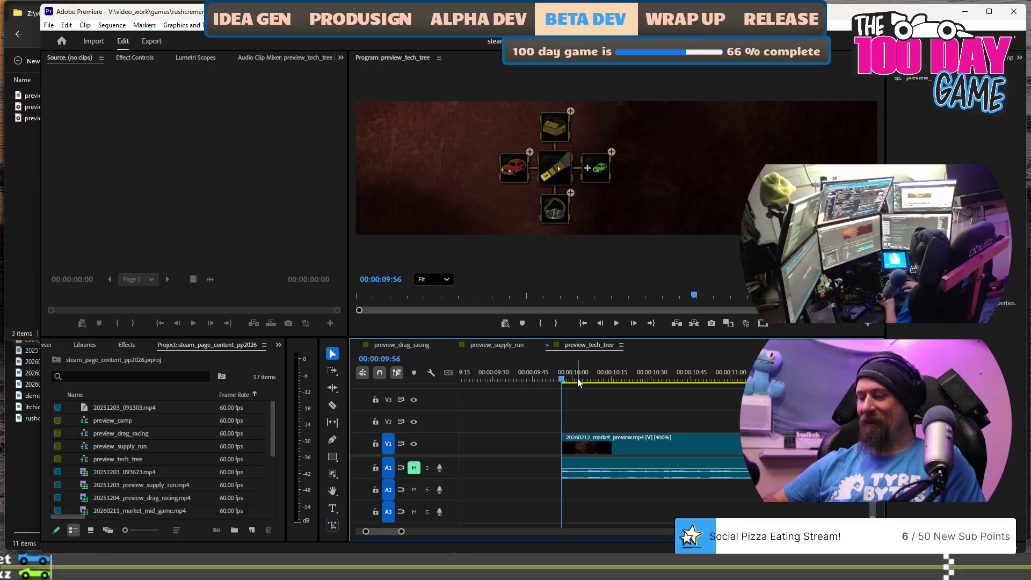
scroll(649, 404, down, 3)
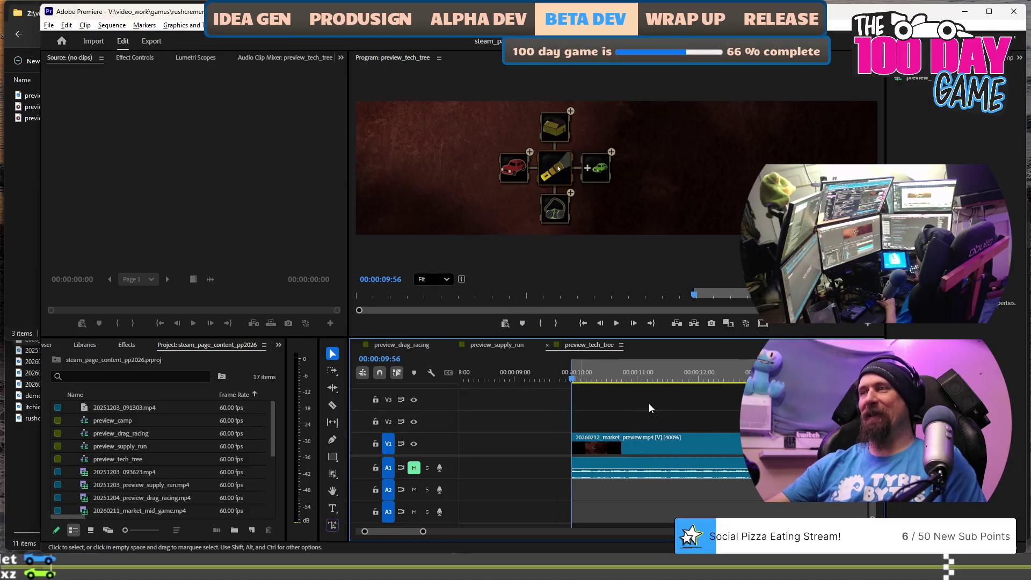
scroll(649, 405, down, 5)
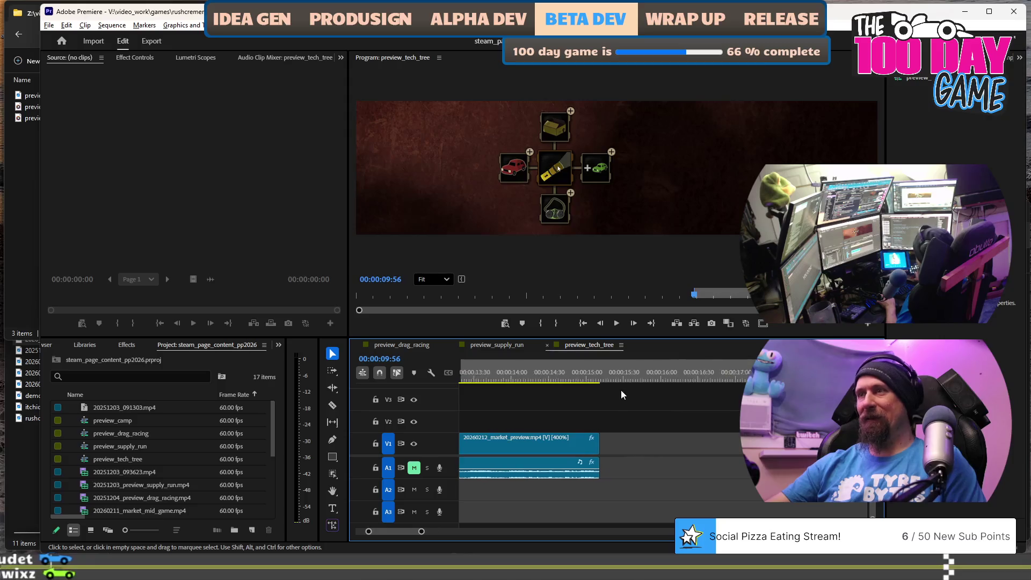
click(596, 376)
scroll(605, 392, up, 3)
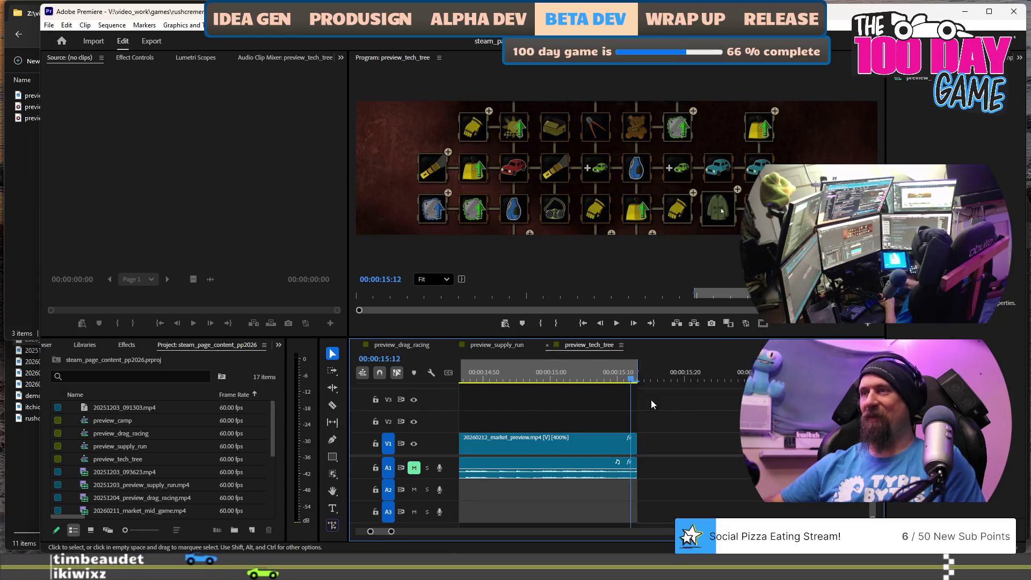
scroll(651, 407, down, 5)
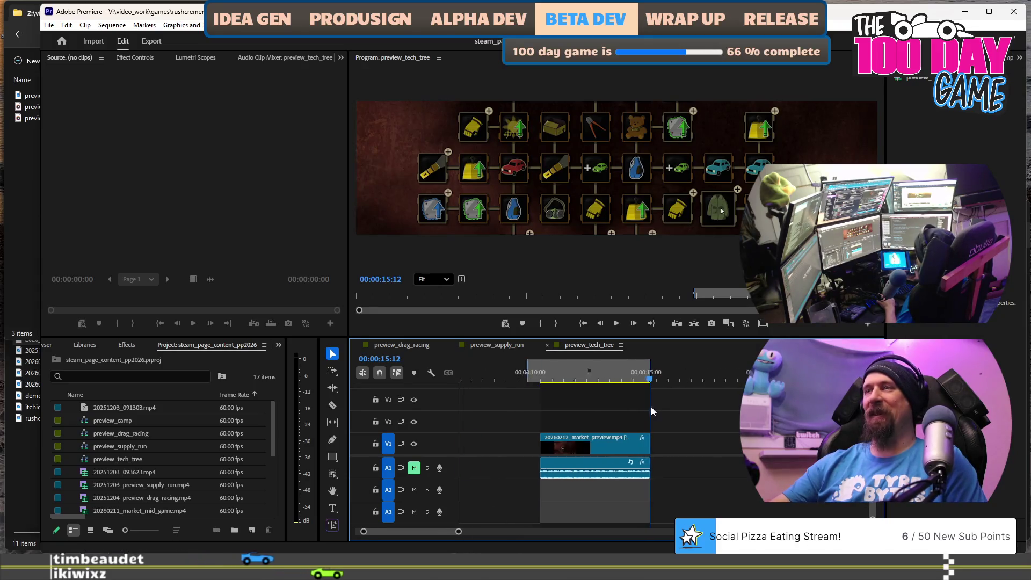
scroll(651, 407, down, 1)
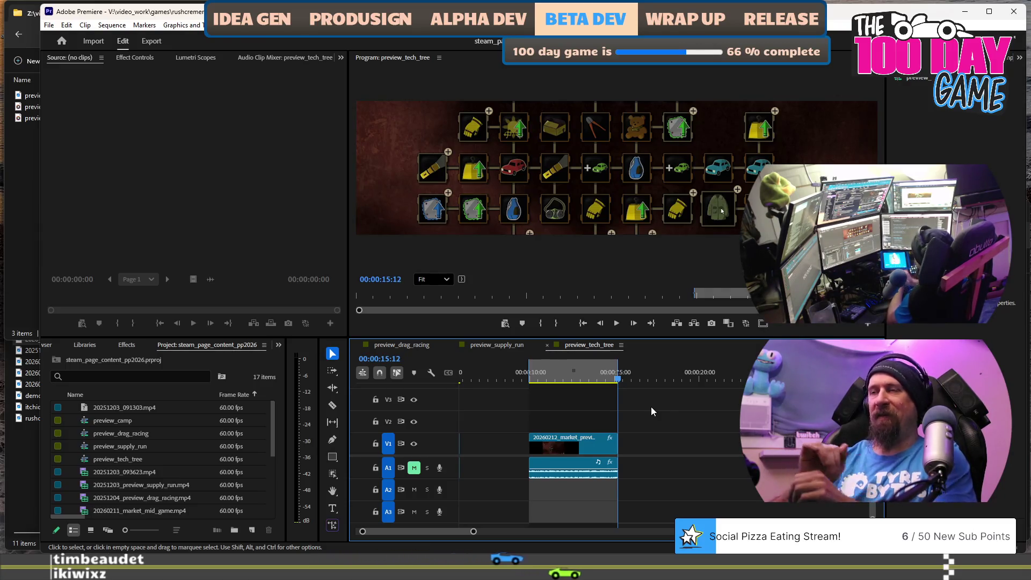
key(minus)
key(minus)
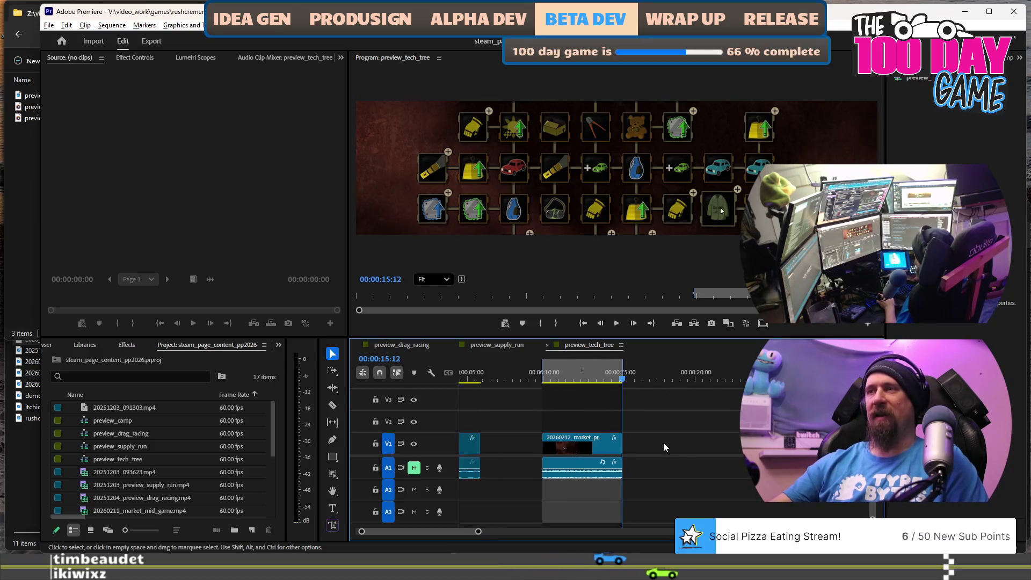
- Send the preview_tech_tree sequence to the Adobe Media Encoder export queue
click(48, 25)
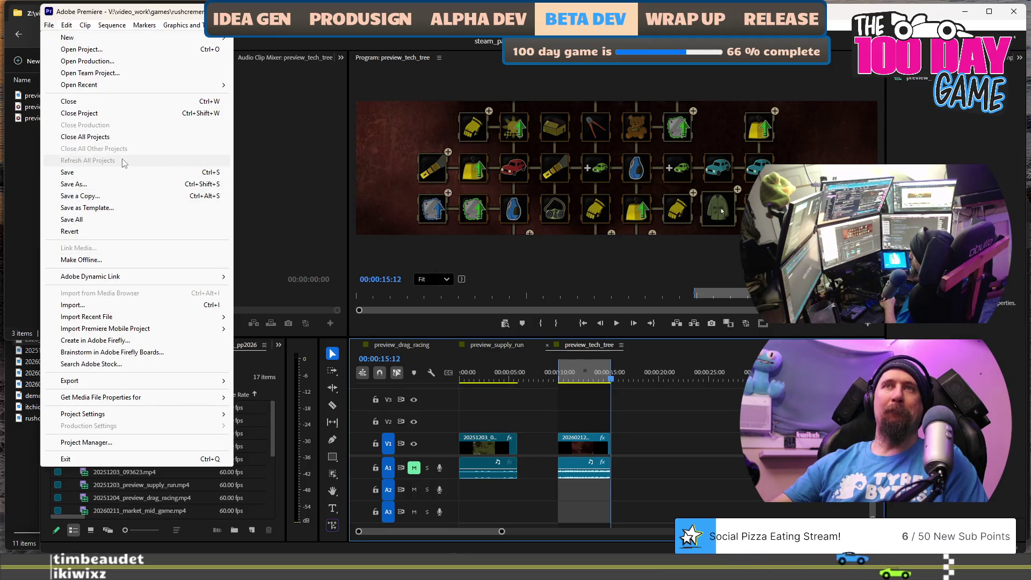
mouse_move(148, 382)
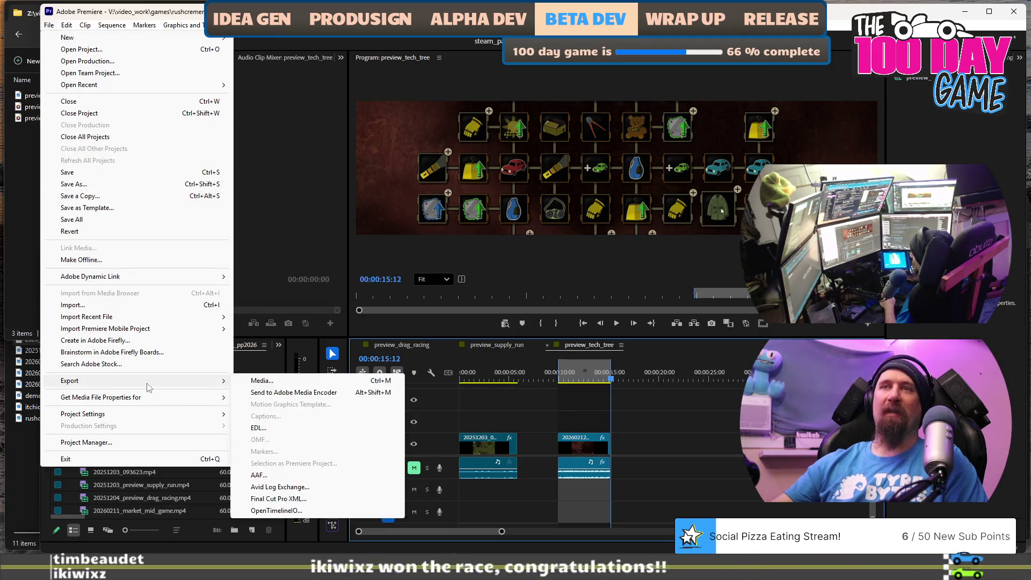
click(305, 394)
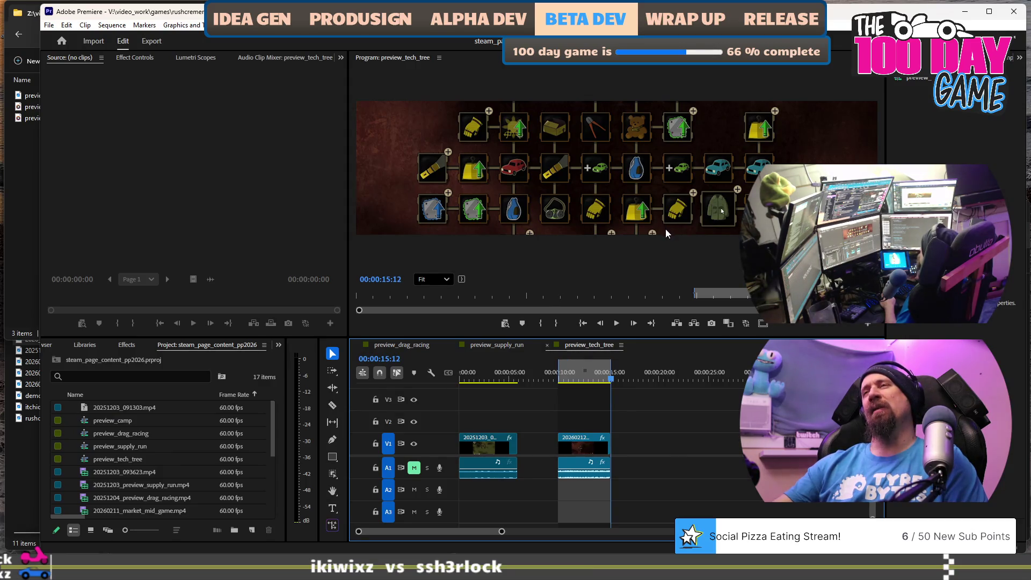
key(alt+Tab)
key(alt+Tab)
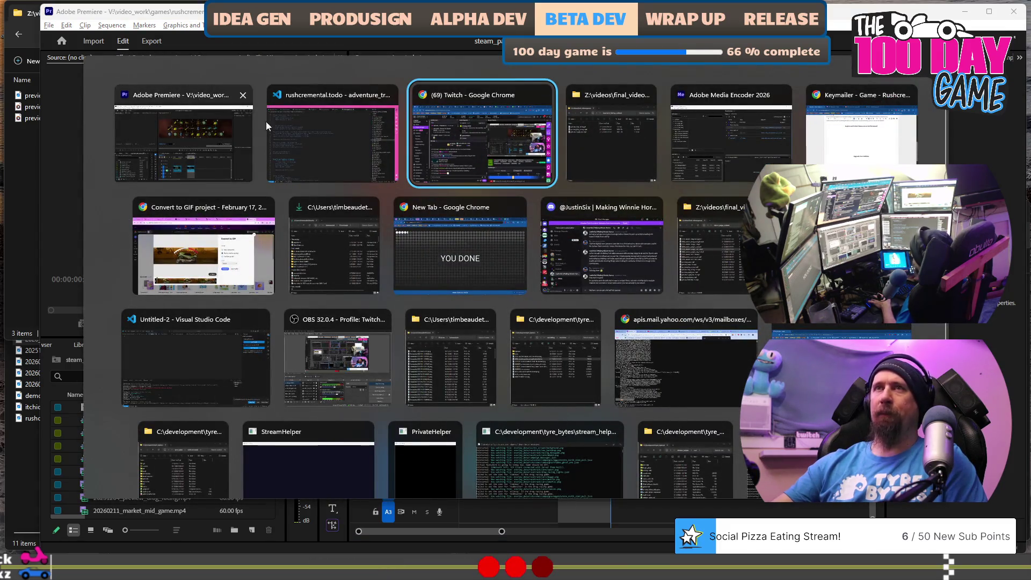
- In Media Encoder, switch preview_tech_tree to H.264 at width 800 (800x204)
key(alt+Tab)
click(697, 153)
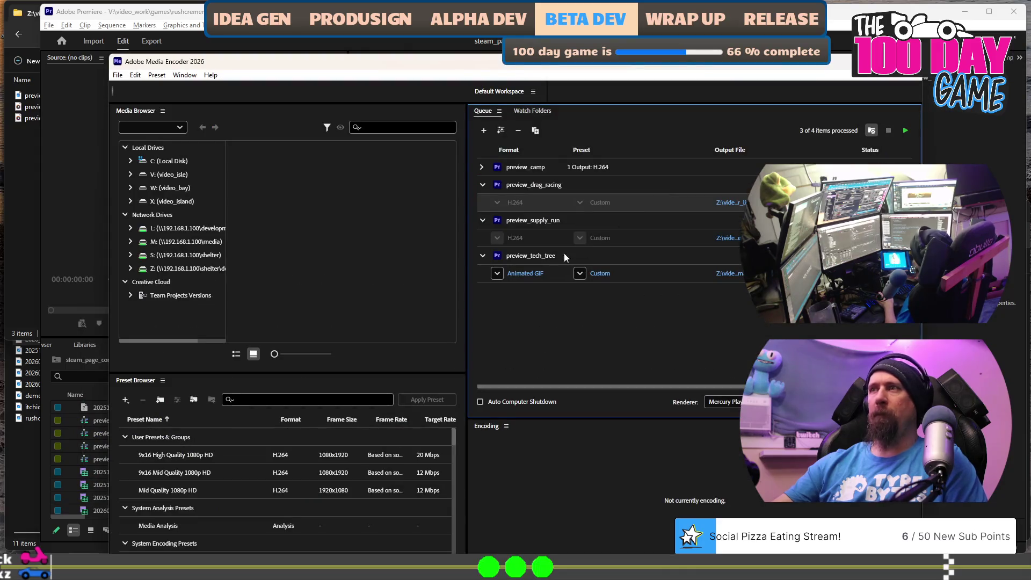
click(537, 275)
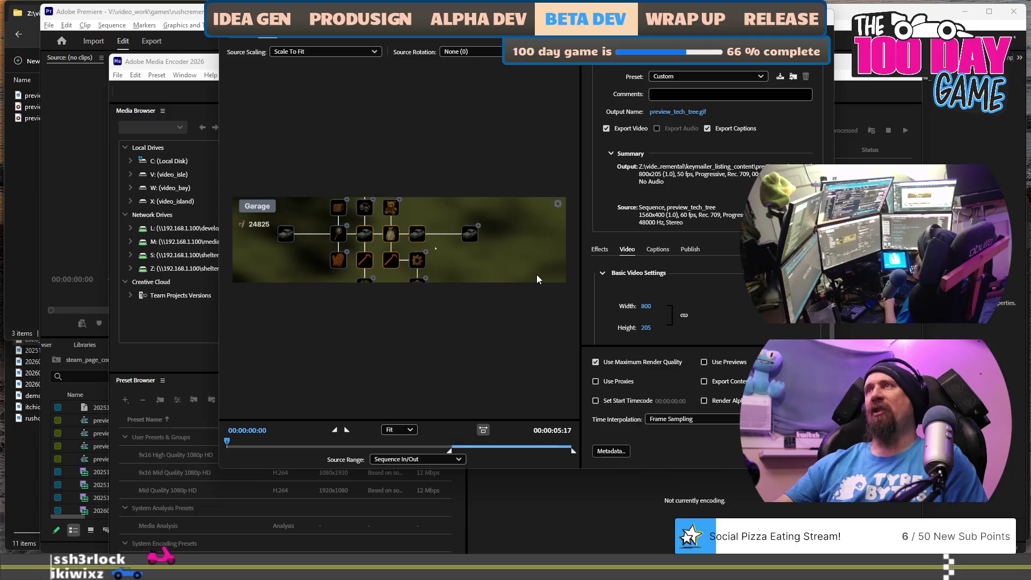
click(698, 60)
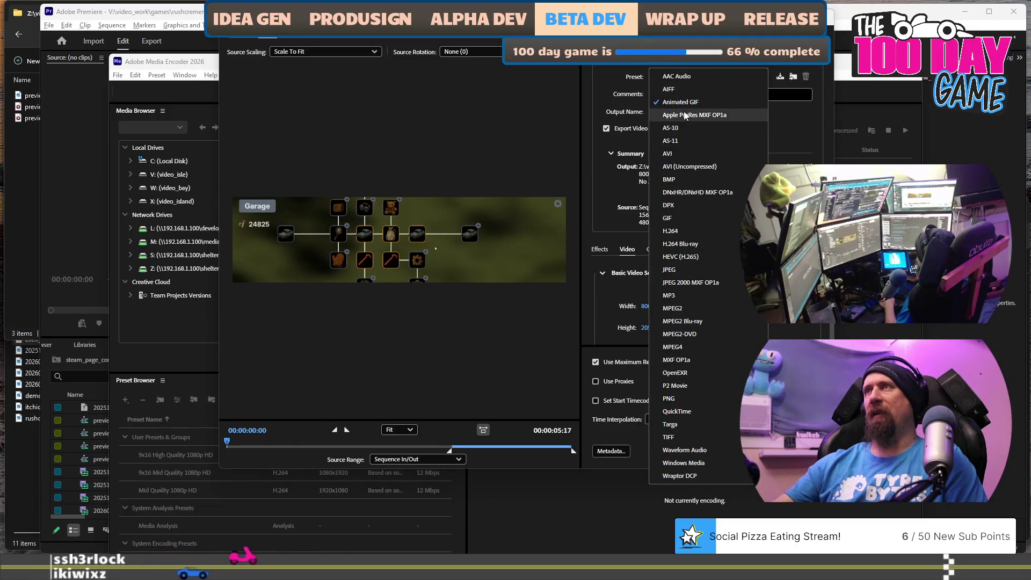
click(685, 230)
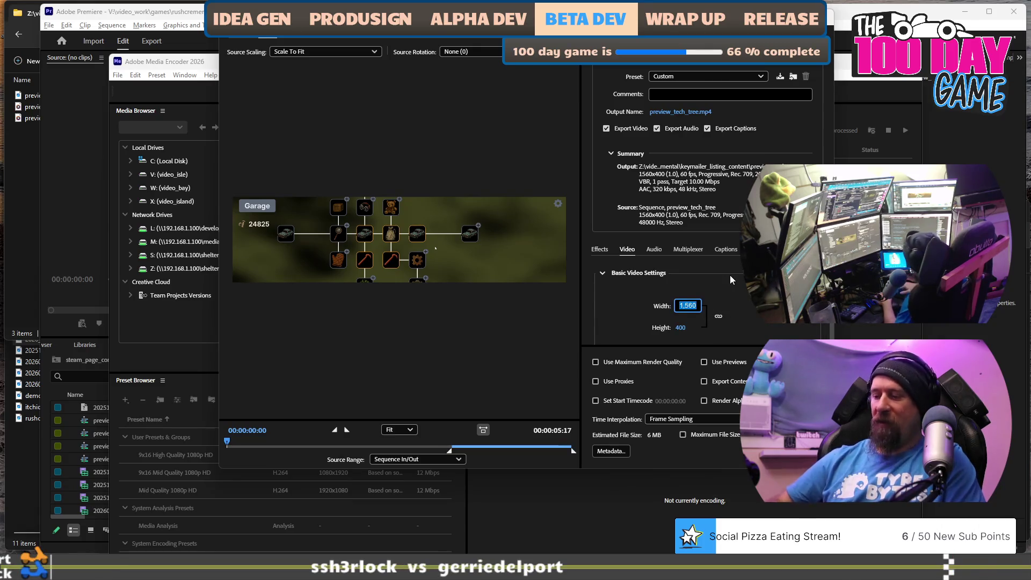
text(800)
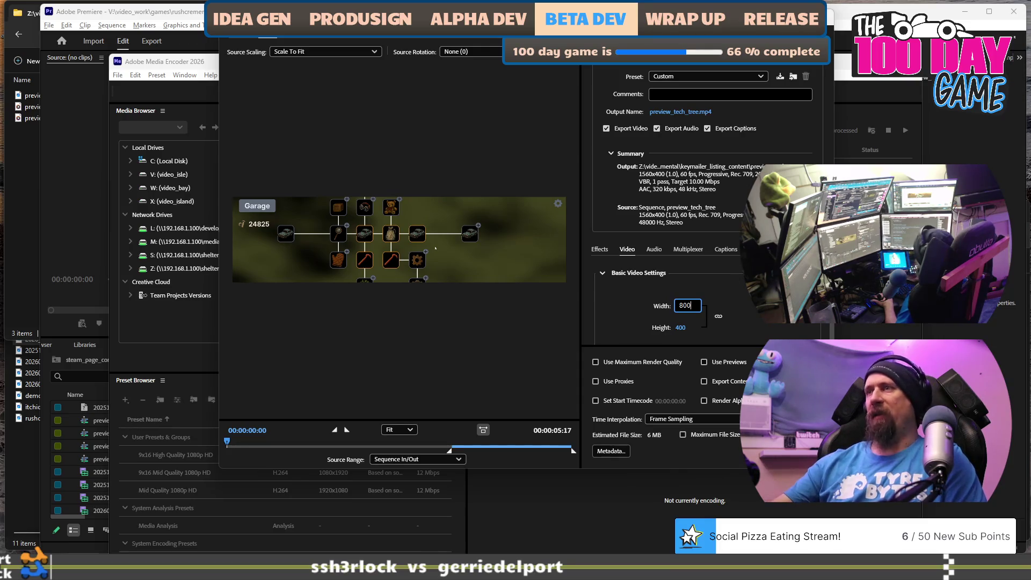
key(Return)
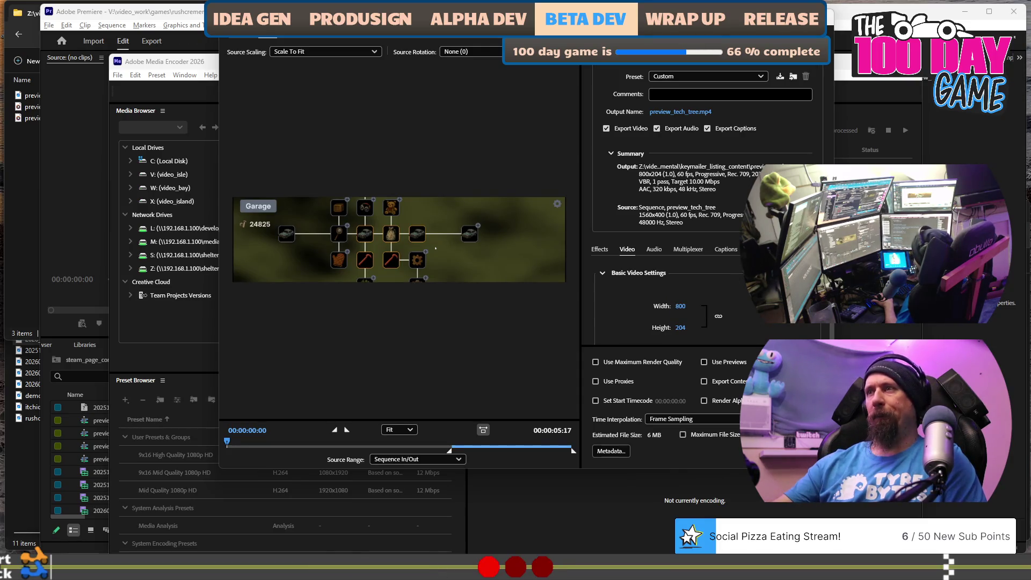
key(Return)
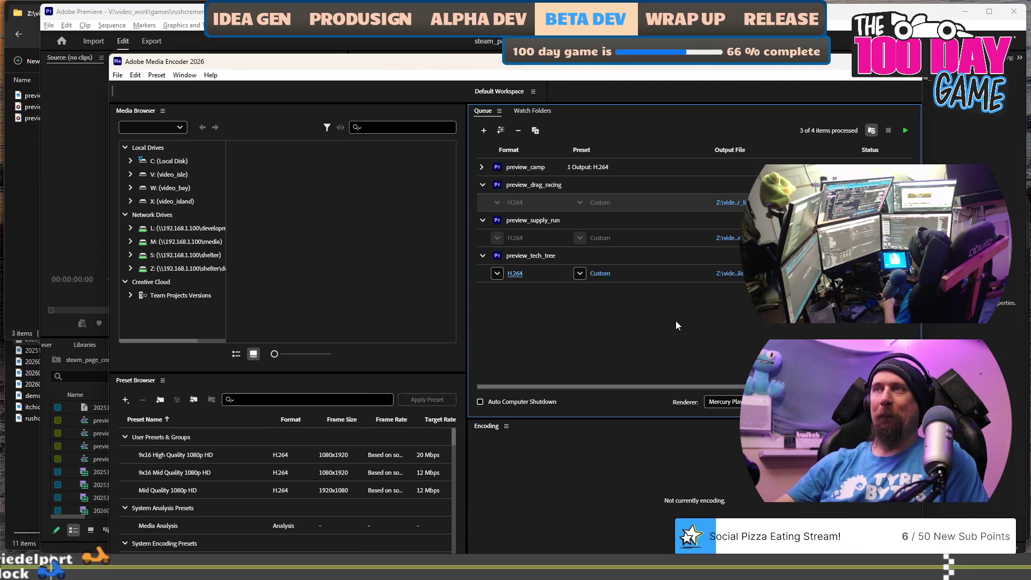
click(676, 321)
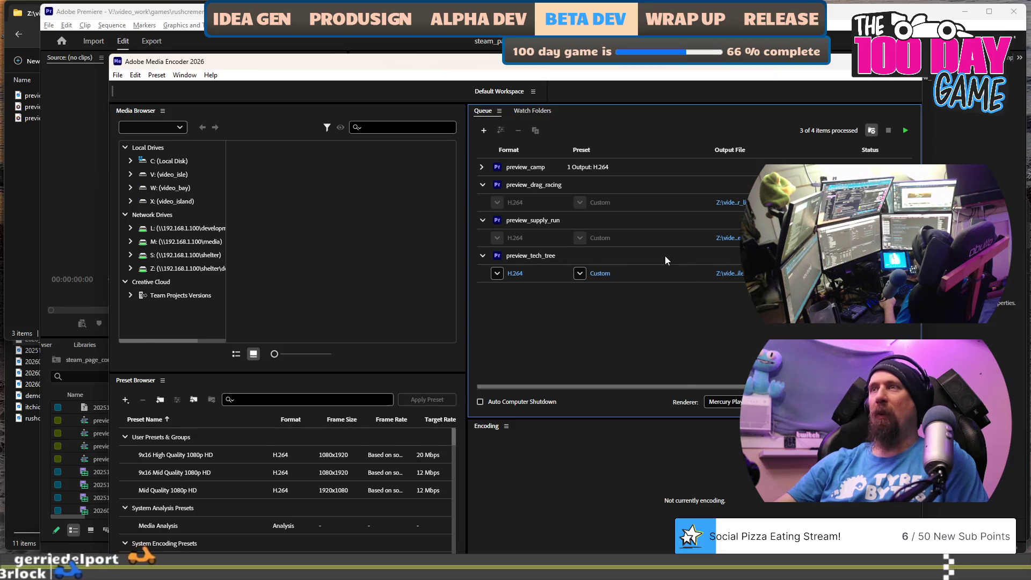
- Render the queue, then select preview_supply_run.mp4 in the output folder
click(906, 130)
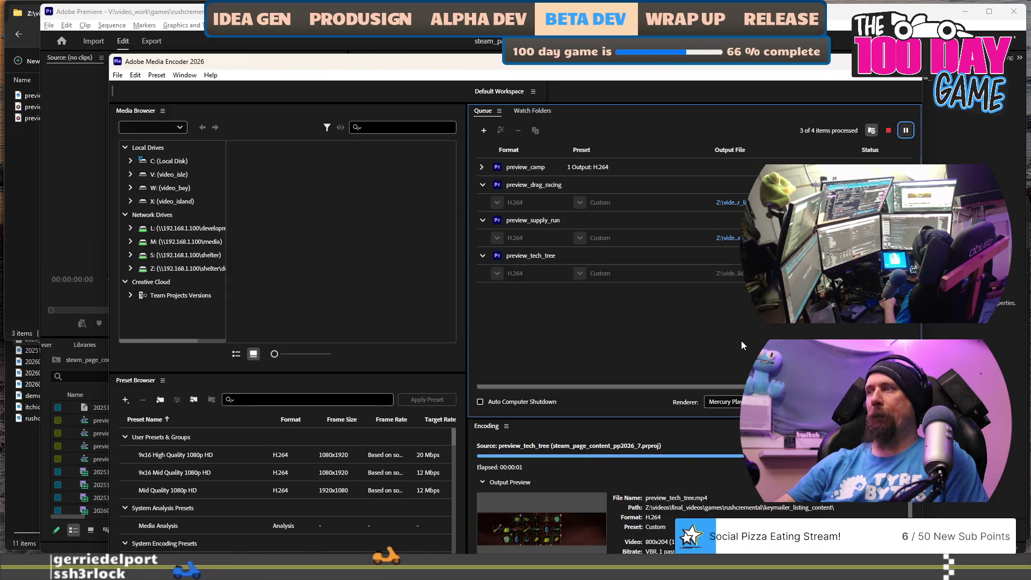
click(26, 204)
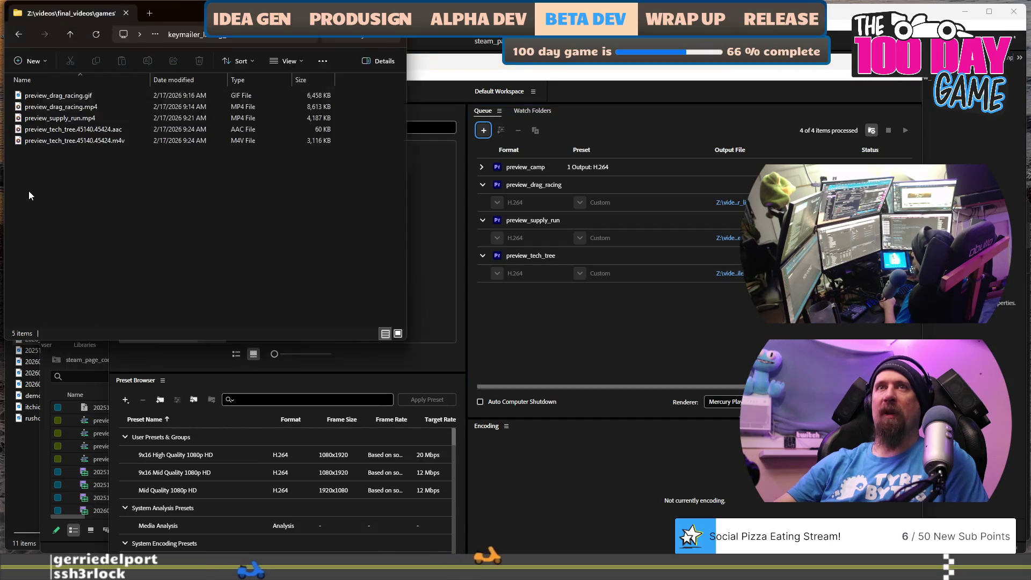
click(67, 118)
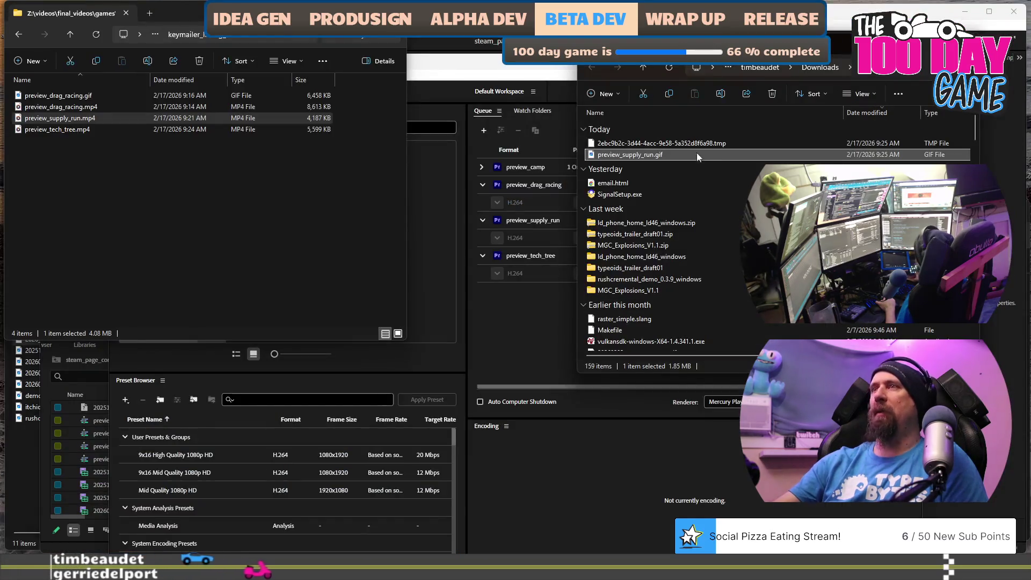
- Paste preview_supply_run.gif into keymailer_listing_content, hand preview_tech_tree.mp4 to Premiere, and close Downloads
click(139, 223)
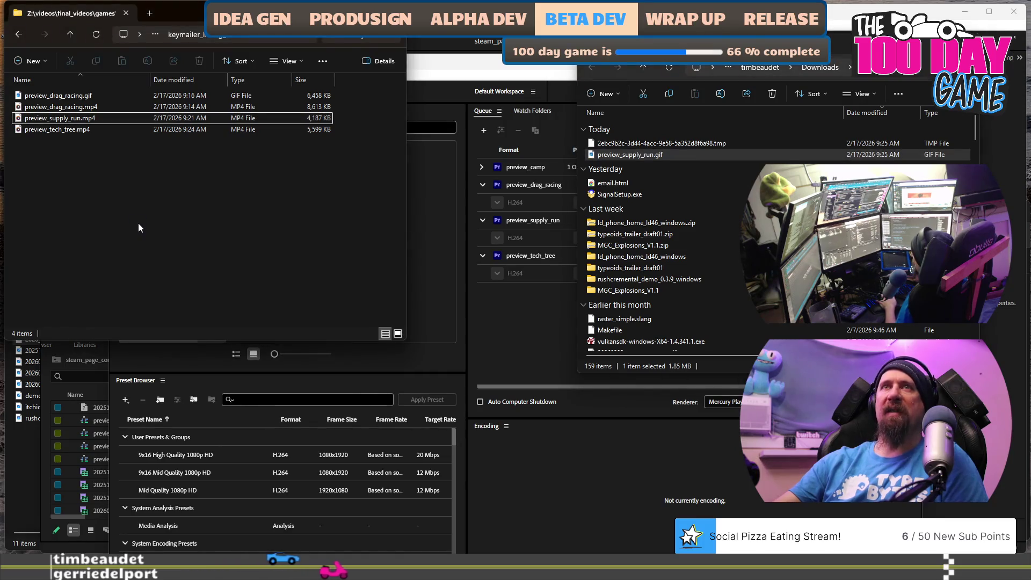
key(ctrl+v)
click(94, 128)
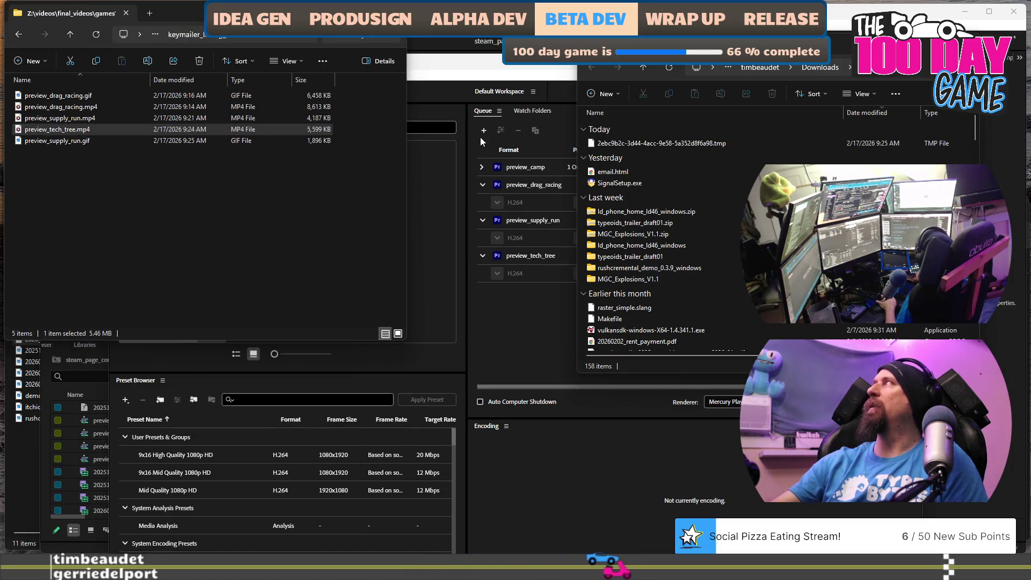
mouse_move(59, 128)
mouse_down()
mouse_move(258, 105)
mouse_move(457, 49)
mouse_up()
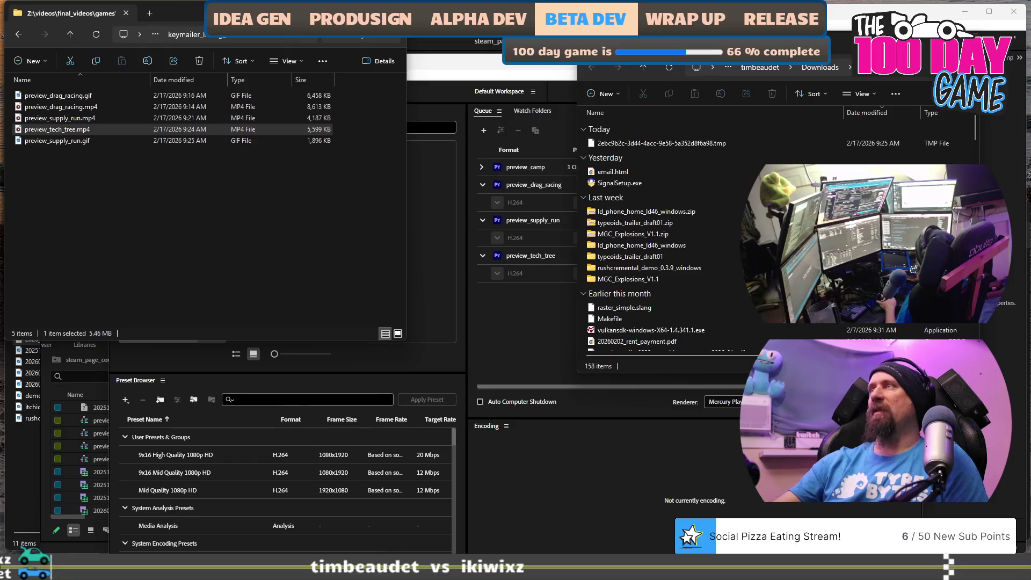
key(alt+Tab)
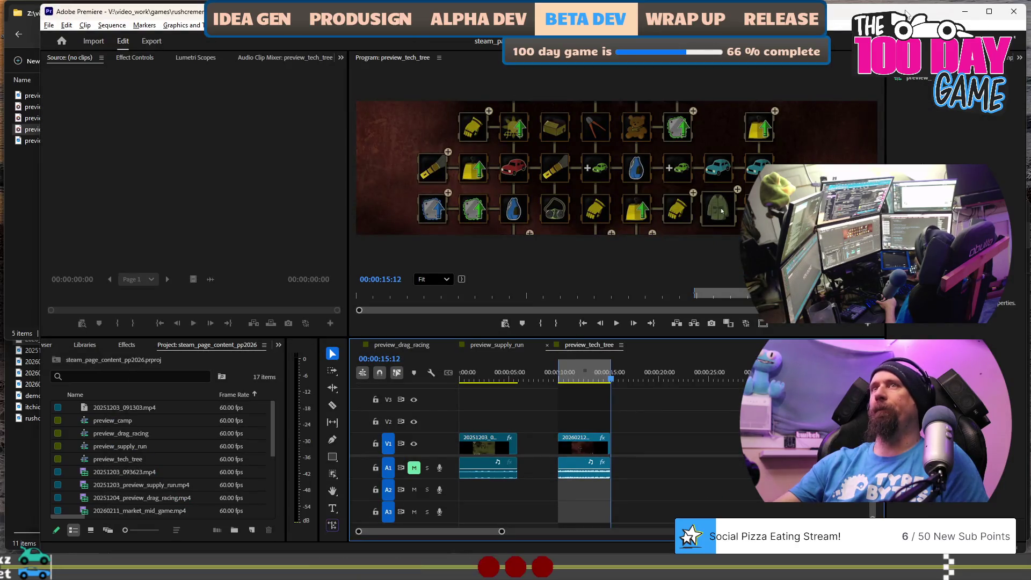
- Close Premiere and hide Media Encoder, leaving preview_tech_tree.gif (5,950 KB) in the listing folder
click(1014, 15)
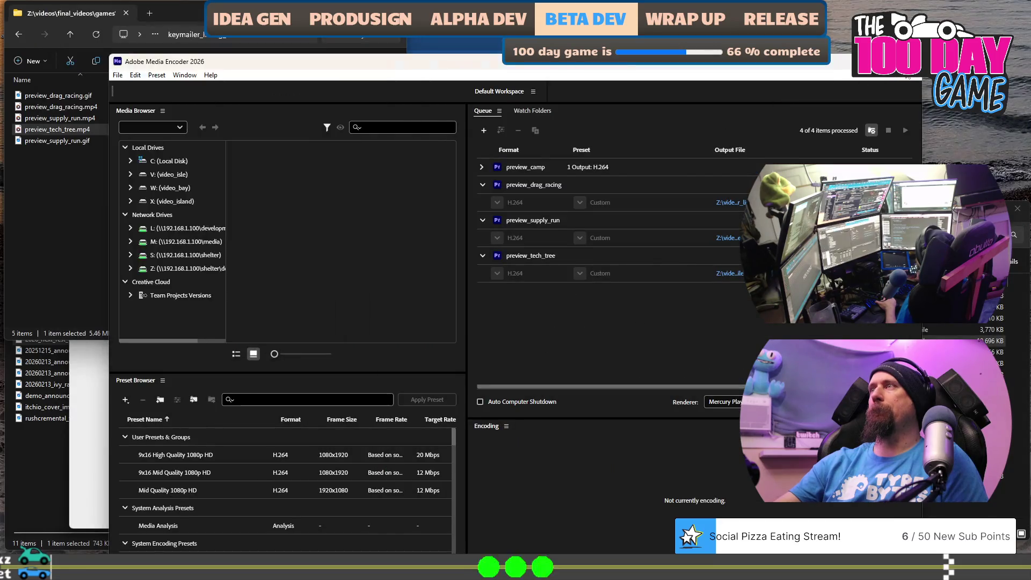
key(ctrl+q)
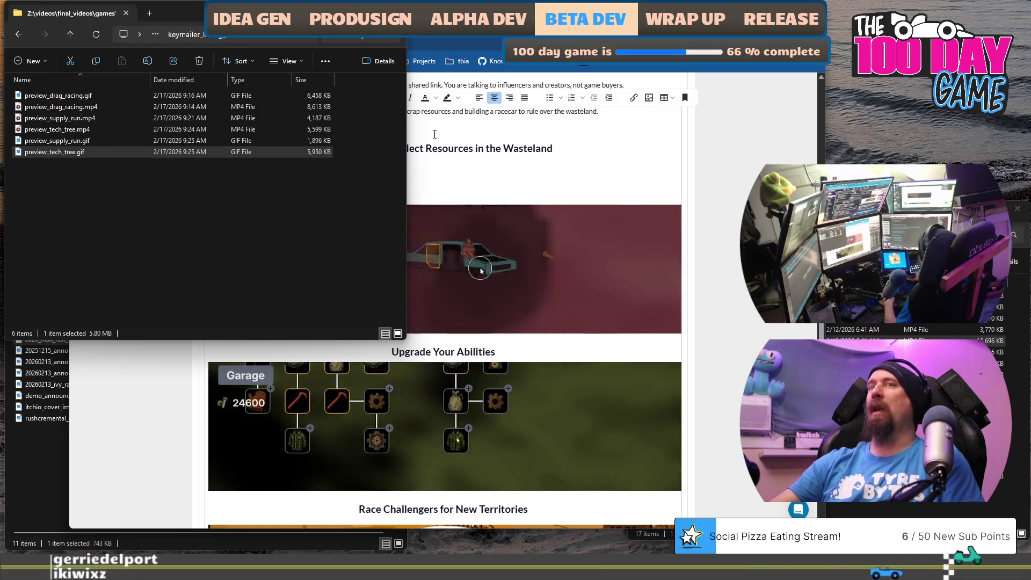
- Bring the Keymailer listing page forward and place the caret in the listing body
click(205, 201)
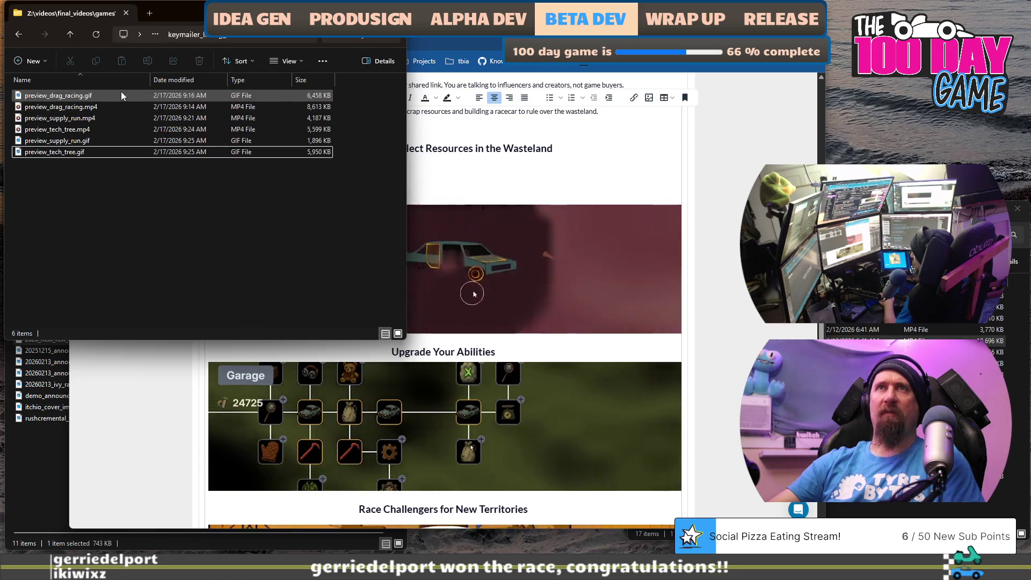
click(484, 215)
scroll(510, 269, up, 2)
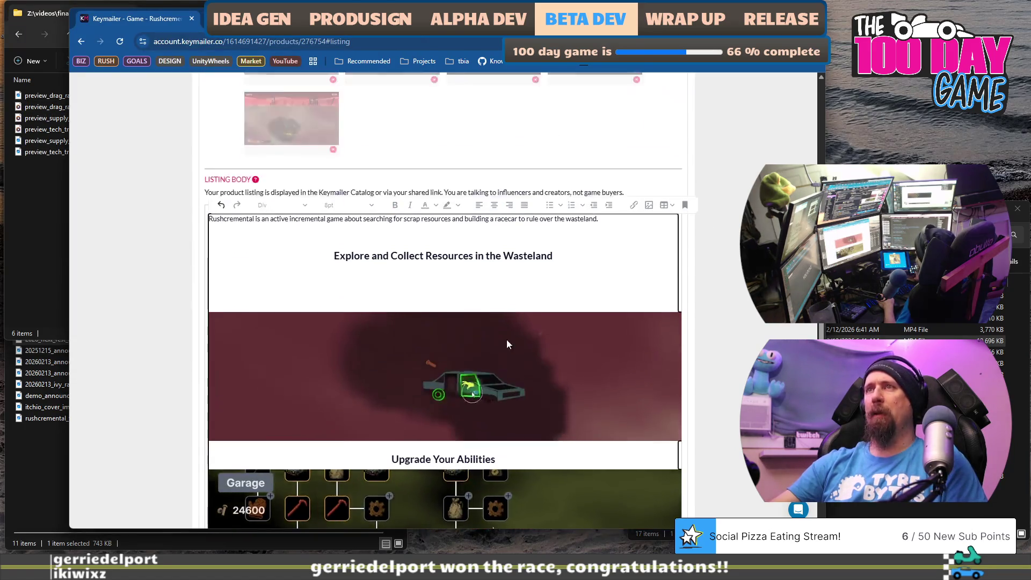
scroll(507, 345, up, 1)
click(500, 343)
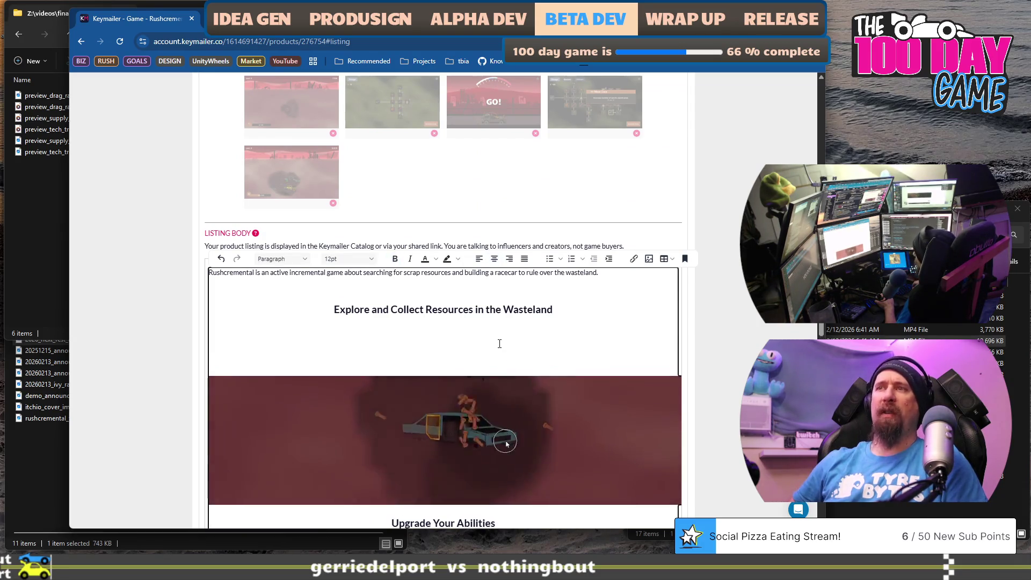
click(500, 343)
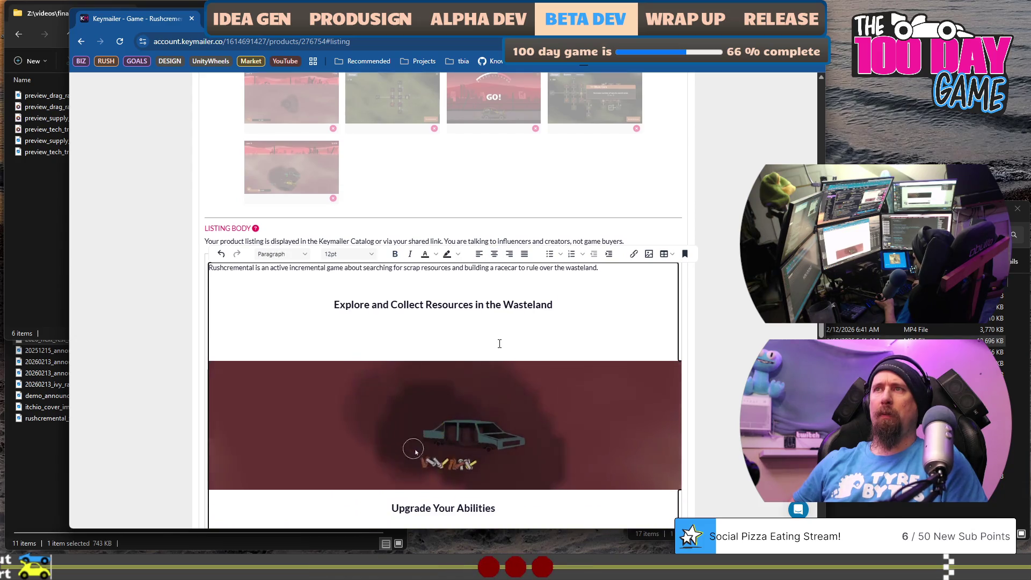
- Add an empty line after the Explore and Collect Resources in the Wasteland heading and open Insert/Edit Image
scroll(497, 347, down, 3)
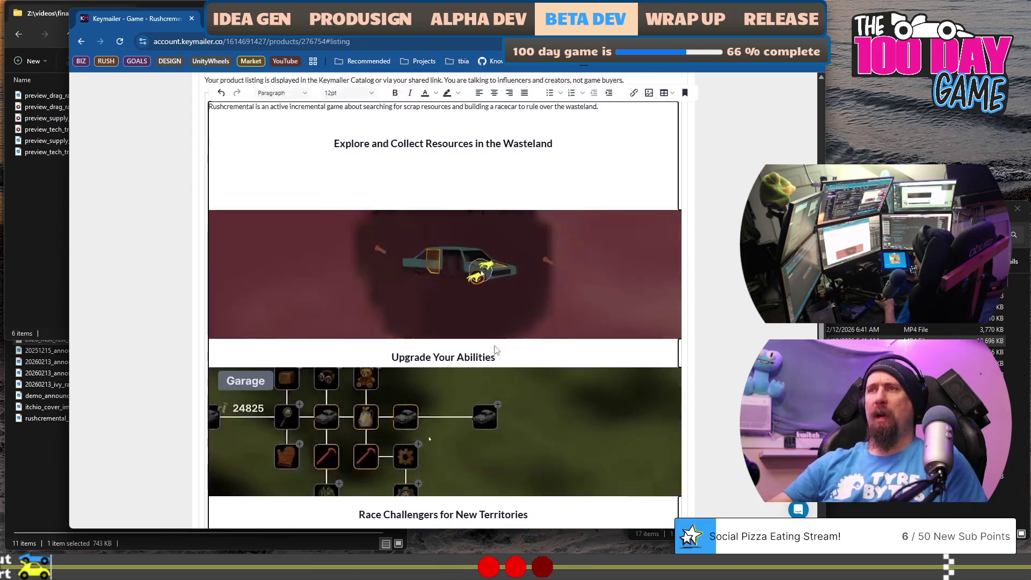
scroll(486, 305, up, 2)
click(423, 270)
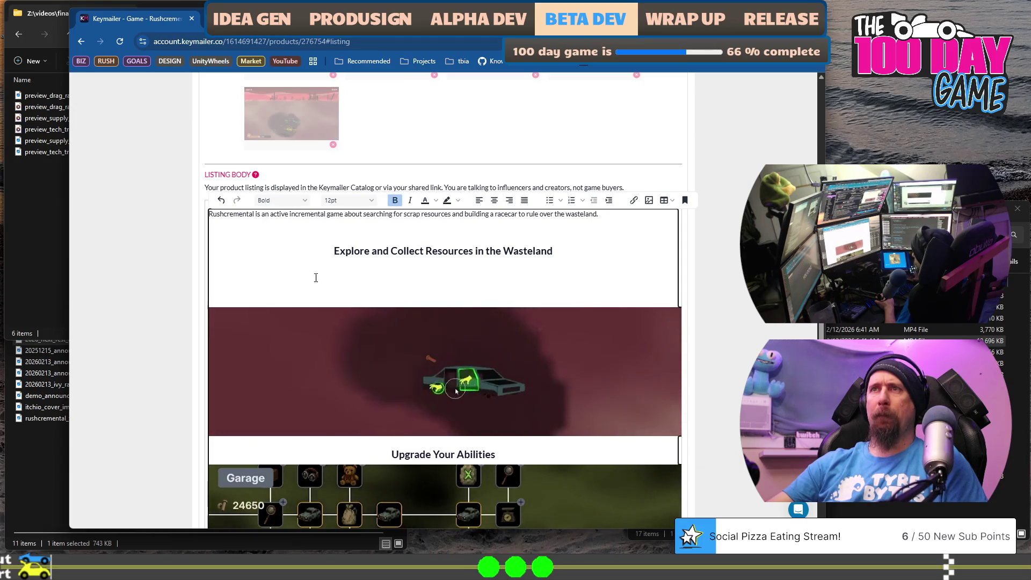
click(559, 251)
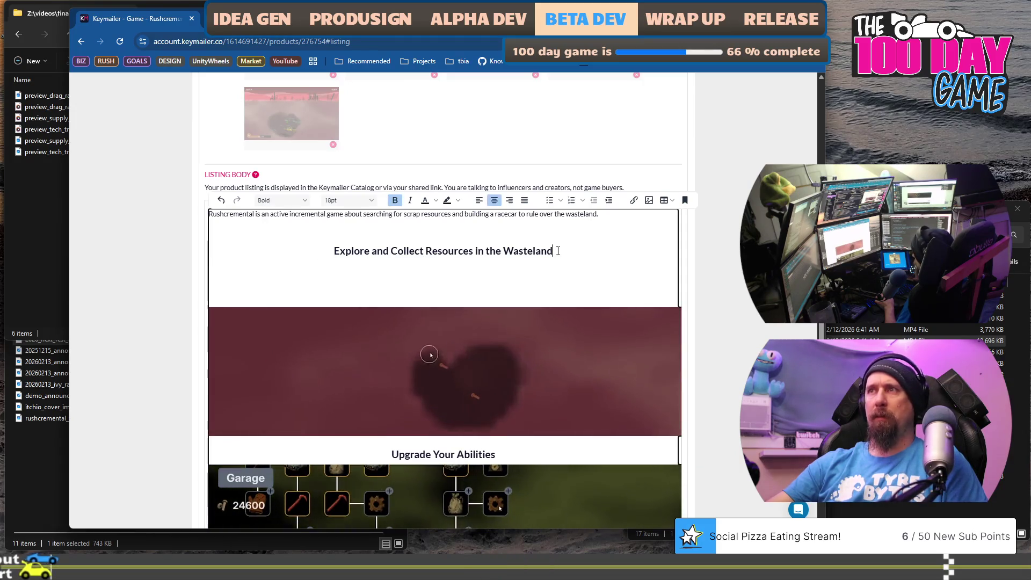
key(Return)
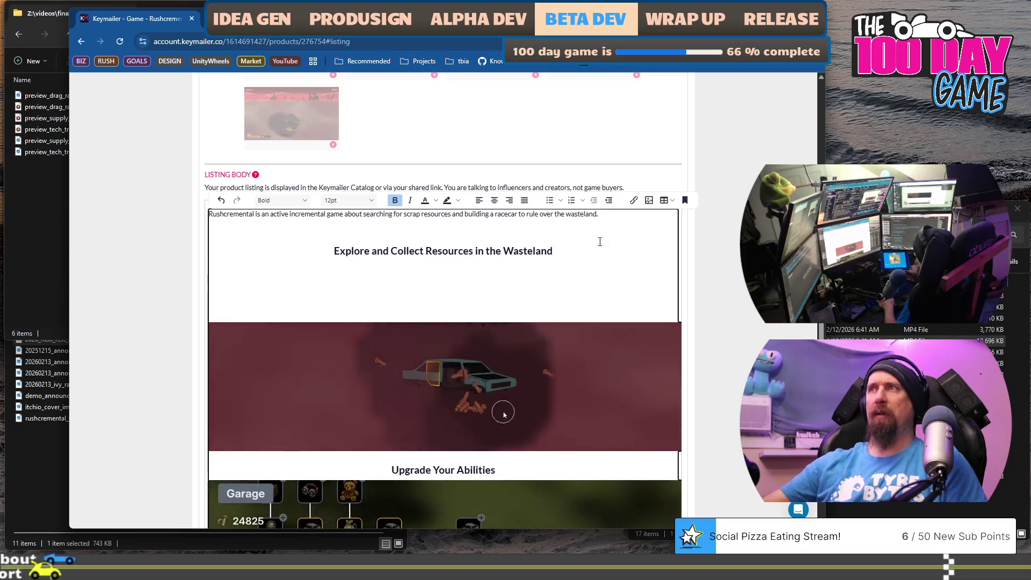
click(649, 201)
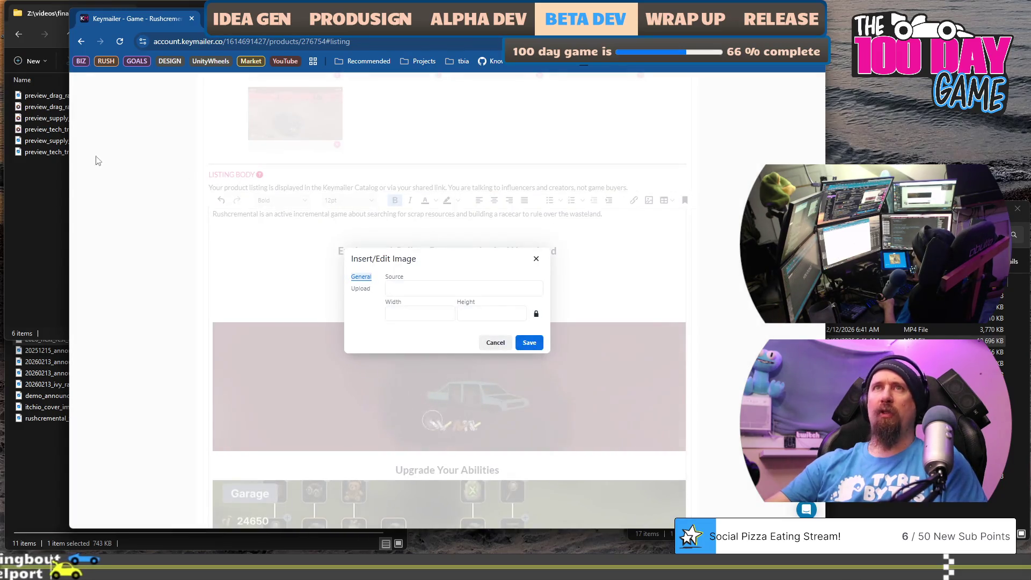
- Upload preview_supply_run.gif under the Explore heading and save it at 800 by 205
click(49, 152)
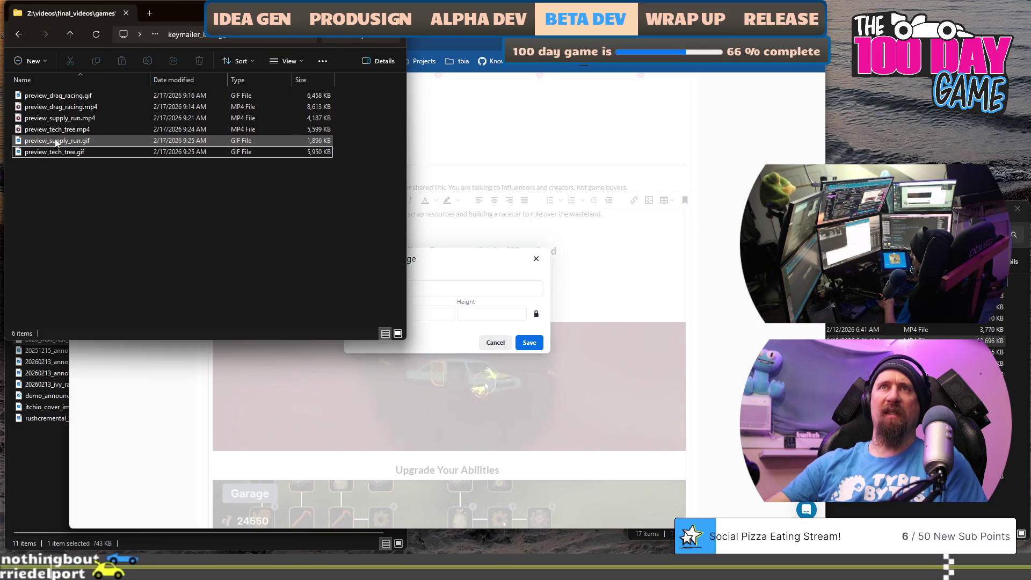
mouse_move(56, 142)
mouse_down()
mouse_move(500, 302)
mouse_move(453, 283)
mouse_move(446, 334)
mouse_move(363, 290)
mouse_up()
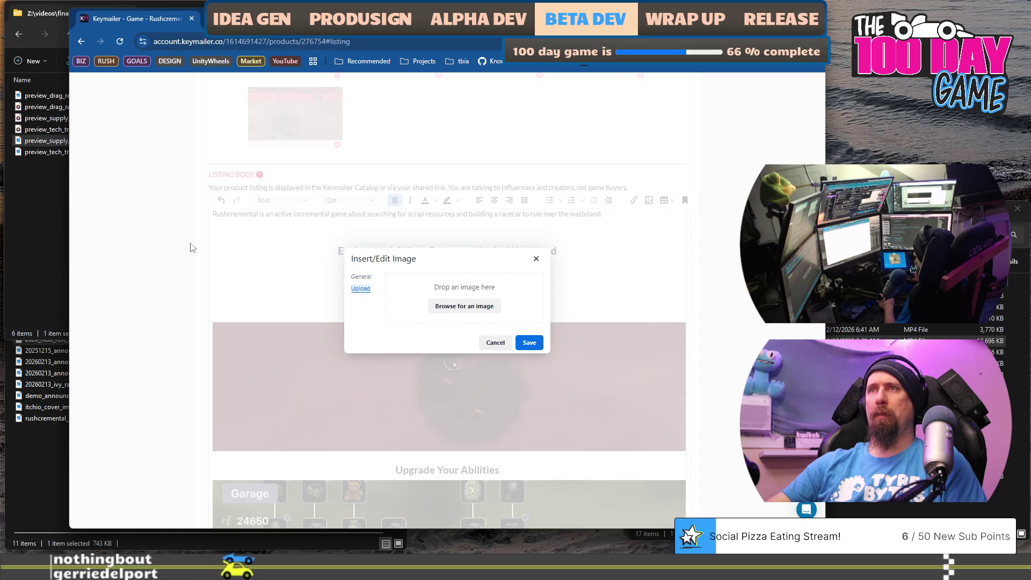
mouse_move(47, 141)
mouse_down()
mouse_move(111, 184)
mouse_move(446, 309)
mouse_move(459, 292)
mouse_move(483, 288)
mouse_up()
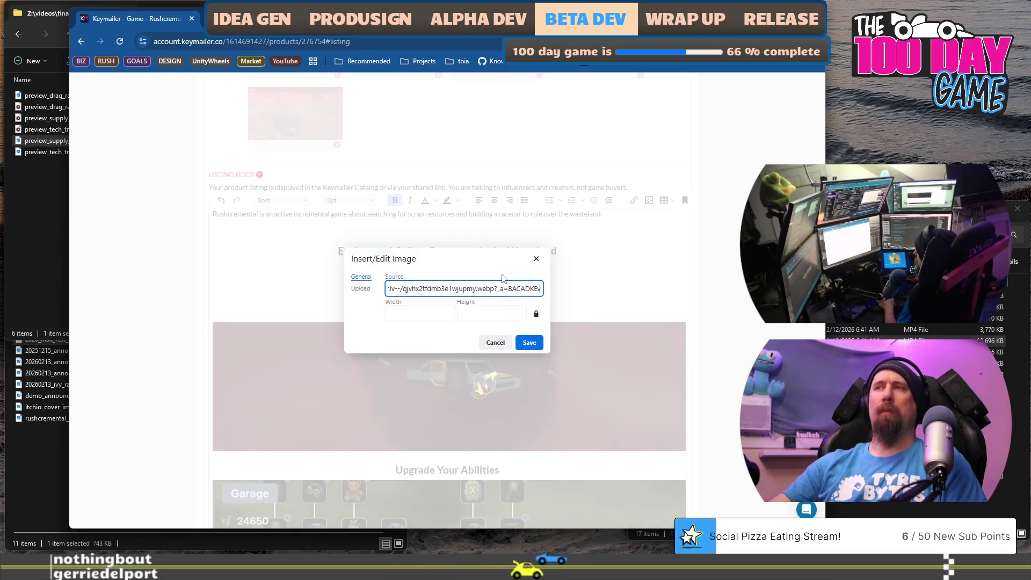
double_click(443, 319)
text(800)
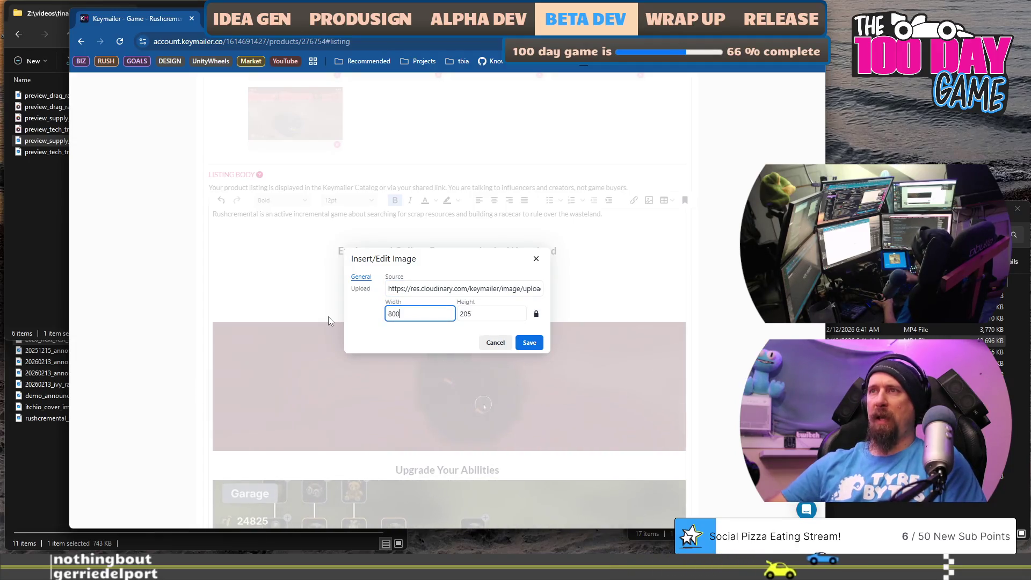
click(536, 345)
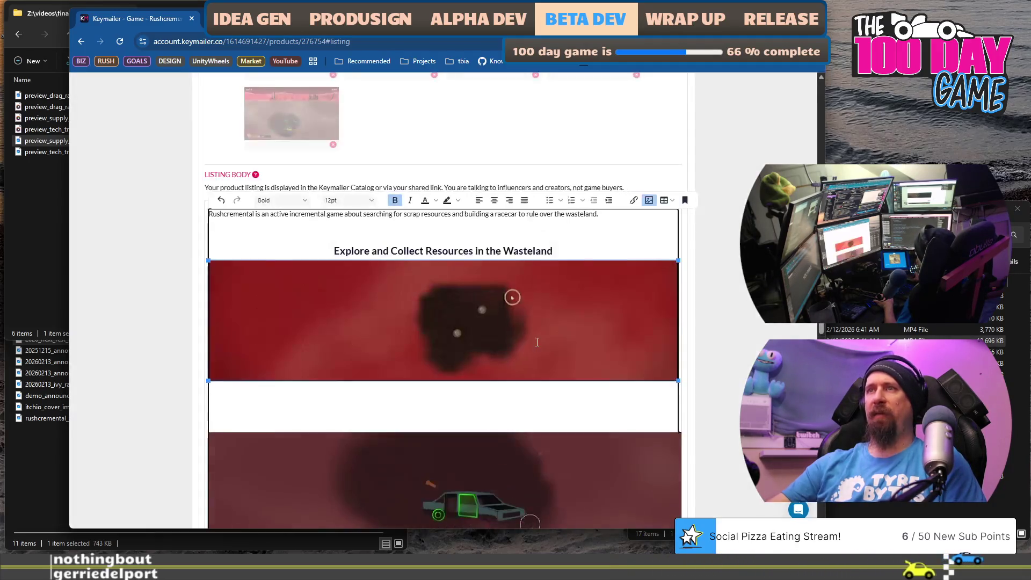
scroll(484, 408, down, 1)
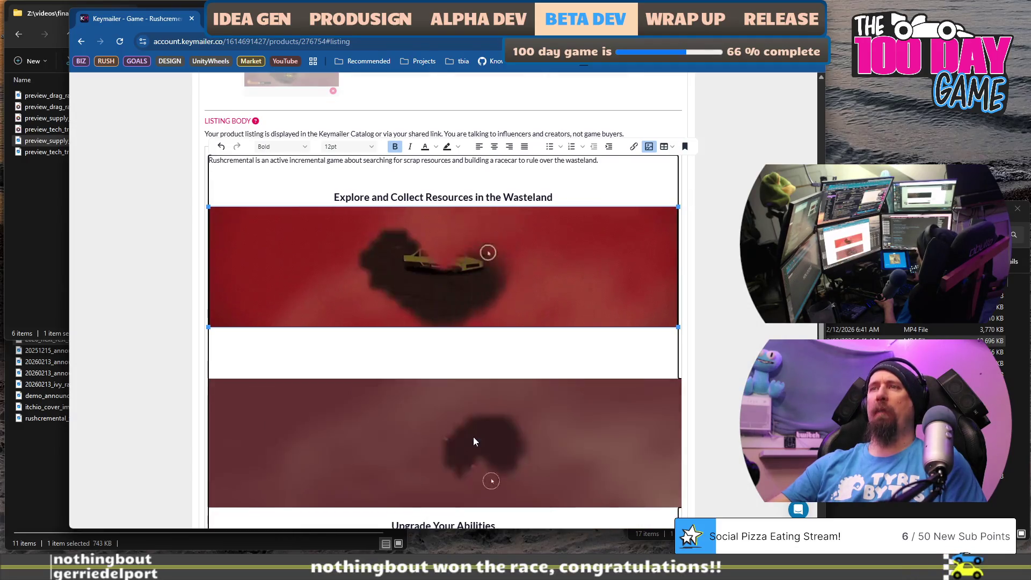
- Delete the old car and Garage images, leaving a blank line under Upgrade Your Abilities
click(449, 352)
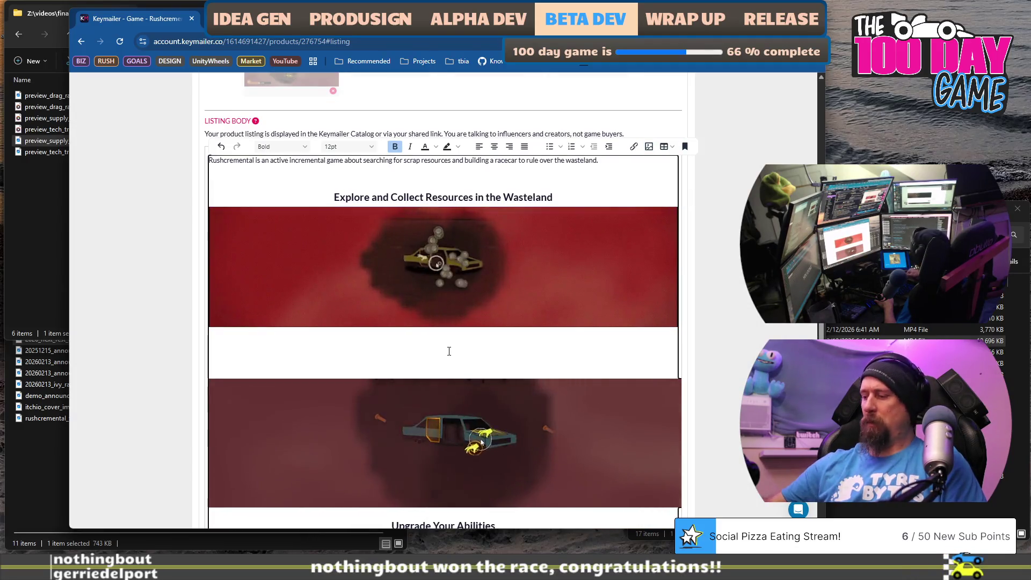
key(Delete)
key(Delete)
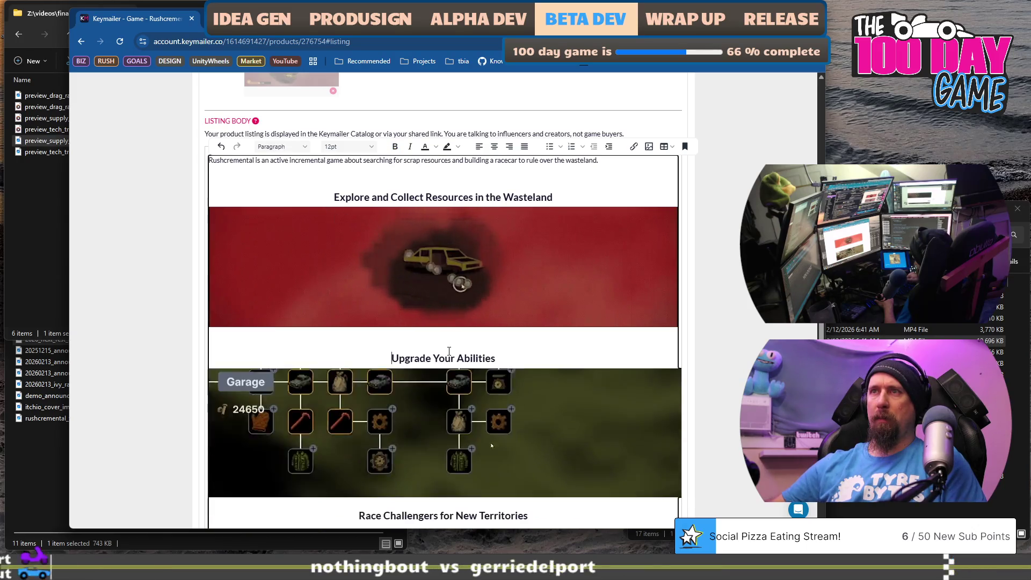
scroll(449, 351, down, 3)
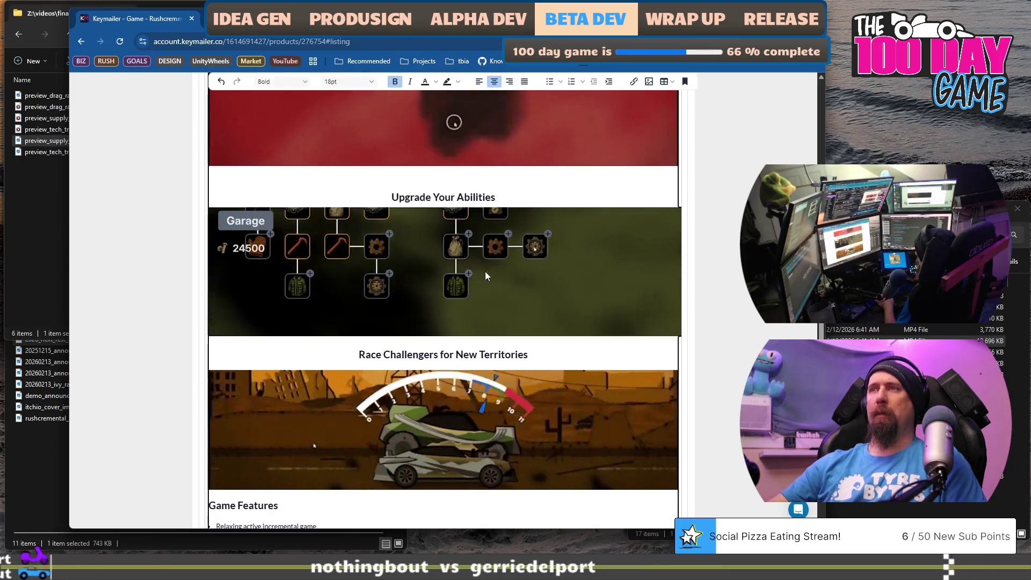
click(511, 199)
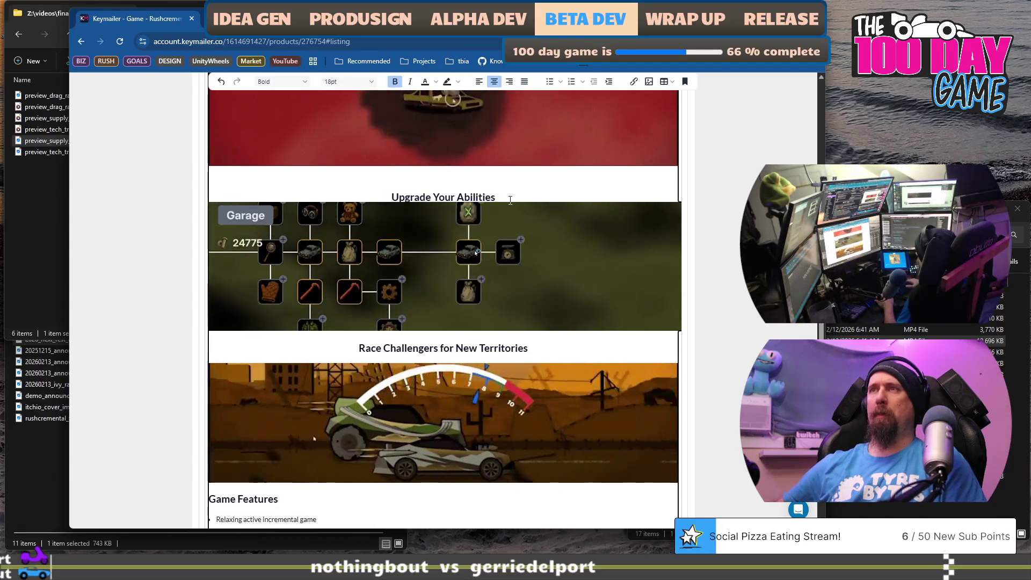
key(Delete)
key(Return)
key(Return)
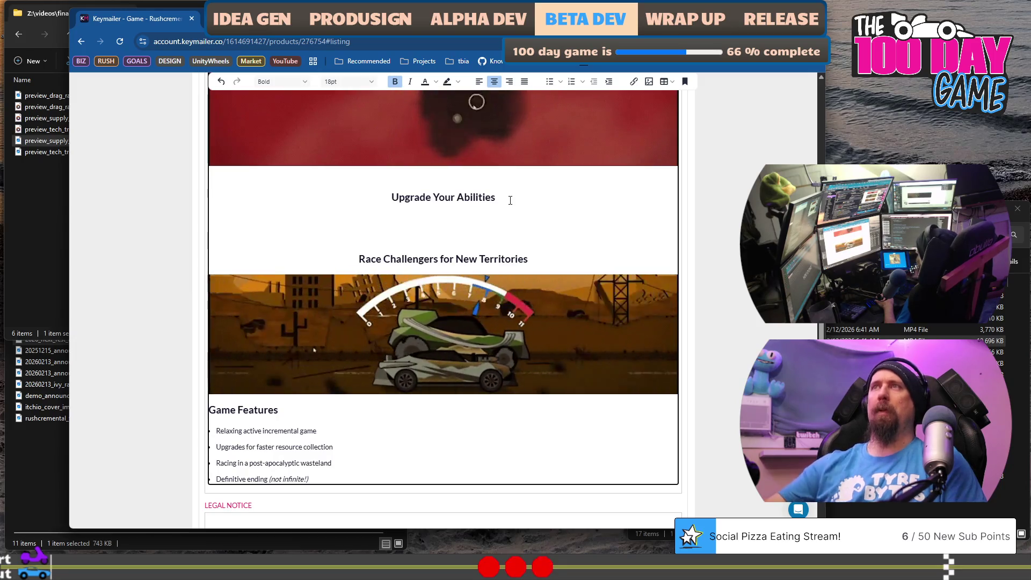
scroll(631, 102, up, 2)
- Upload preview_tech_tree.gif through Insert/Edit Image under the Upgrade Your Abilities heading
click(649, 93)
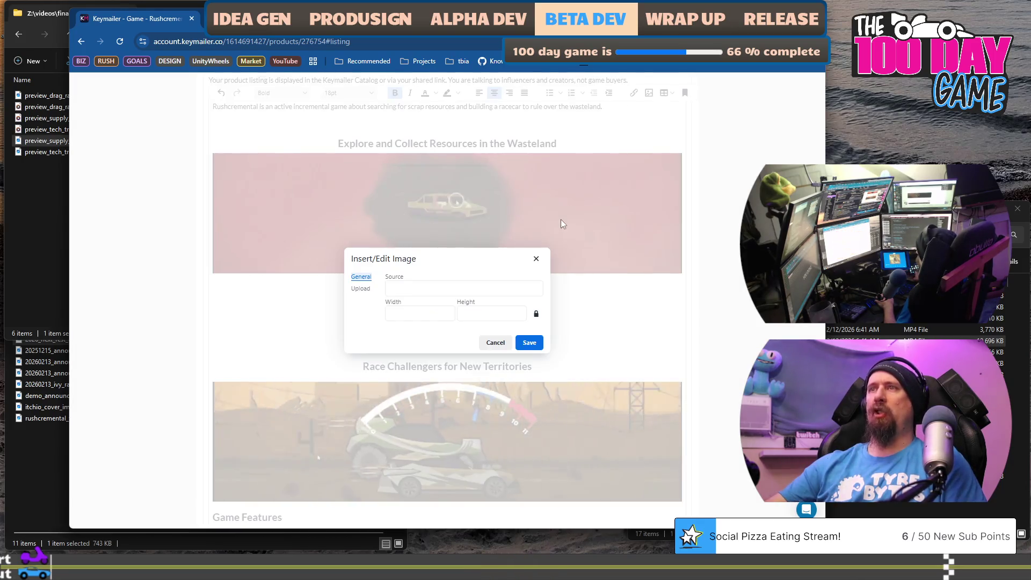
click(362, 289)
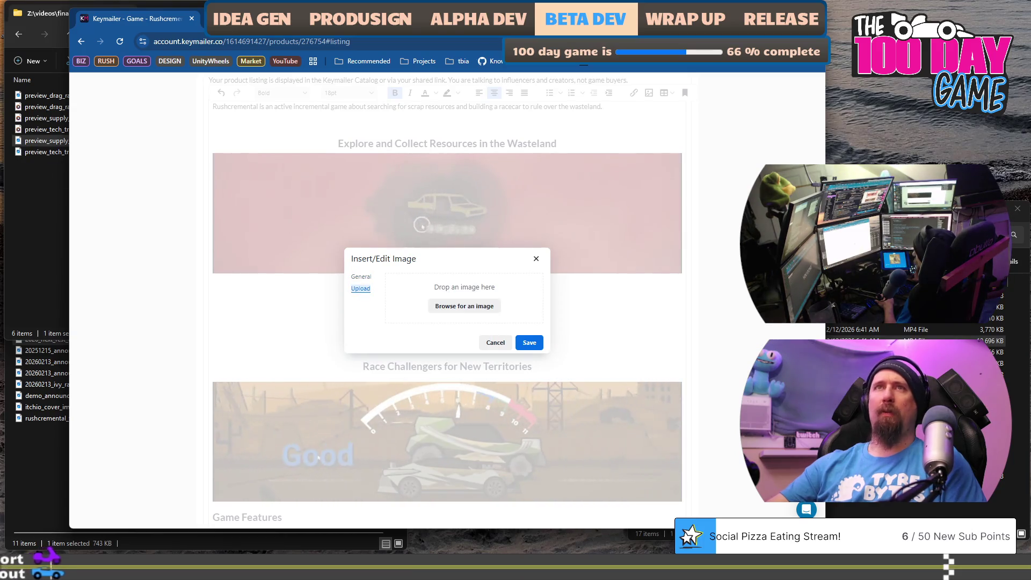
click(20, 175)
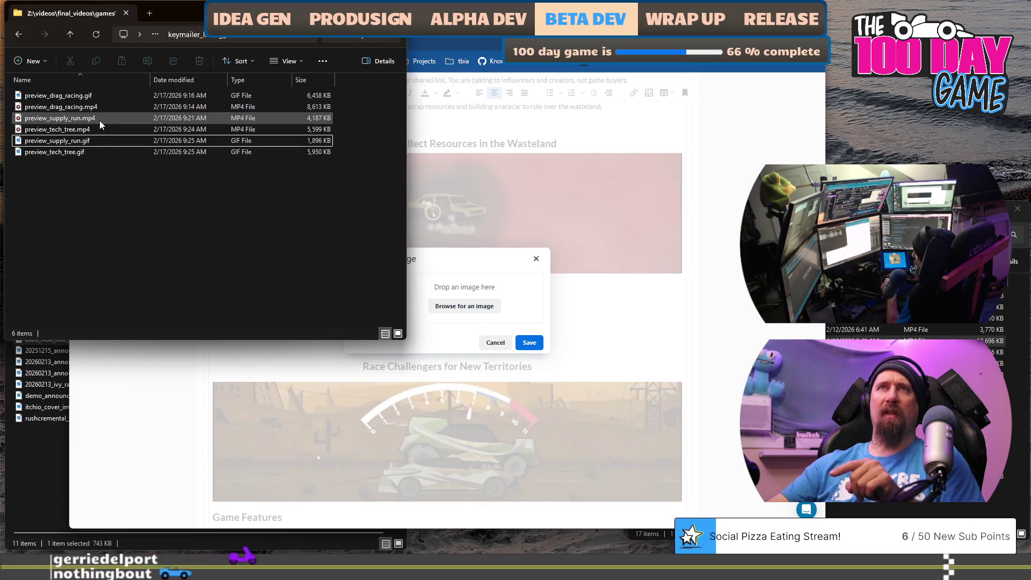
click(84, 132)
mouse_move(83, 134)
mouse_down()
mouse_move(367, 215)
mouse_move(149, 192)
mouse_up()
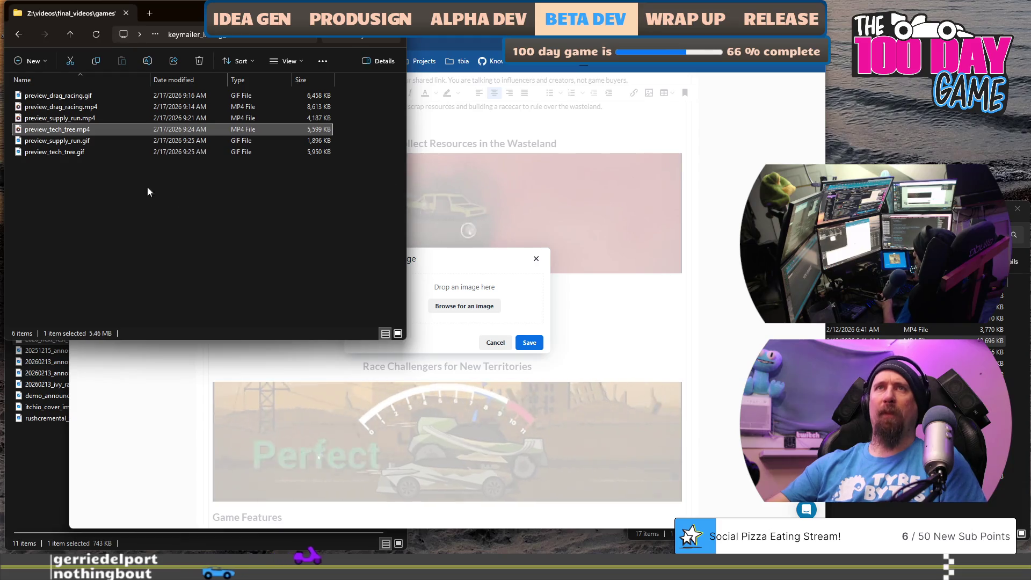
click(76, 152)
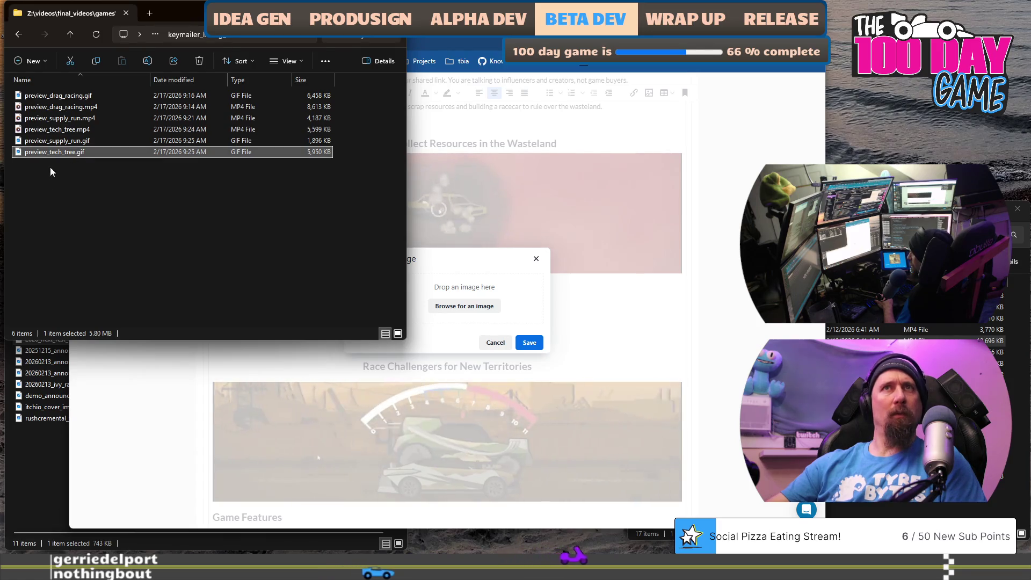
mouse_move(51, 156)
mouse_down()
mouse_move(70, 148)
mouse_move(484, 280)
mouse_move(121, 225)
mouse_up()
mouse_move(588, 313)
mouse_down()
mouse_move(500, 293)
mouse_move(483, 270)
mouse_up()
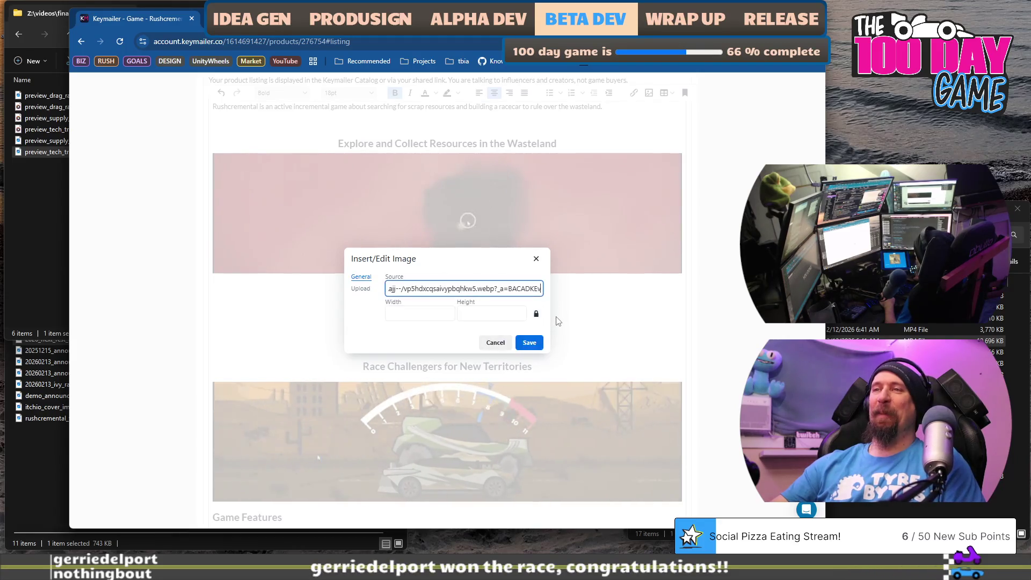
- Save the tech-tree GIF at 800 wide and open the Game Page Preview
click(415, 310)
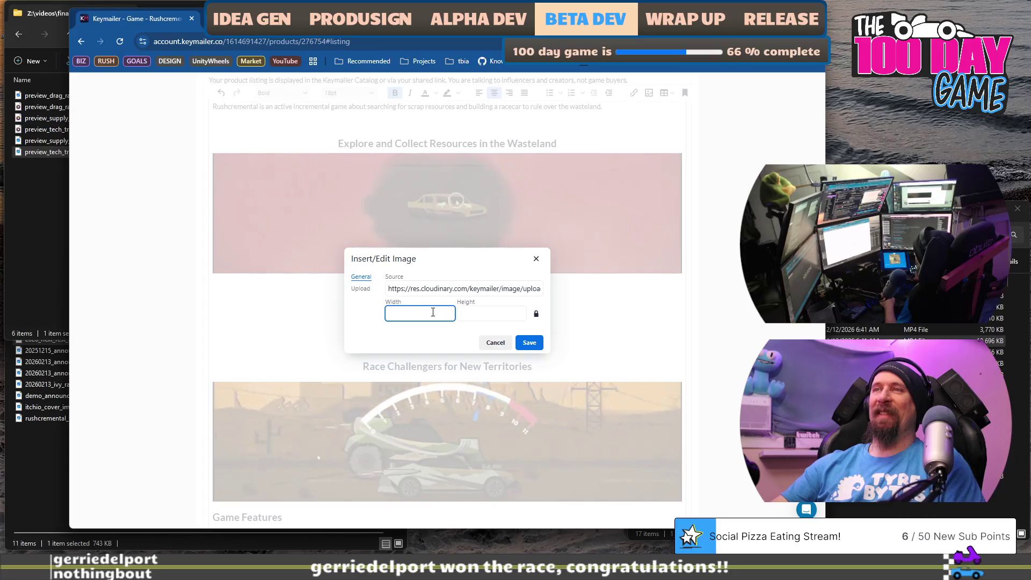
click(450, 287)
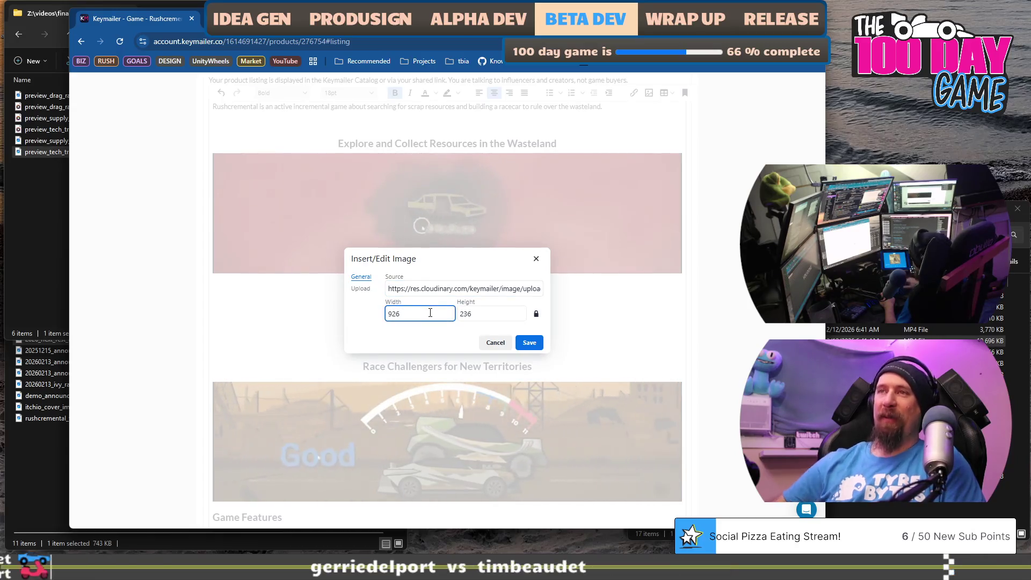
text(800)
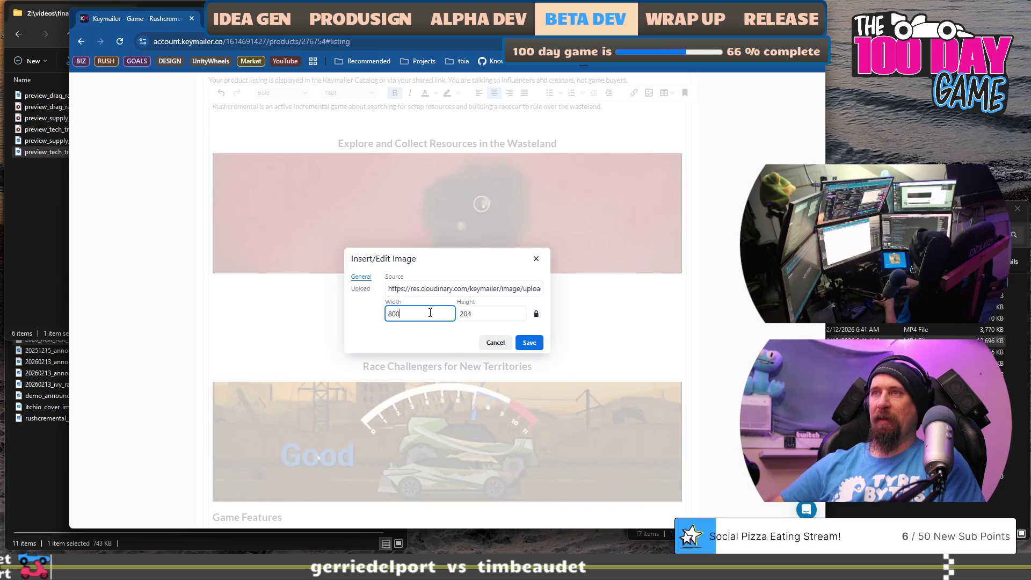
click(531, 342)
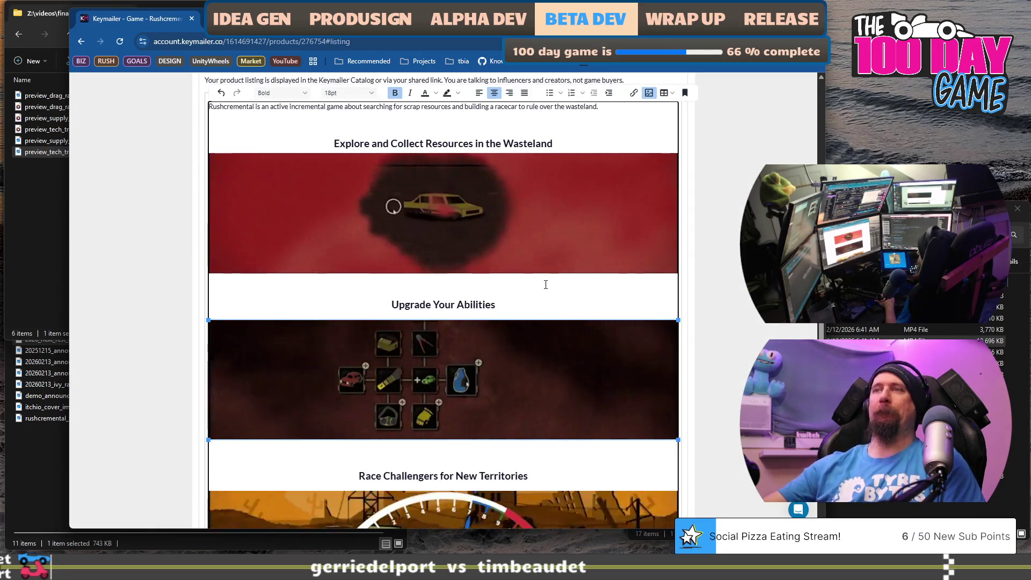
scroll(546, 287, down, 3)
scroll(491, 340, up, 5)
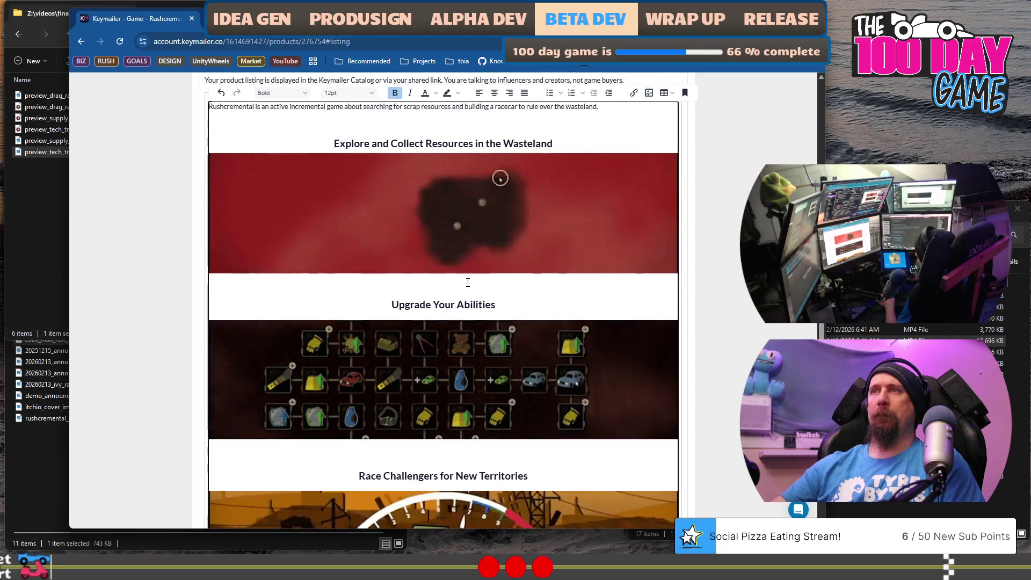
scroll(467, 301, up, 1)
scroll(466, 303, up, 1)
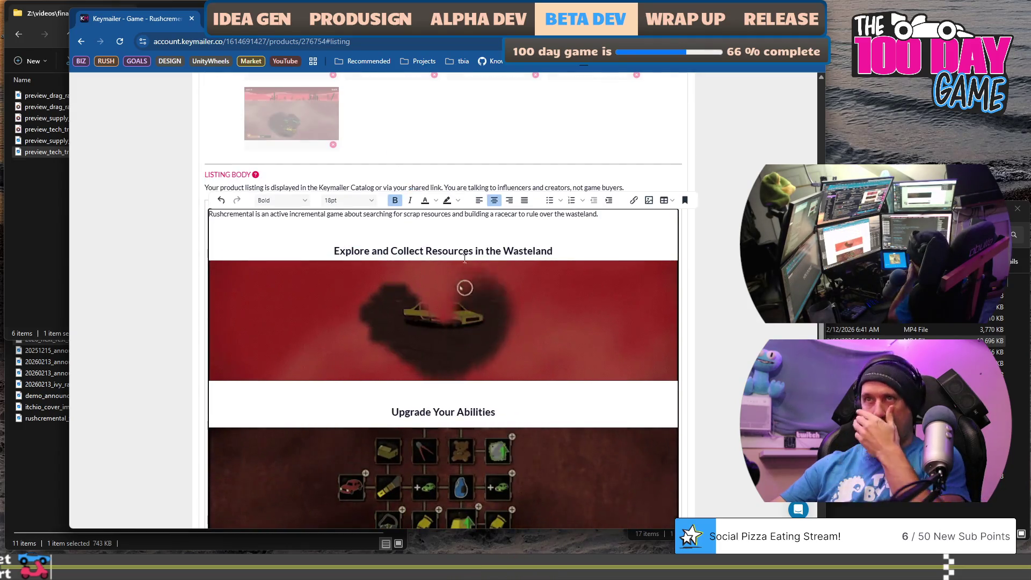
scroll(506, 369, down, 10)
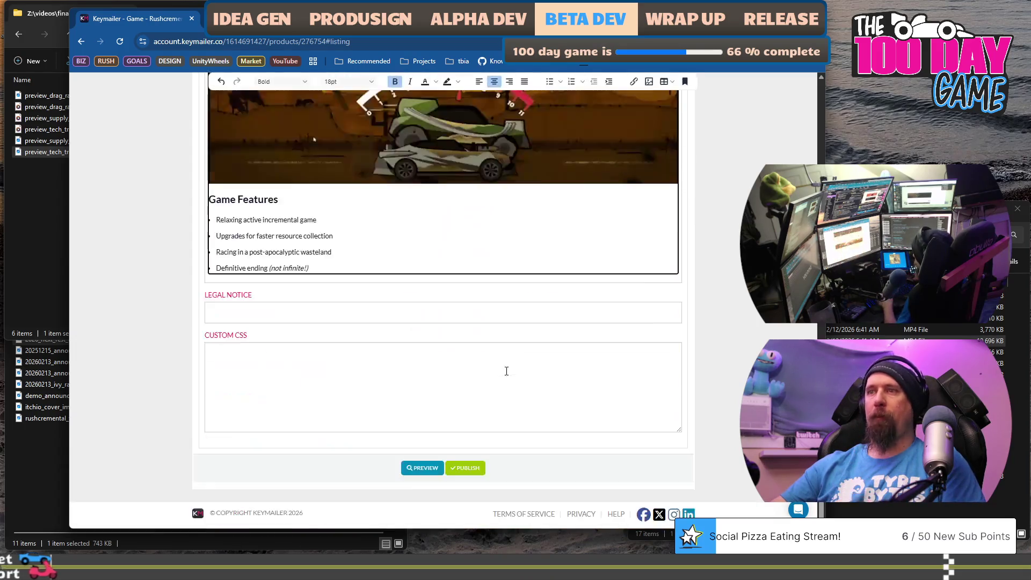
click(422, 468)
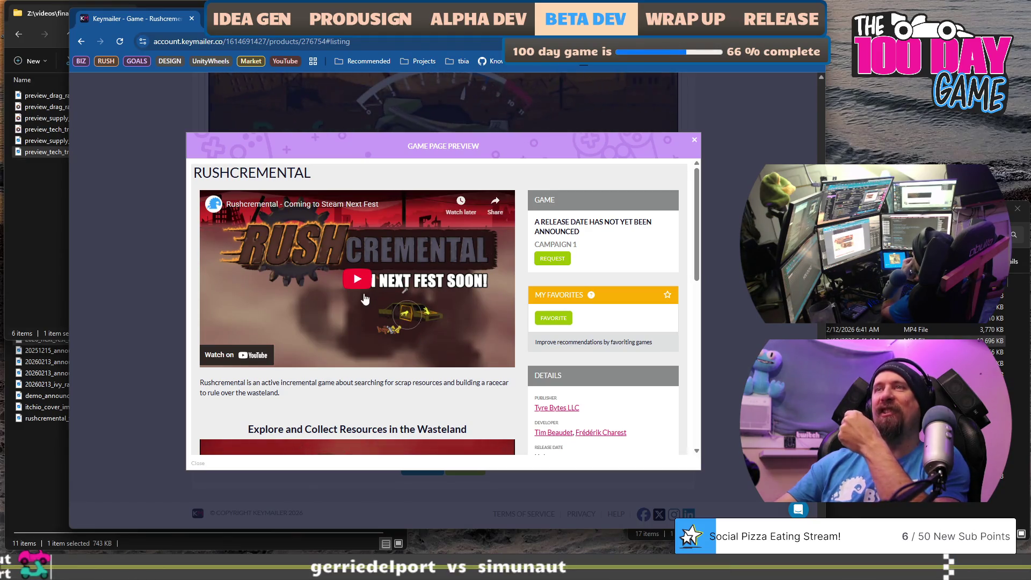
- Scroll the Game Page Preview, checking the Explore, tech-tree and Race Challengers GIFs
scroll(374, 320, down, 3)
drag(211, 222, 325, 238)
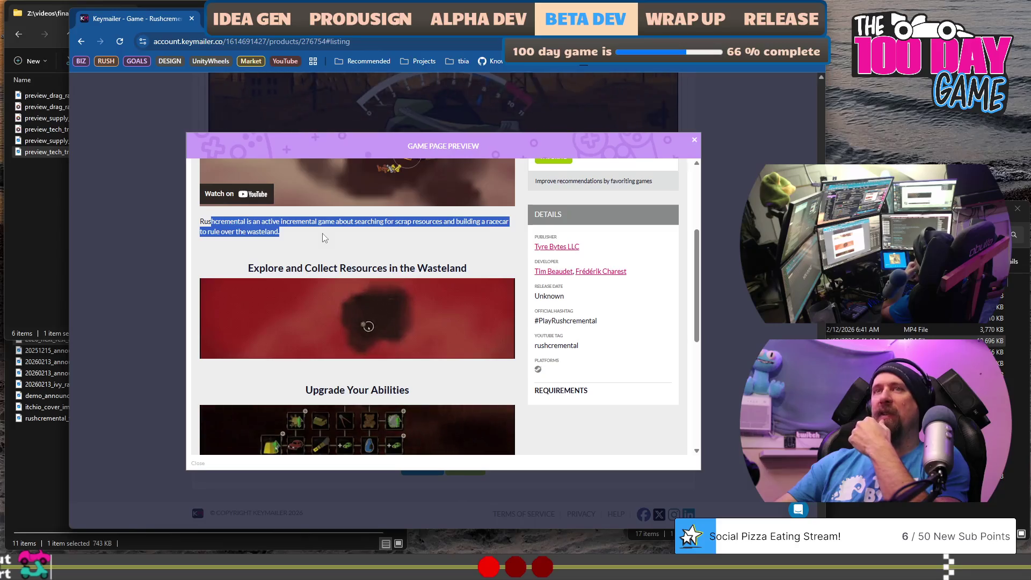
drag(246, 268, 469, 303)
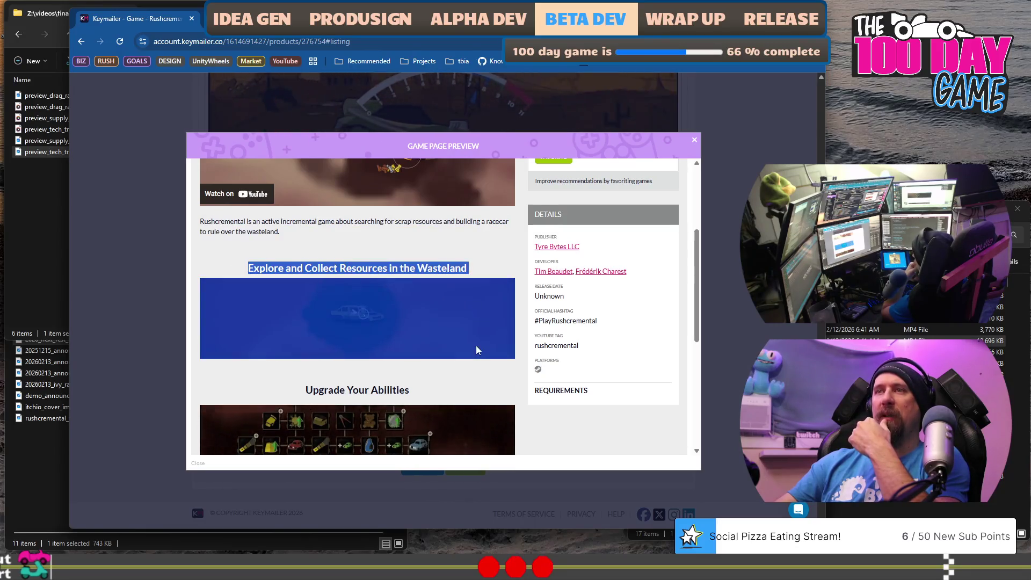
scroll(370, 329, down, 4)
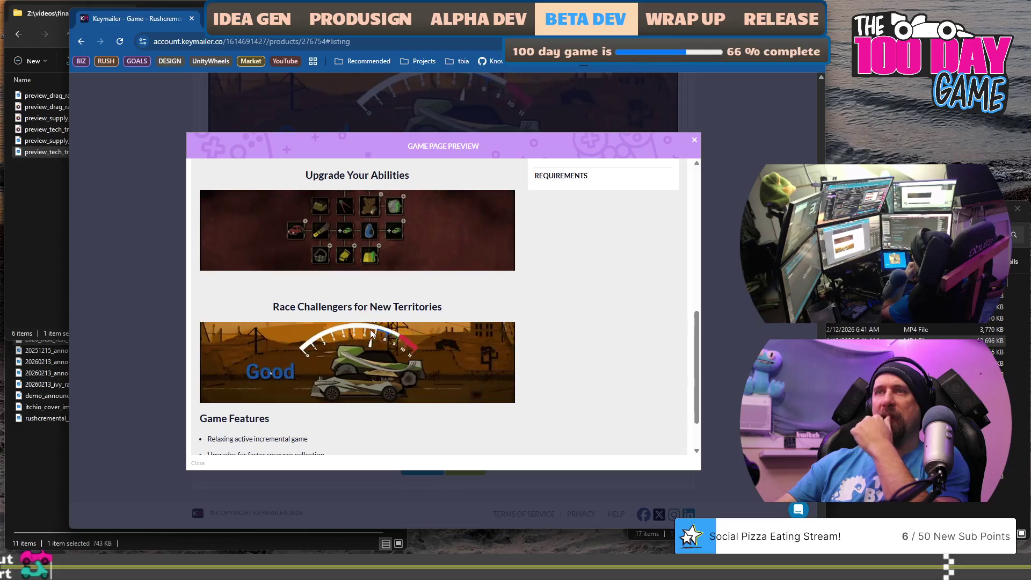
scroll(370, 332, down, 1)
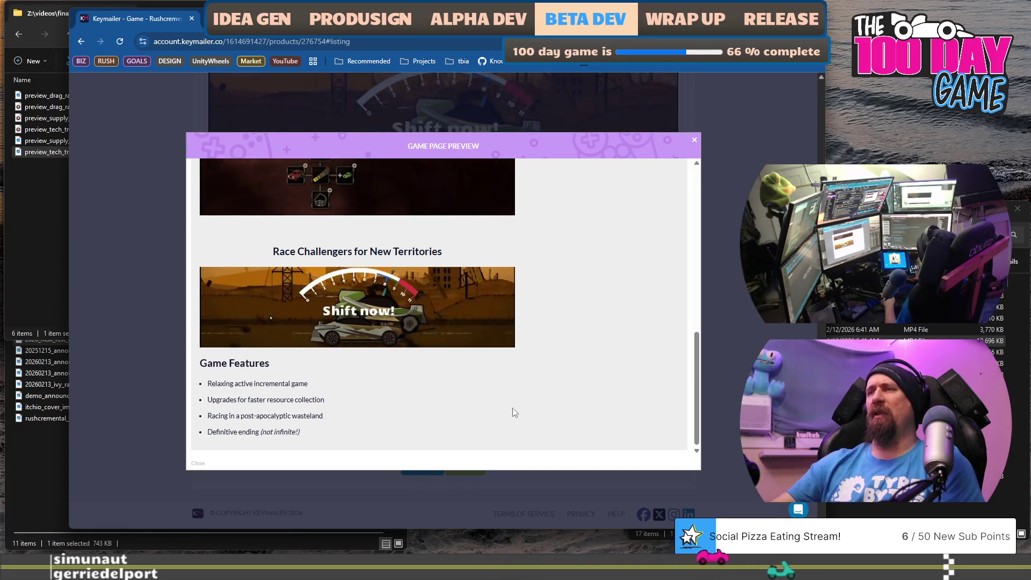
scroll(515, 385, up, 10)
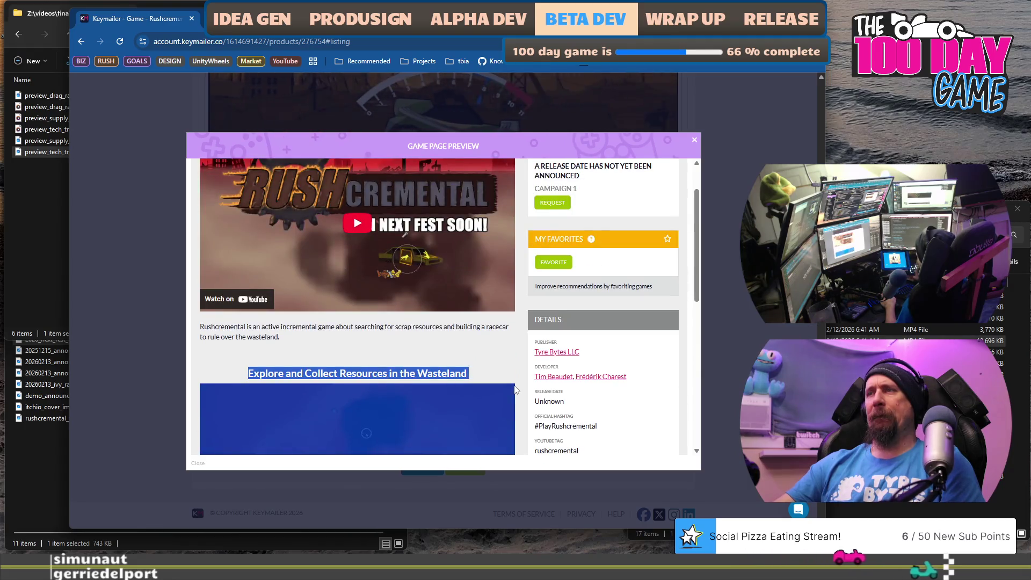
click(338, 340)
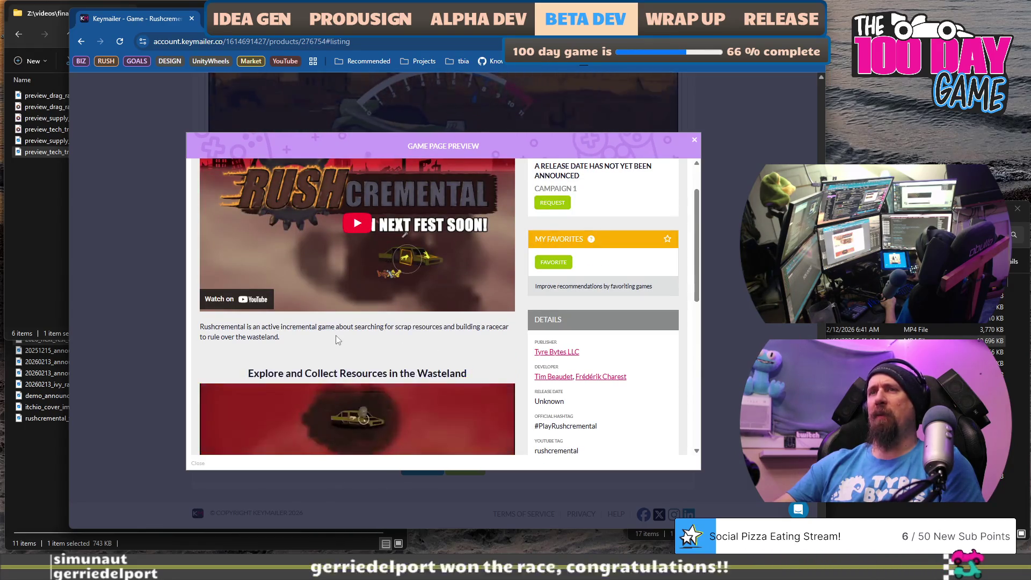
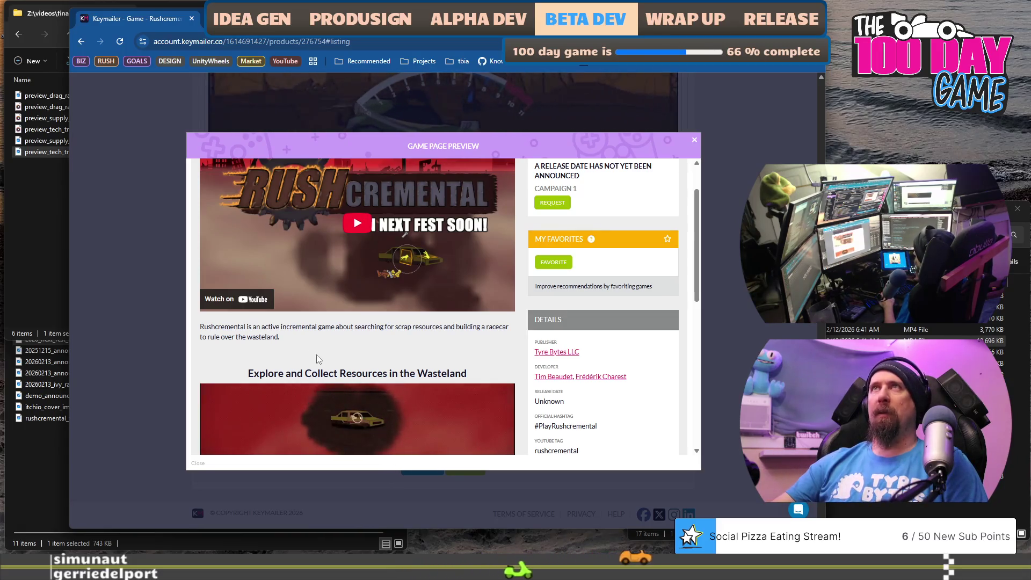
- Scroll through the Rushcremental game page preview, then close it to return to the listing images
scroll(319, 359, down, 1)
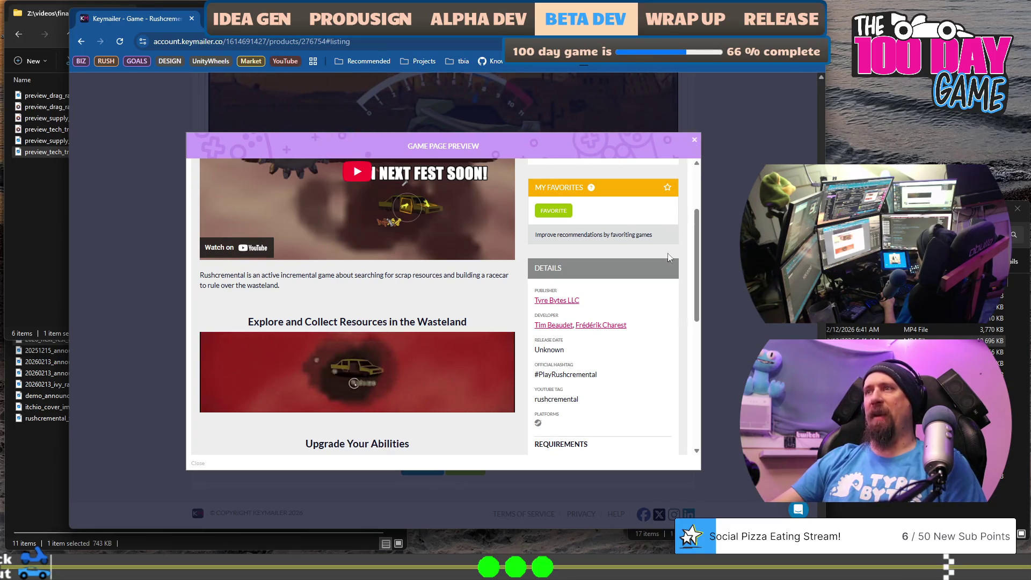
scroll(660, 274, down, 6)
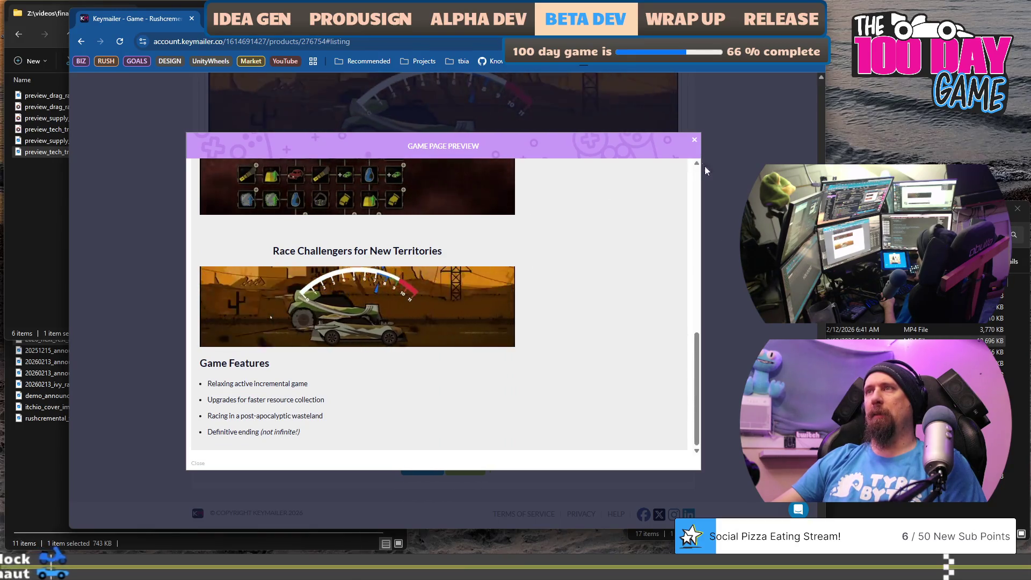
click(198, 463)
scroll(557, 361, up, 10)
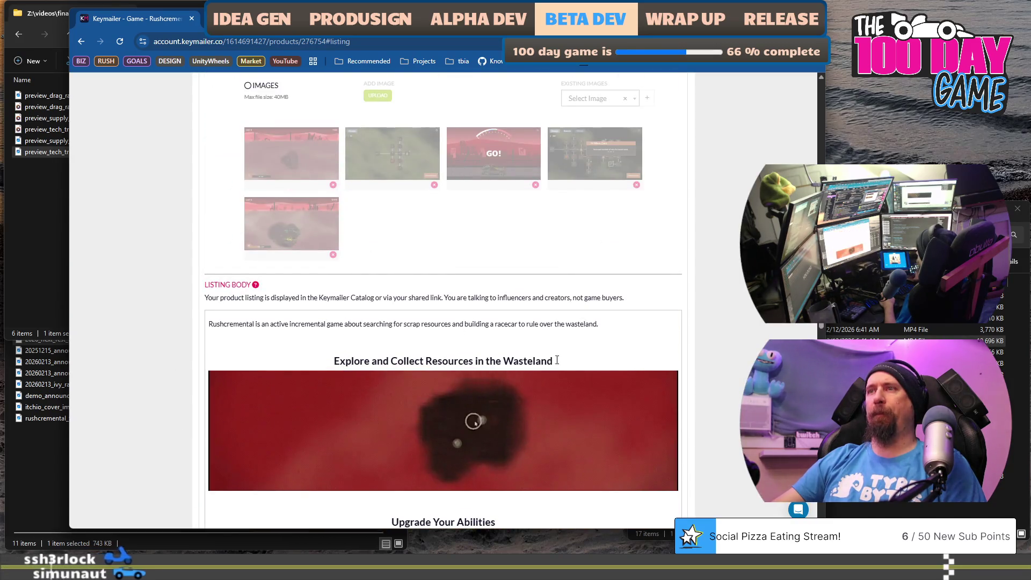
- Paste a copy of the Explore heading onto a new top line of the body and left-align it
click(557, 360)
triple_click(559, 360)
key(ctrl+c)
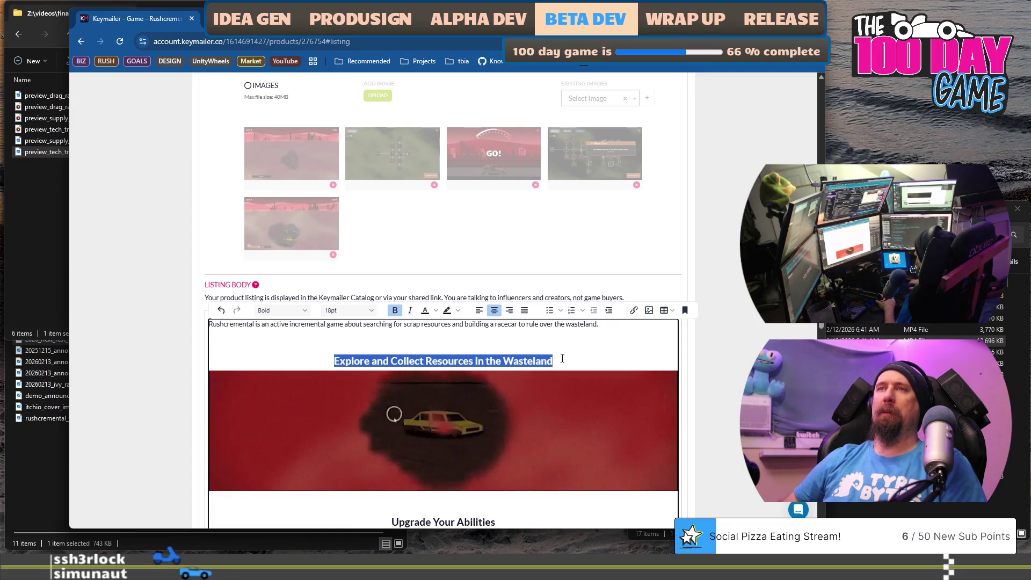
click(562, 358)
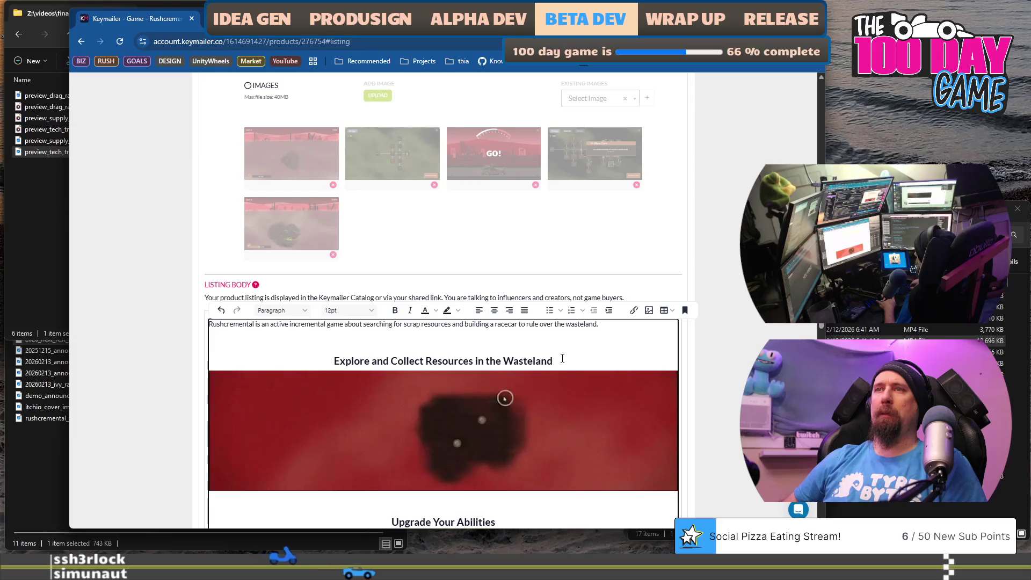
key(Return)
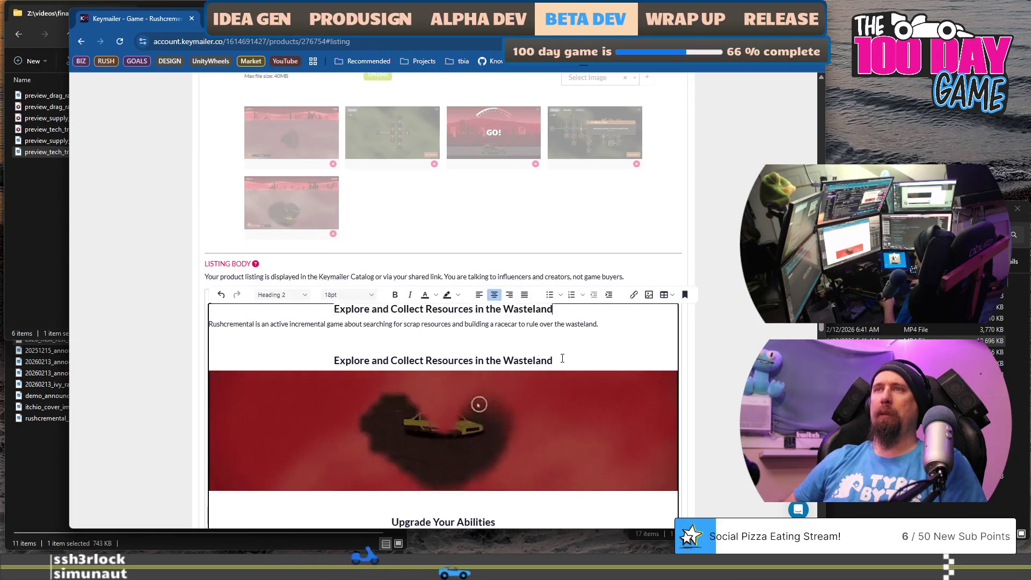
key(ctrl+v)
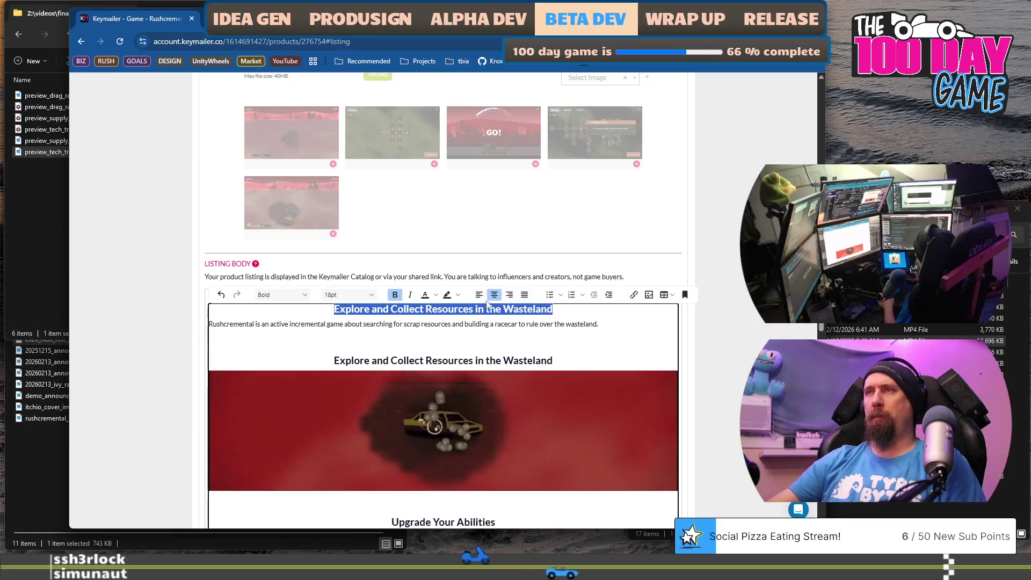
click(480, 295)
- Retype the new heading to read 'Exclusive Access to Next Fest Demo!'
text(Exl)
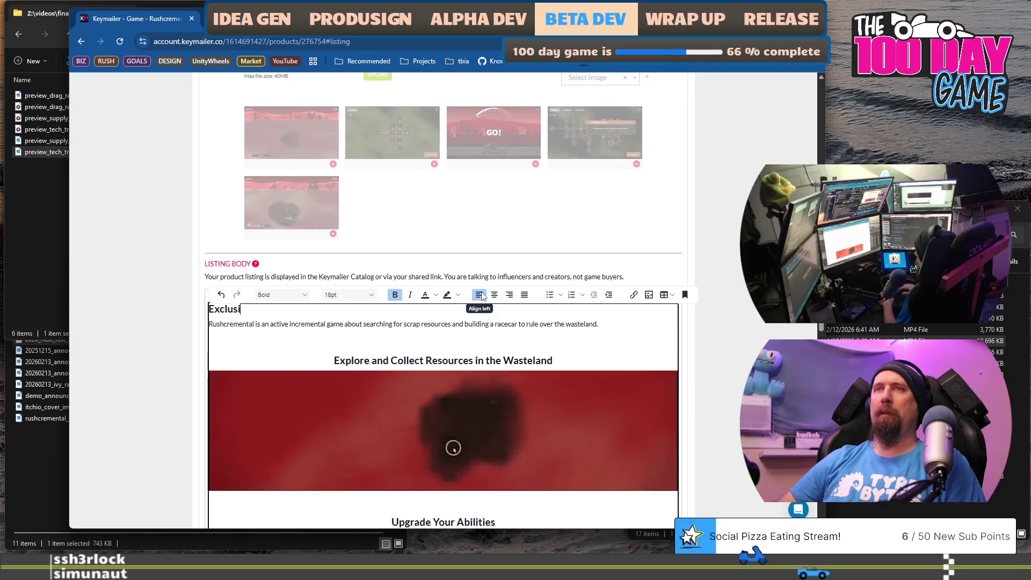
text(ve EaNext )
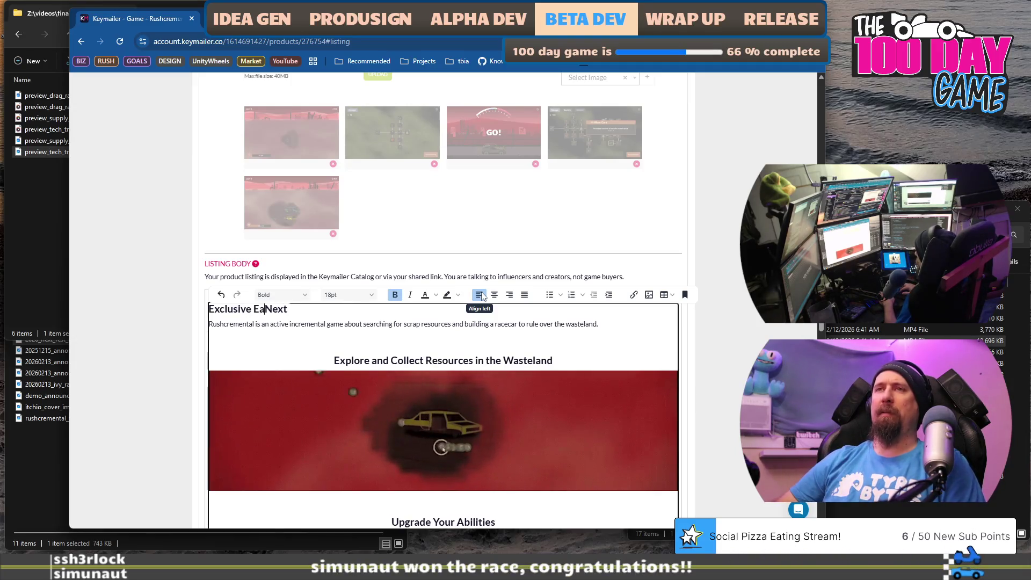
text(y)
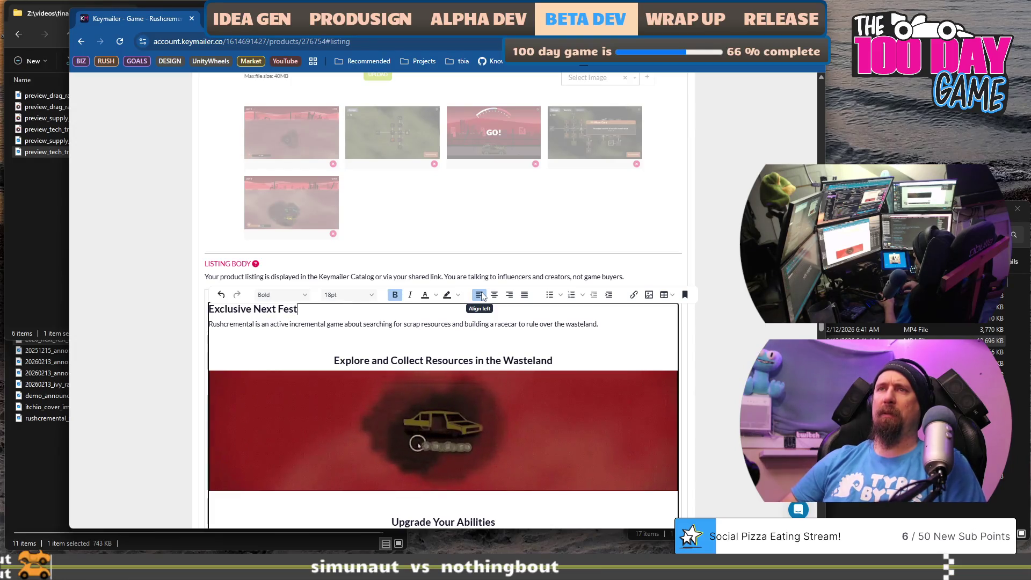
text(Access)
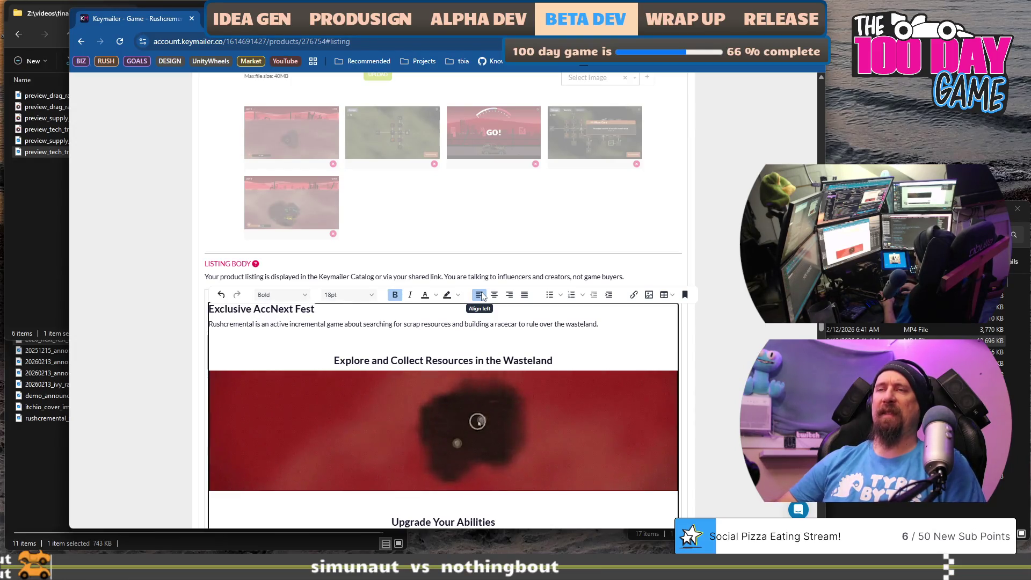
text( to)
key(End)
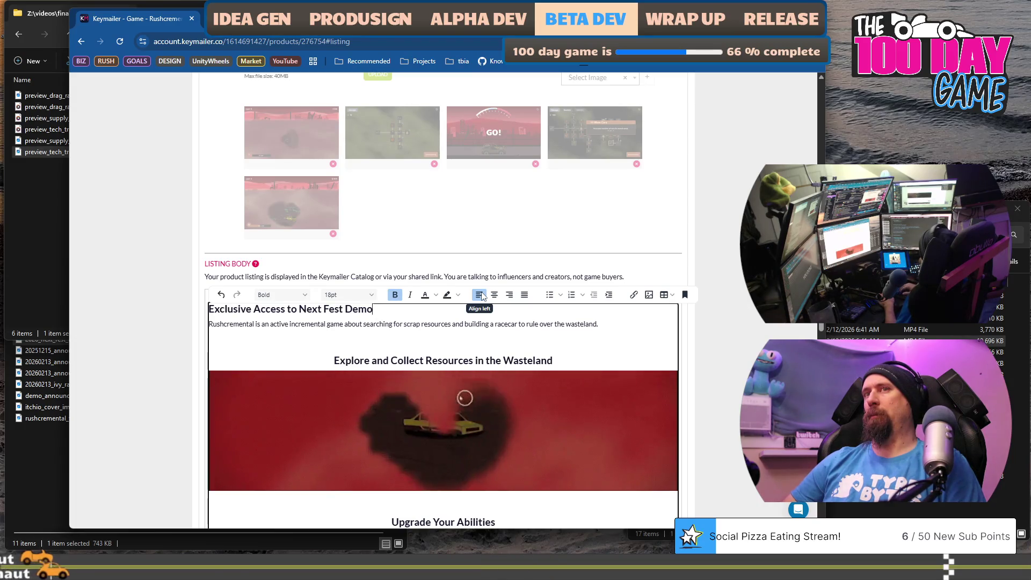
text(N)
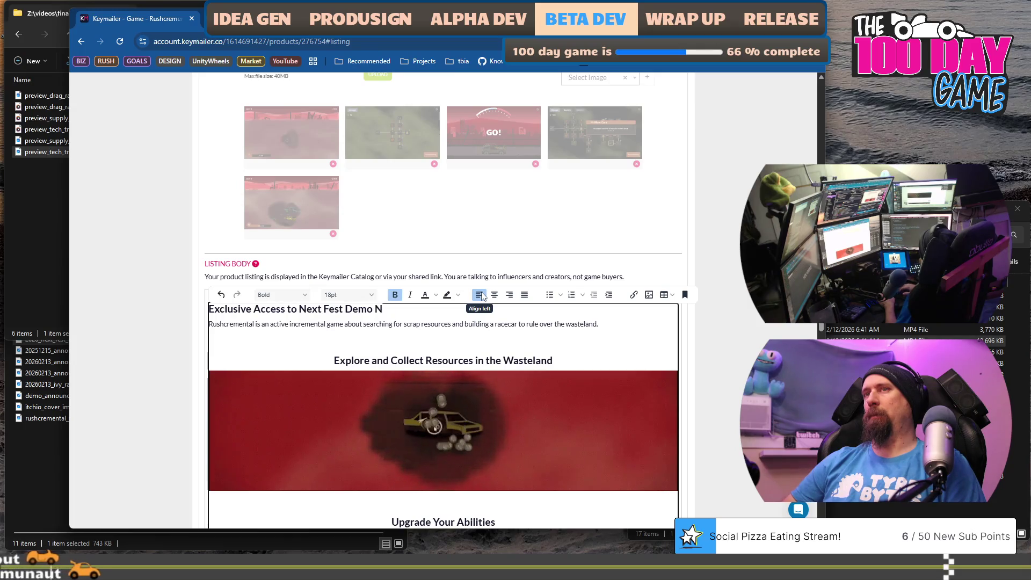
key(BackSpace)
text(Today)
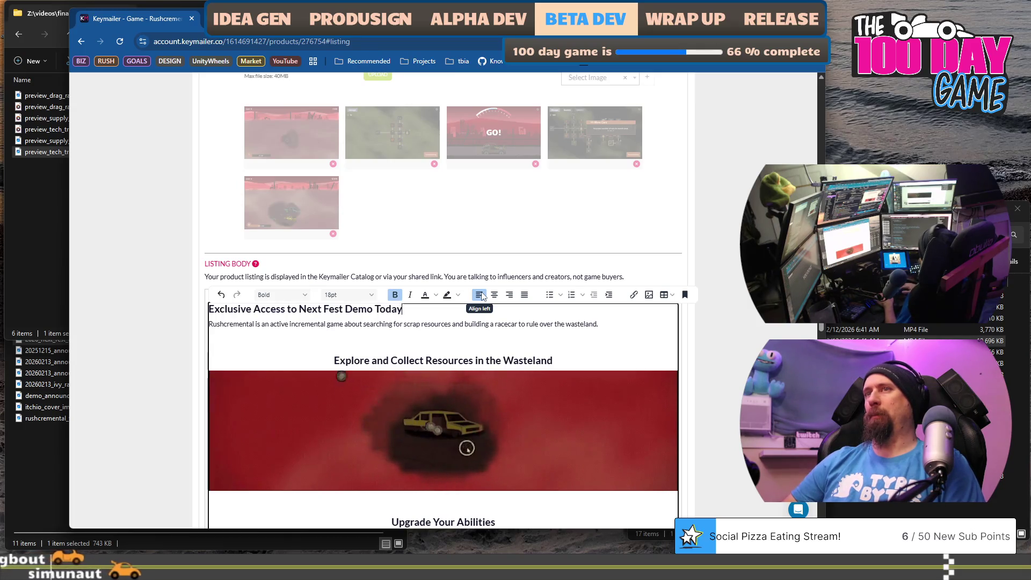
key(BackSpace)
key(BackSpace)
key(BackSpace)
key(BackSpace)
key(BackSpace)
key(BackSpace)
text(!)
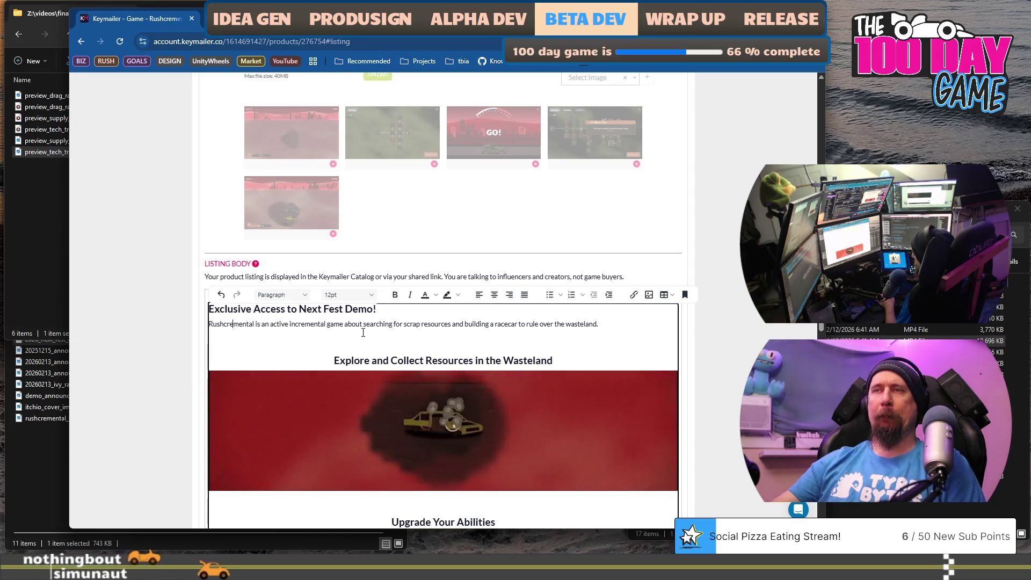
click(391, 317)
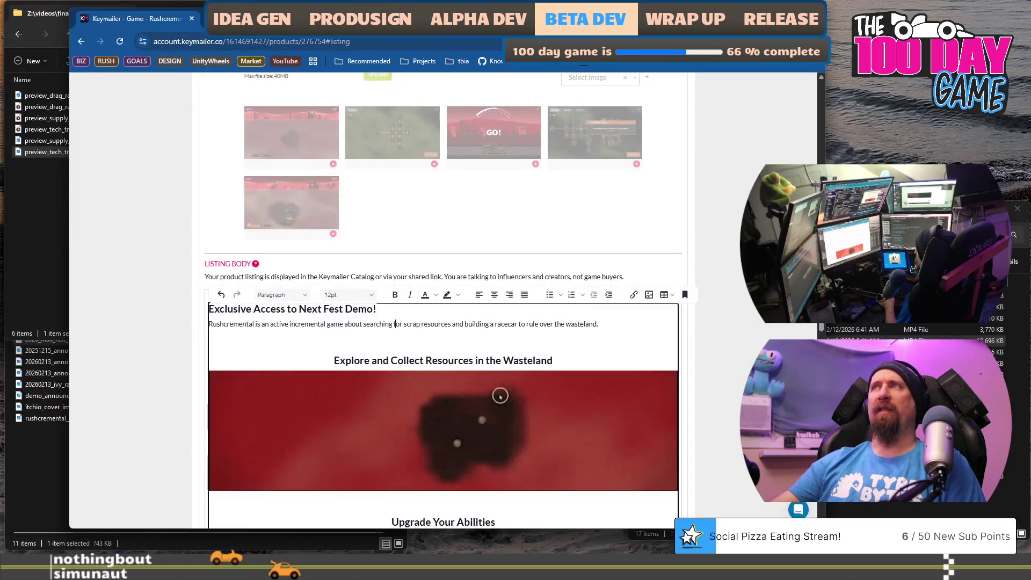
- Set the marketing document's zoom to 135%
drag(376, 8, 397, 8)
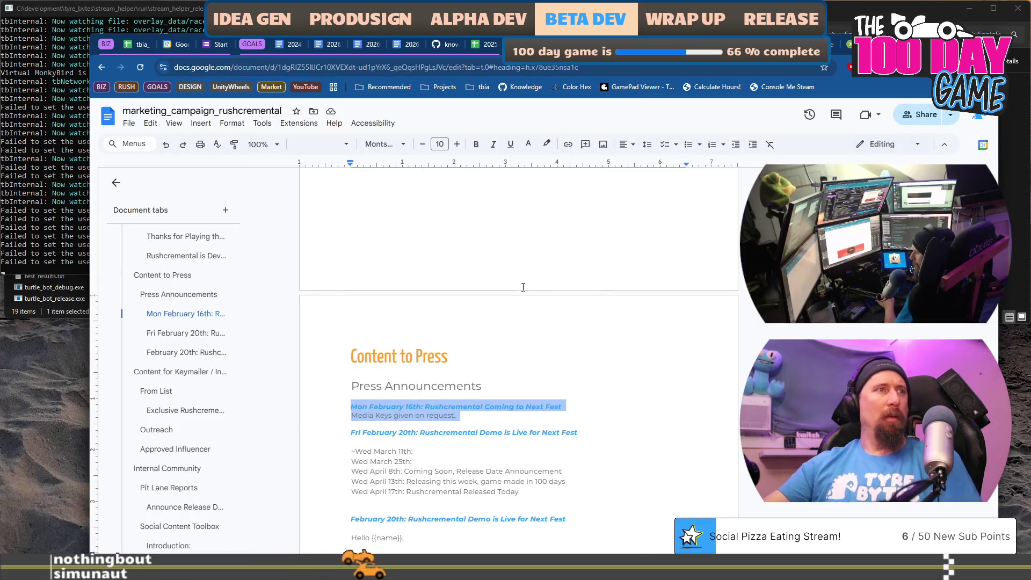
scroll(523, 287, down, 8)
scroll(559, 311, up, 10)
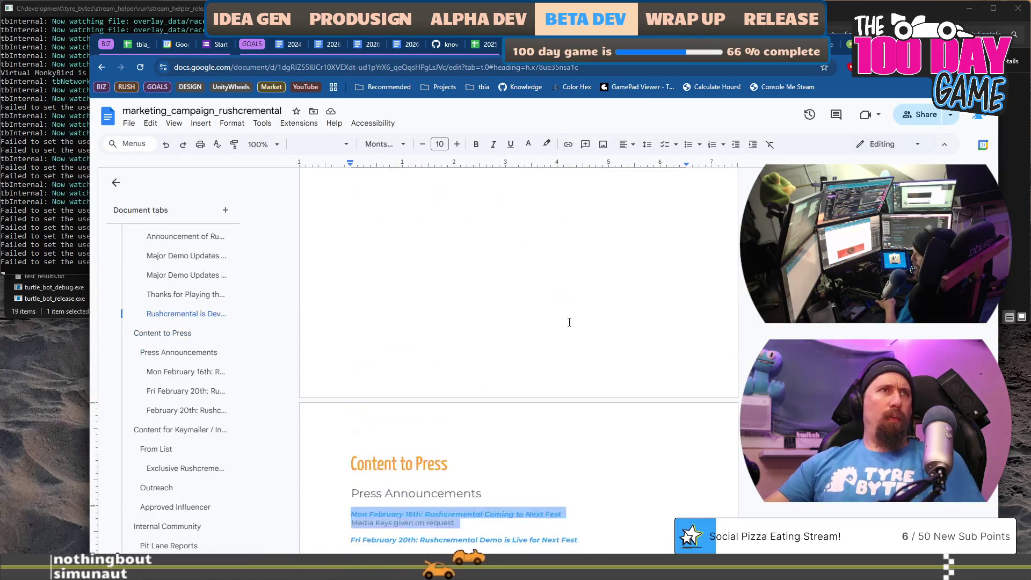
scroll(570, 323, up, 15)
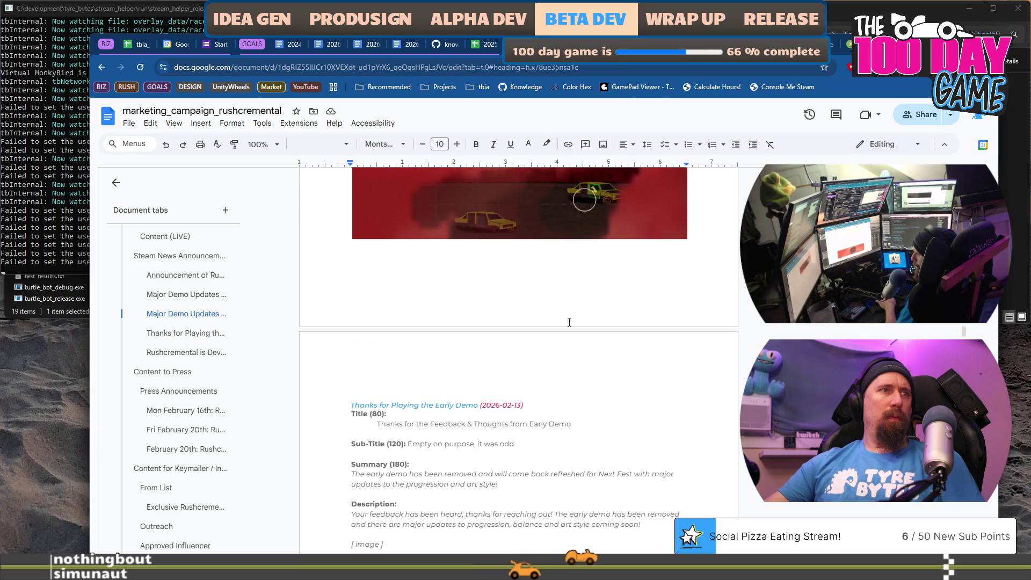
scroll(569, 322, down, 3)
scroll(569, 322, up, 10)
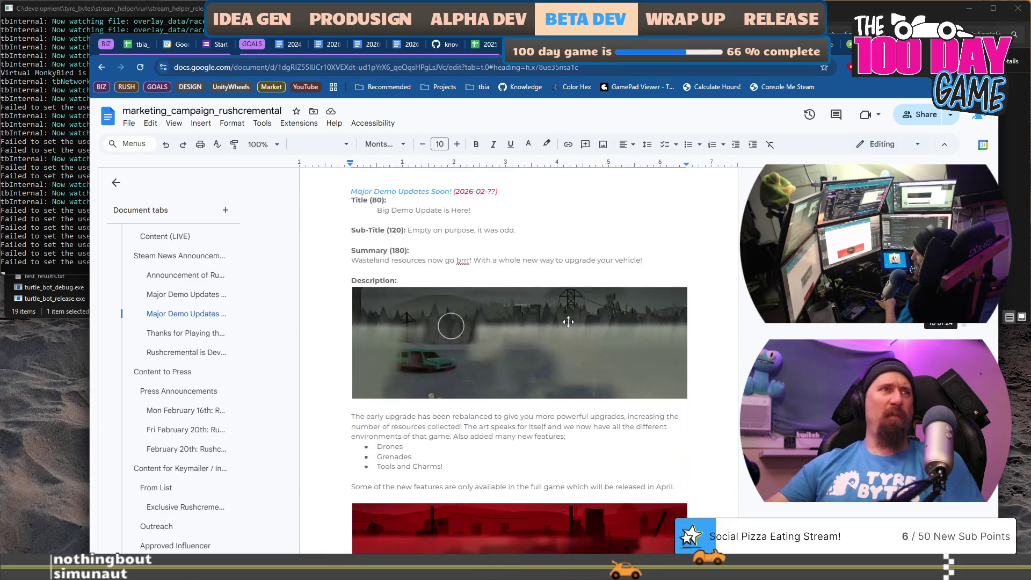
scroll(569, 321, up, 2)
scroll(568, 321, down, 3)
scroll(570, 323, up, 10)
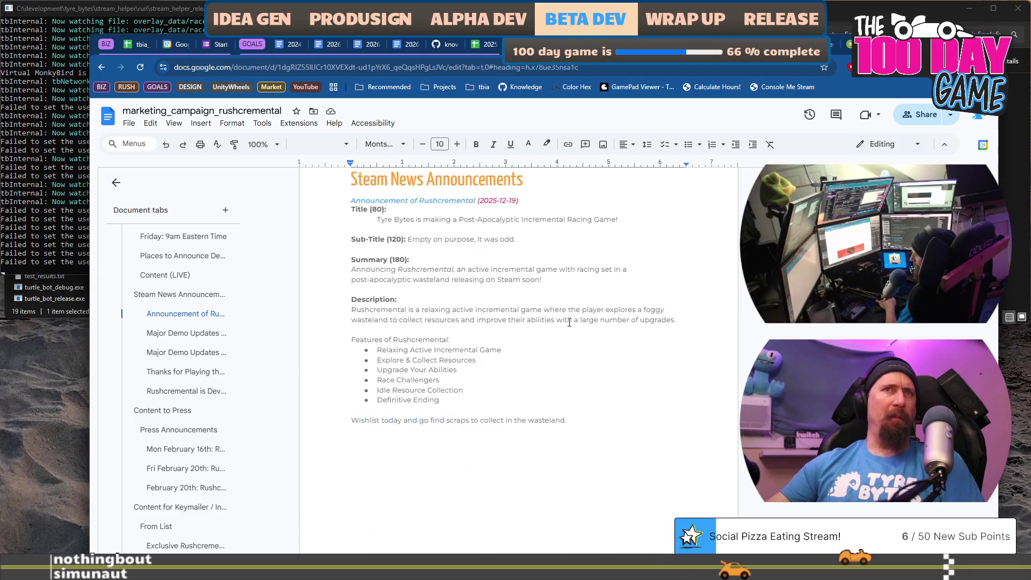
scroll(569, 322, up, 4)
scroll(570, 323, down, 3)
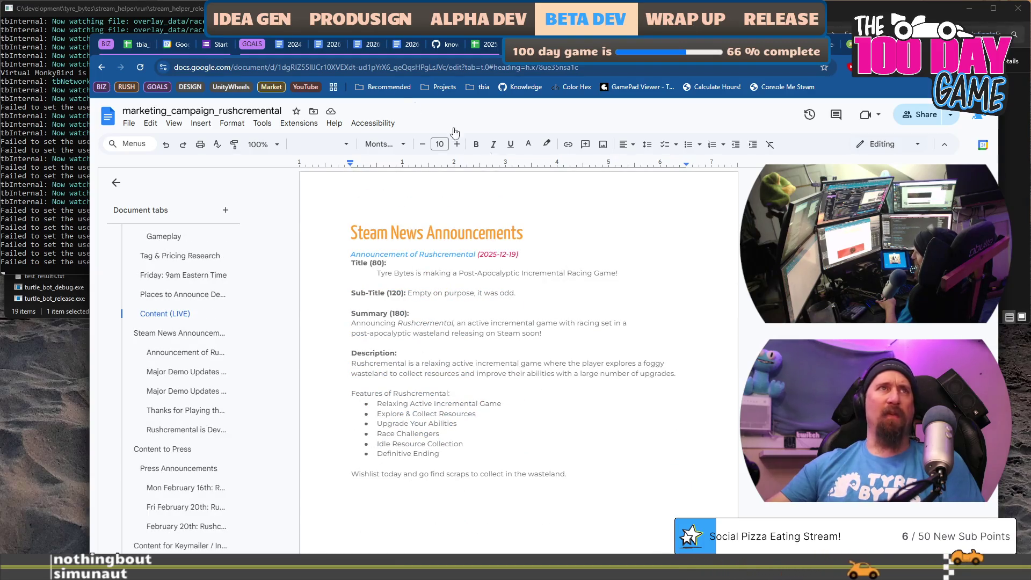
click(251, 144)
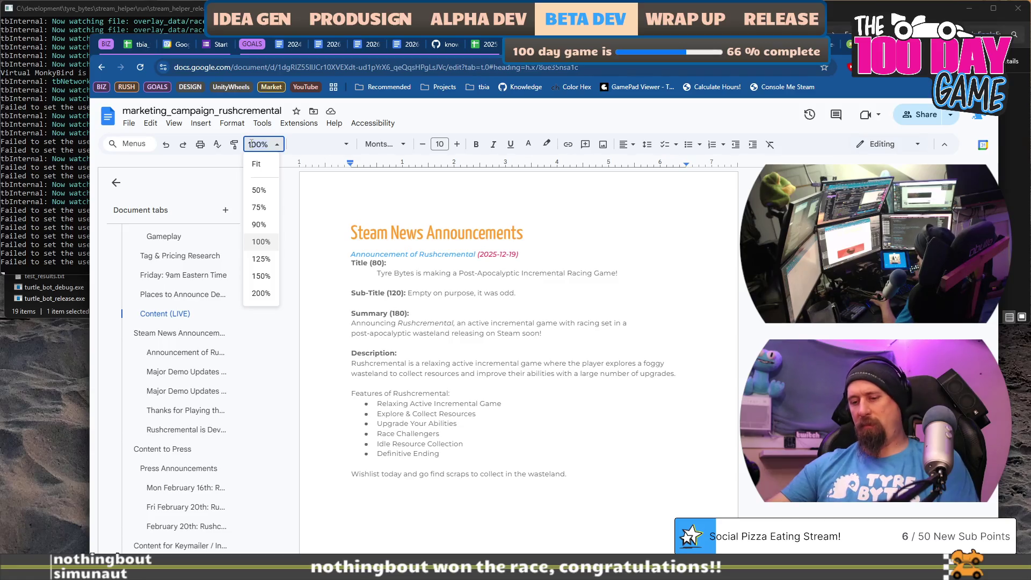
key(Return)
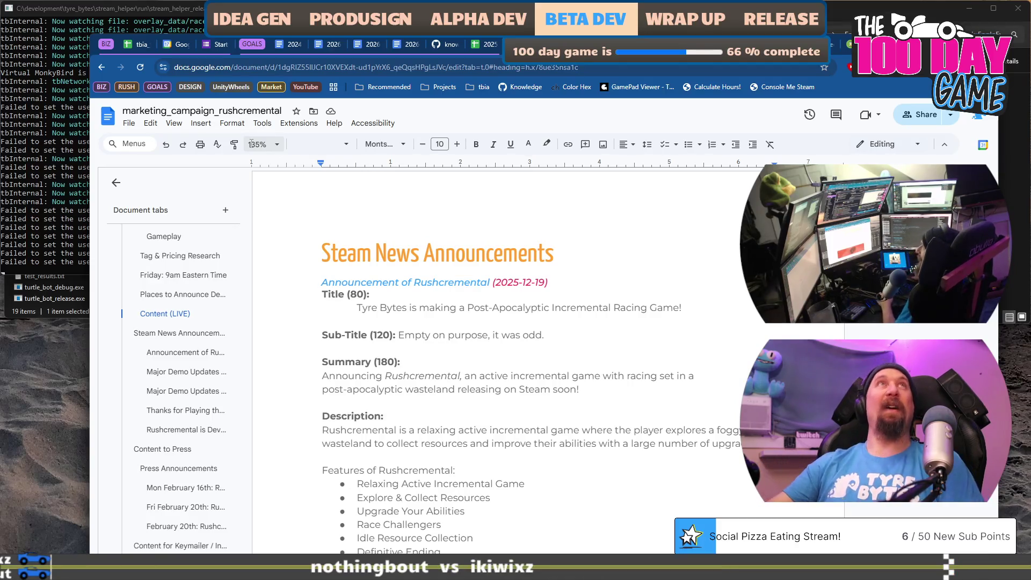
- Scroll to the Exclusive Rushcremental Keymailer section and select the bold Monday, February 23rd embargo sentence
scroll(521, 305, down, 2)
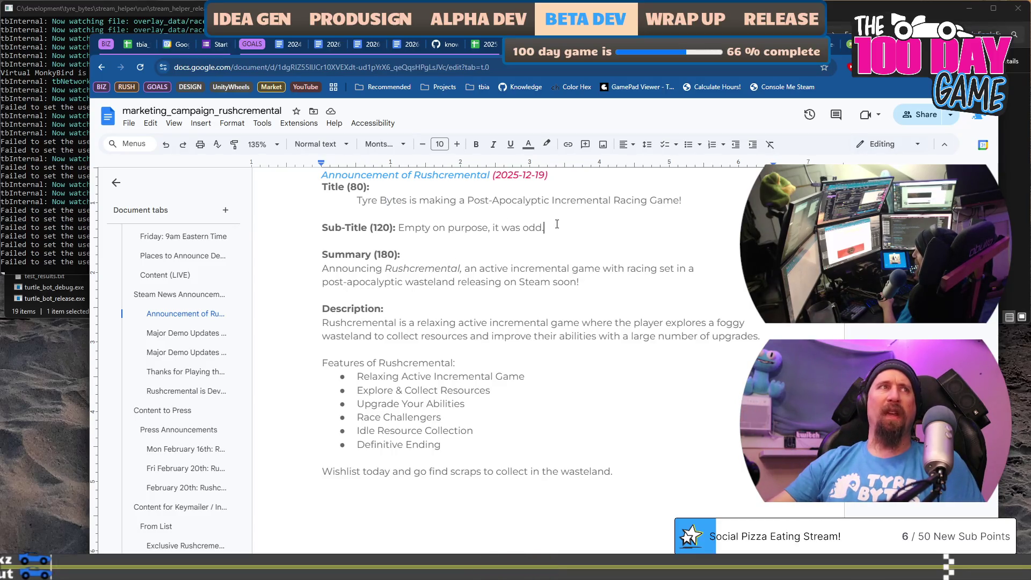
scroll(532, 303, down, 10)
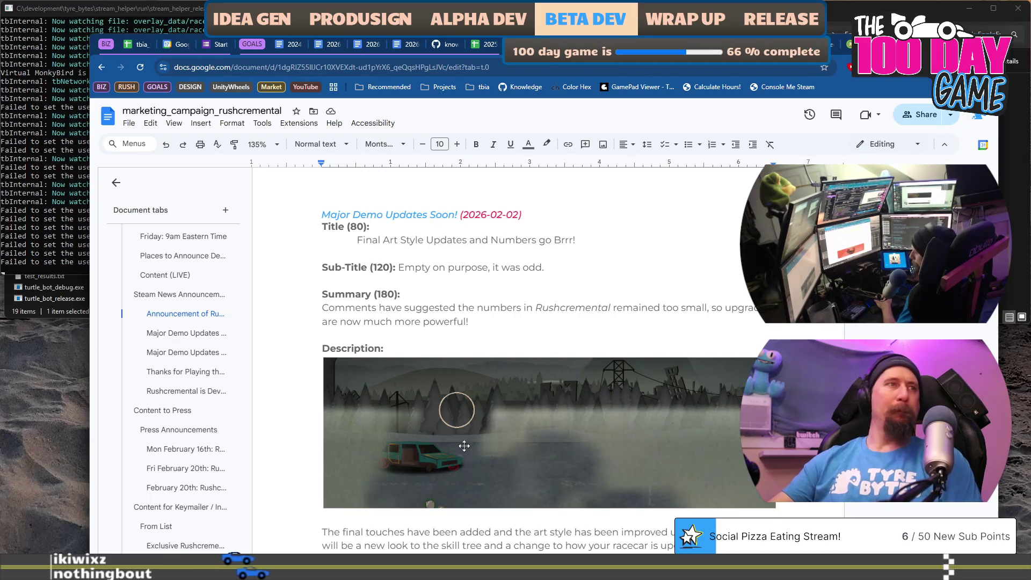
scroll(464, 446, down, 15)
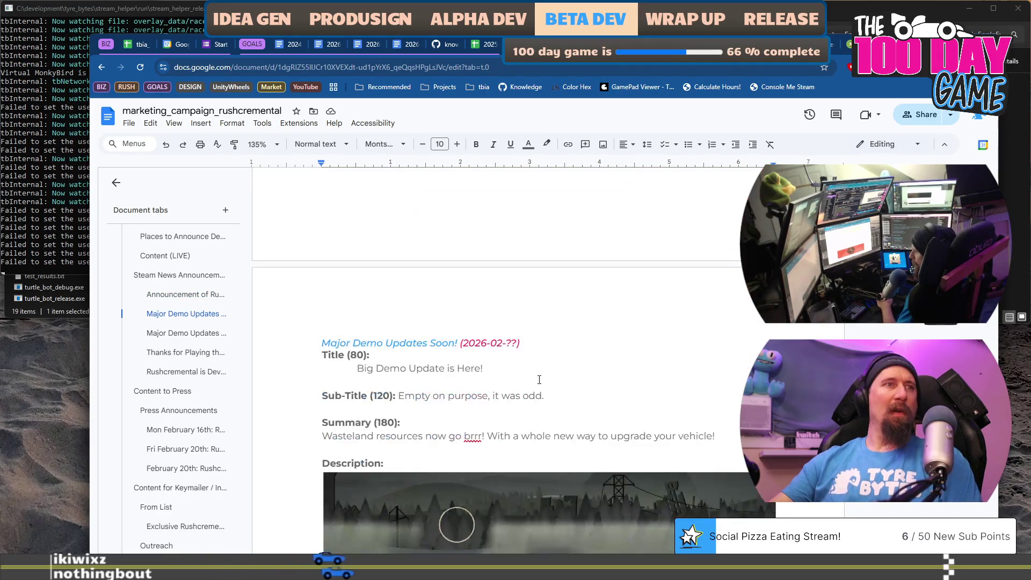
scroll(539, 380, down, 5)
scroll(539, 380, down, 5)
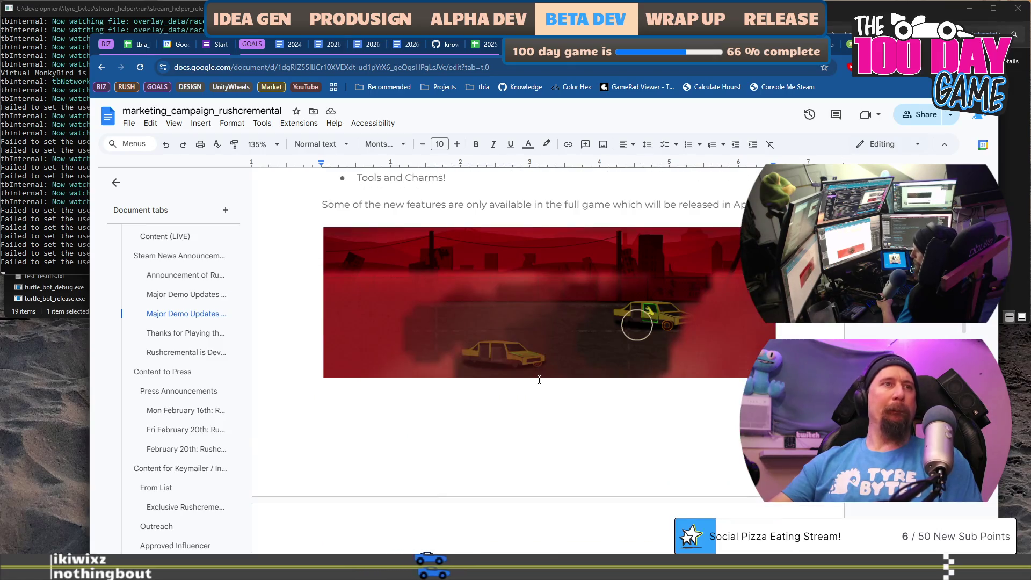
scroll(540, 380, down, 5)
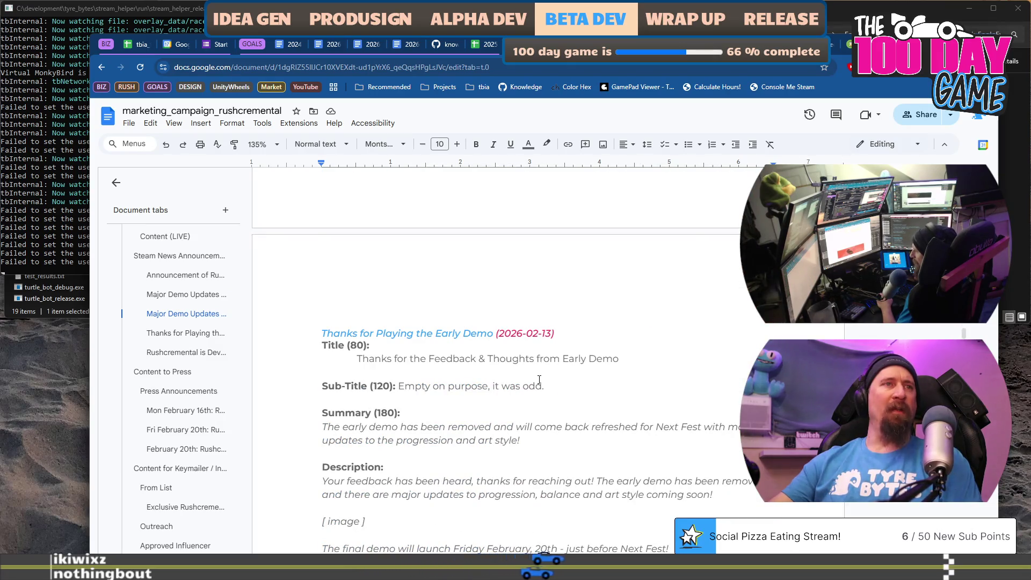
scroll(540, 379, down, 5)
scroll(959, 335, down, 10)
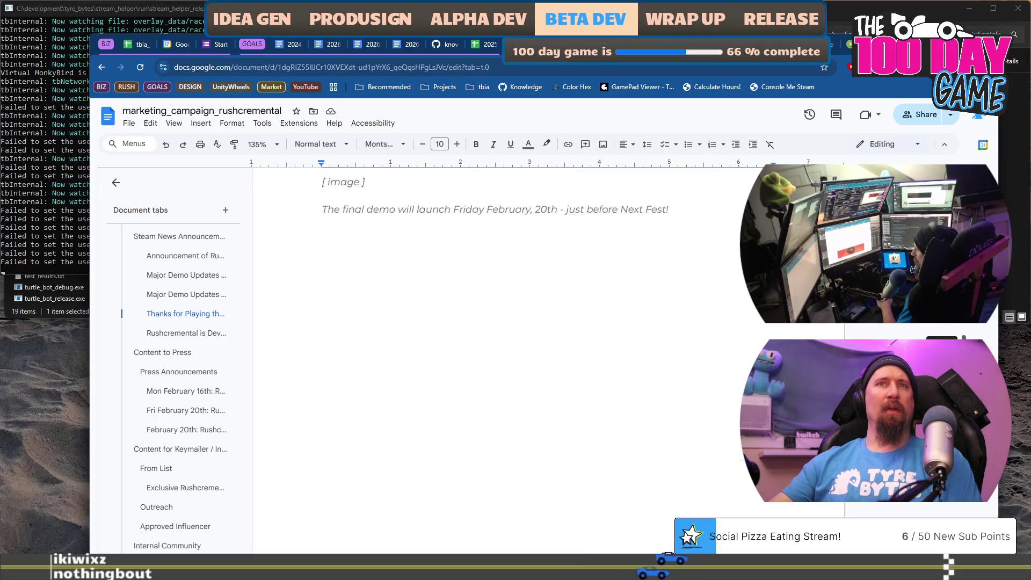
scroll(531, 366, down, 20)
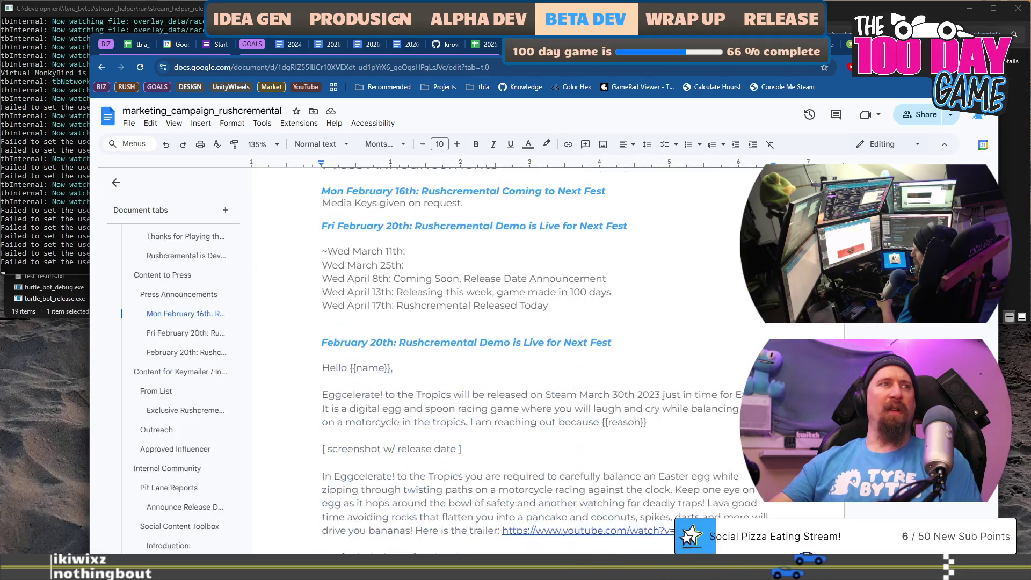
scroll(532, 366, up, 2)
scroll(531, 367, down, 5)
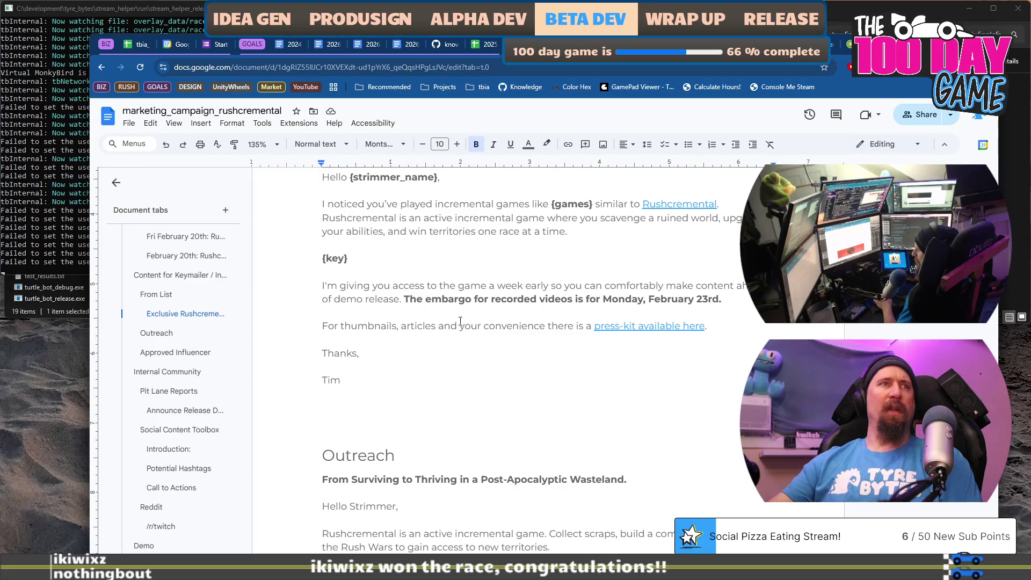
drag(403, 298, 722, 299)
key(alt+Tab)
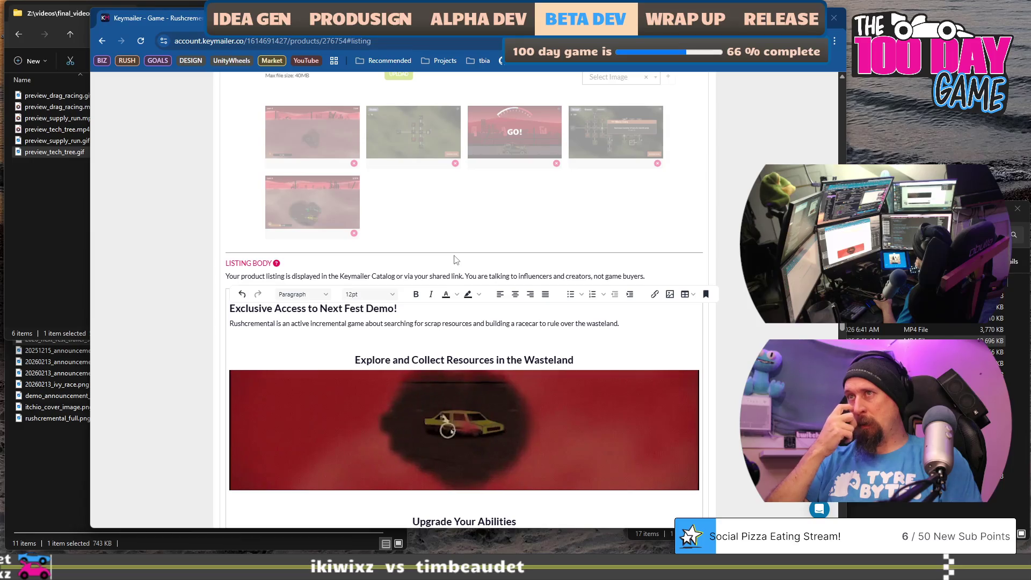
scroll(457, 260, up, 1)
scroll(456, 260, up, 3)
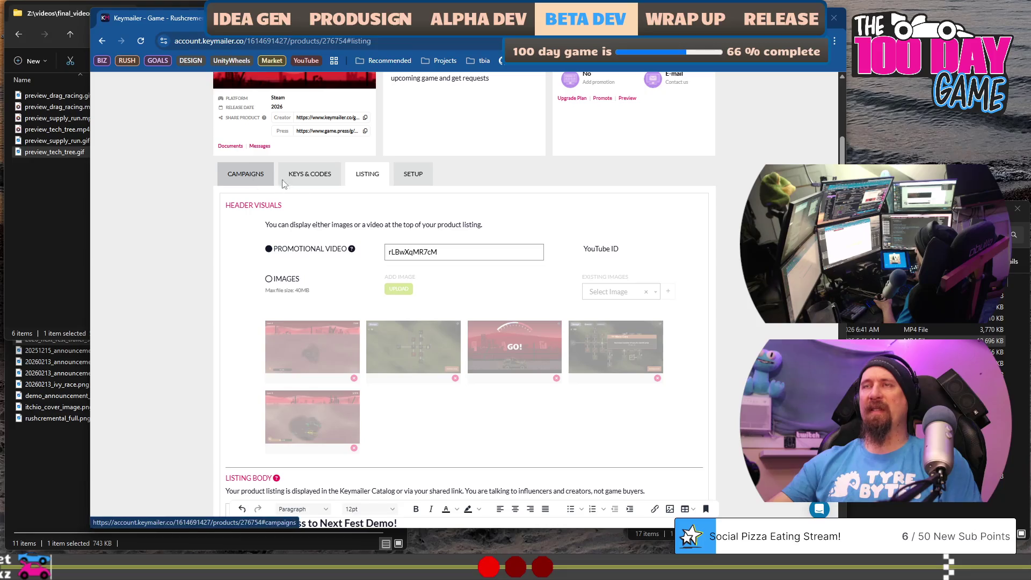
scroll(328, 177, up, 2)
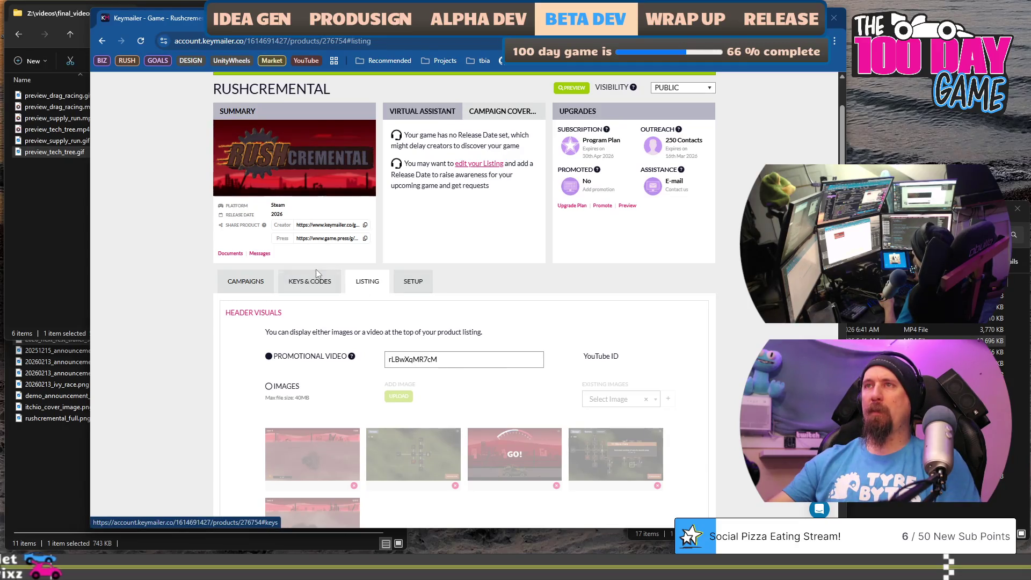
scroll(275, 337, down, 7)
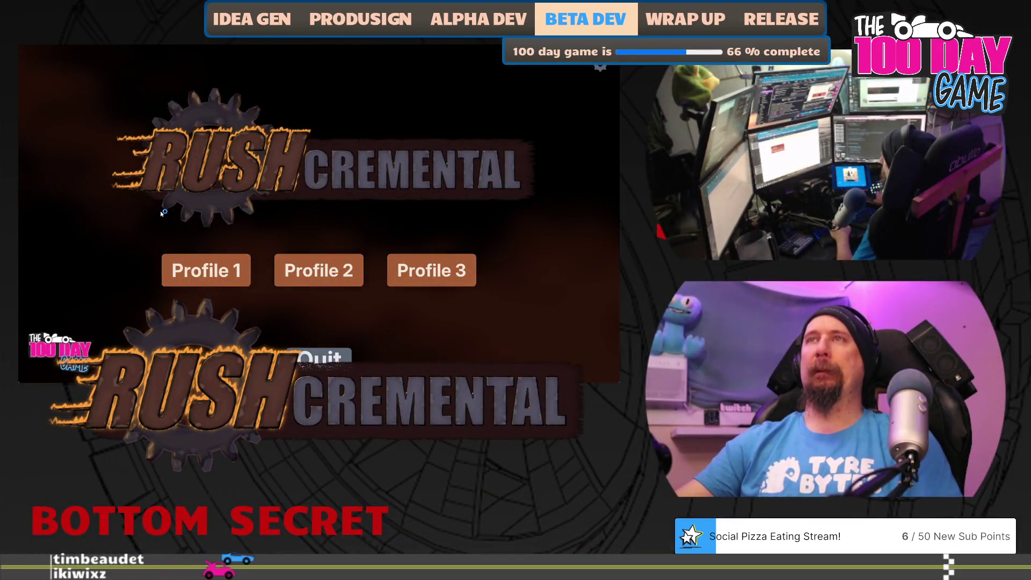
- On Profile 1, fully upgrade Better Searching and buy the world-loot upgrade
click(206, 270)
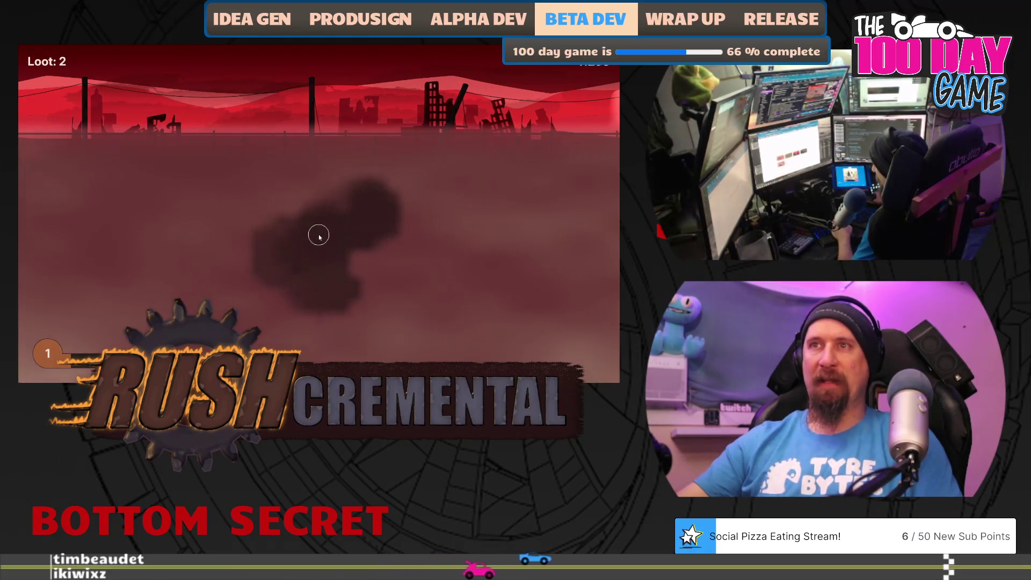
mouse_move(320, 217)
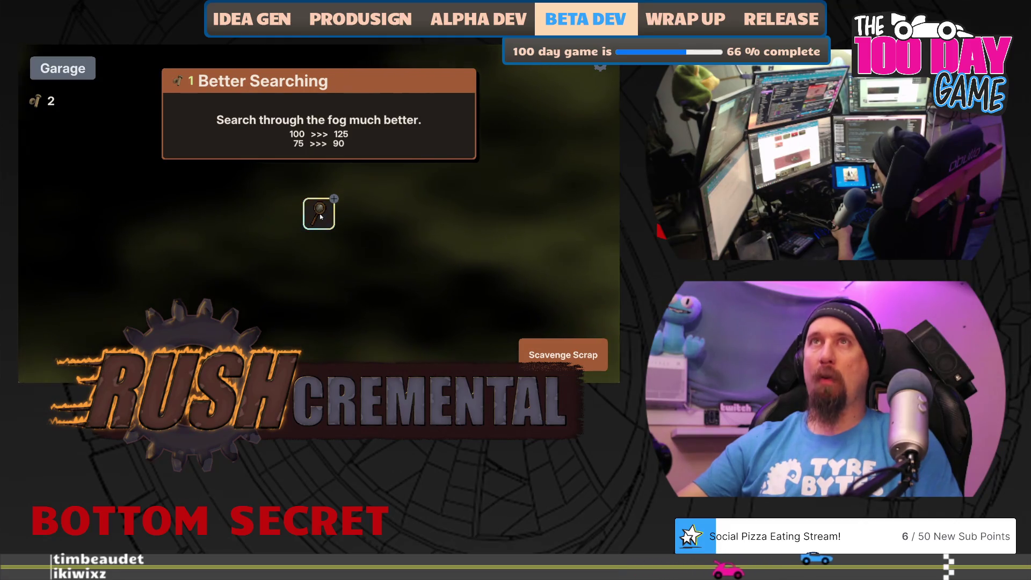
click(321, 217)
click(321, 217)
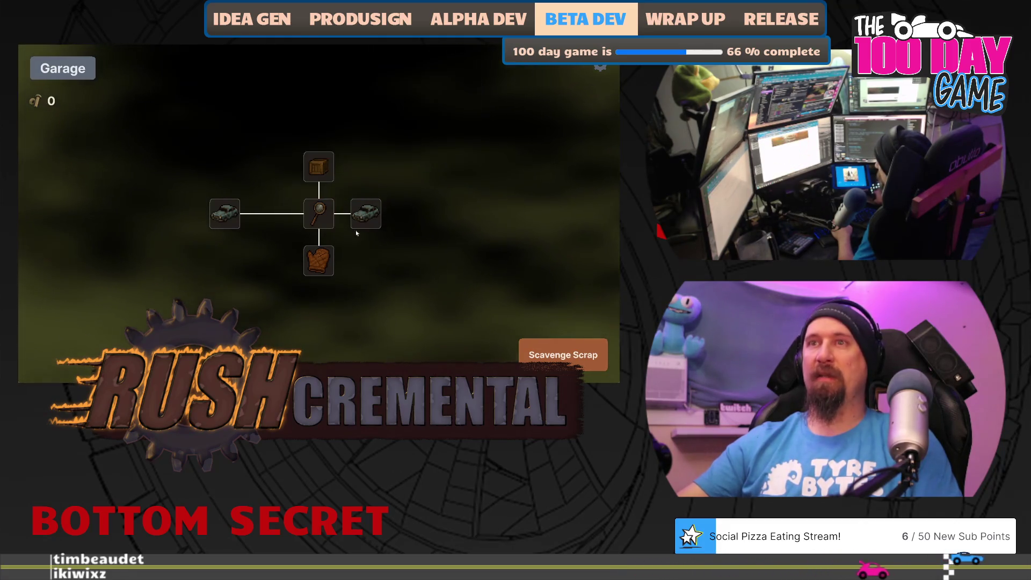
key(space)
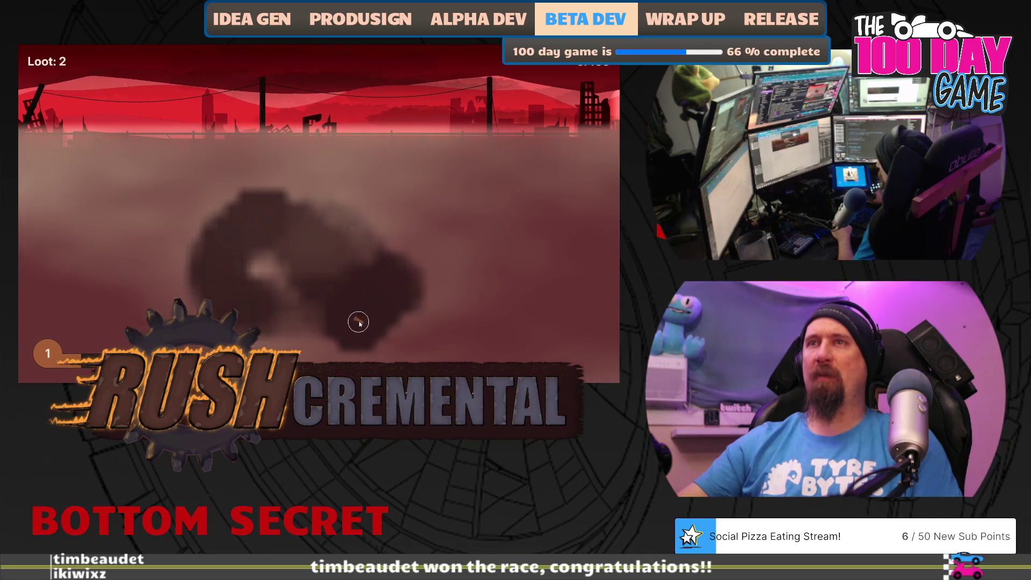
click(445, 270)
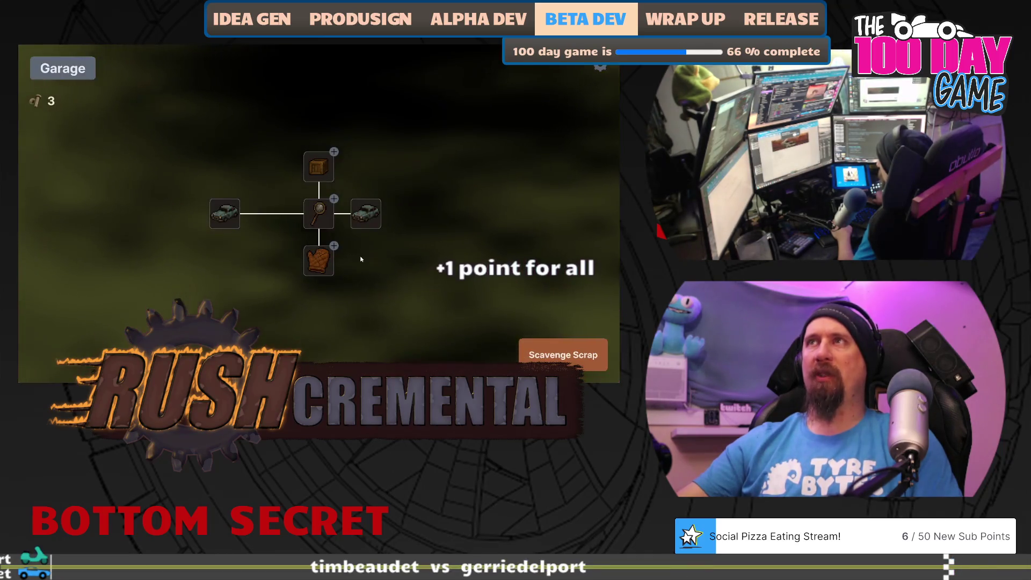
click(320, 216)
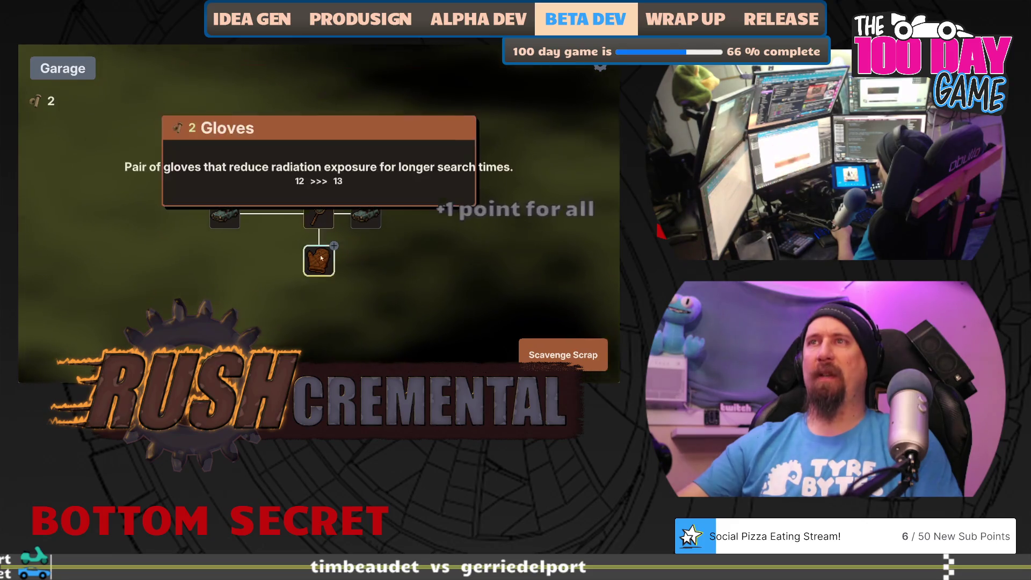
click(322, 170)
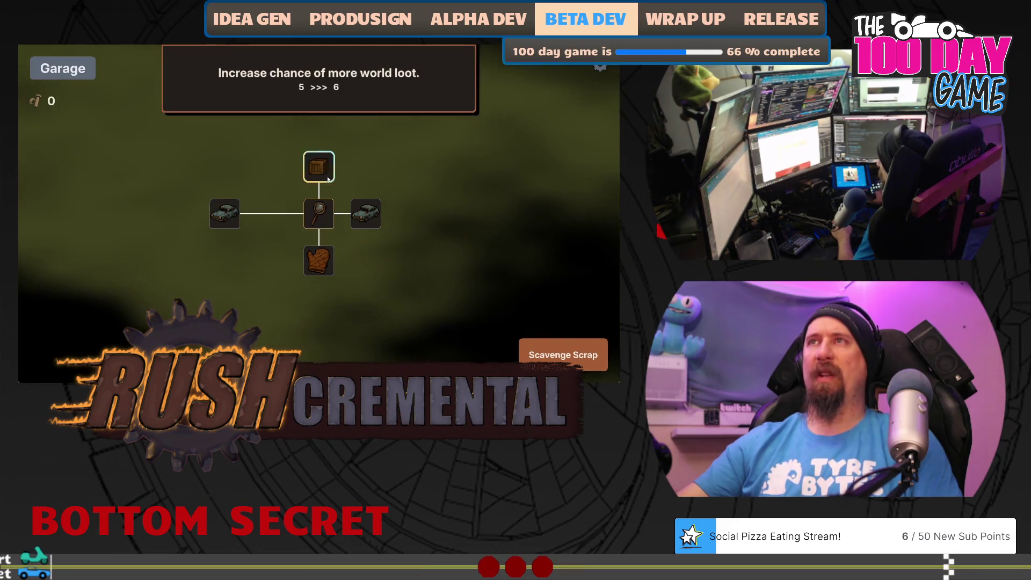
- Dig through the fog on a new run and buy the Gloves upgrade
click(532, 352)
mouse_move(402, 237)
mouse_down()
mouse_move(348, 247)
mouse_move(327, 211)
mouse_move(405, 173)
mouse_move(467, 218)
mouse_move(453, 323)
mouse_move(328, 335)
mouse_move(236, 322)
mouse_move(205, 314)
mouse_move(159, 209)
mouse_move(140, 279)
mouse_move(144, 184)
mouse_up()
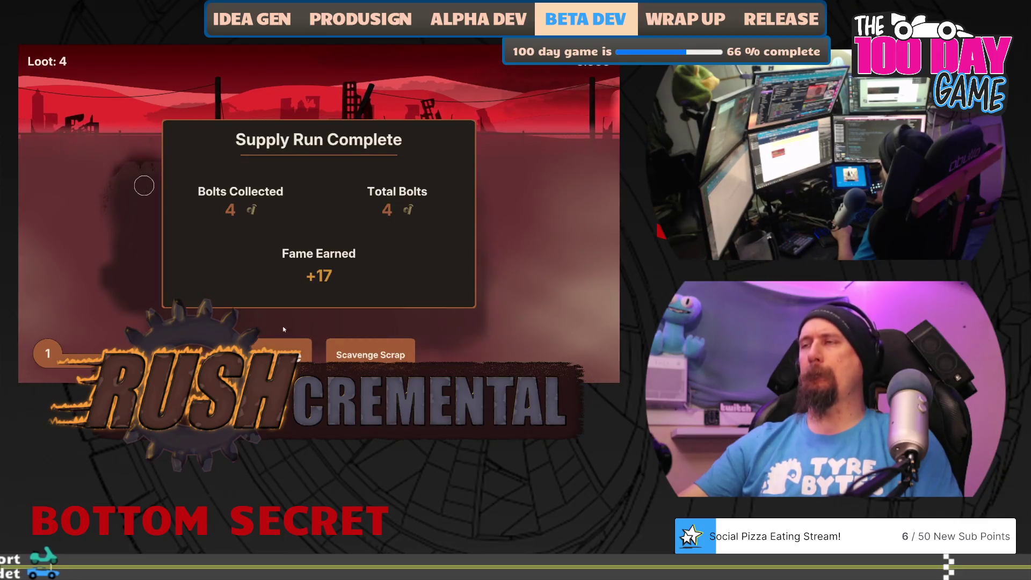
click(322, 259)
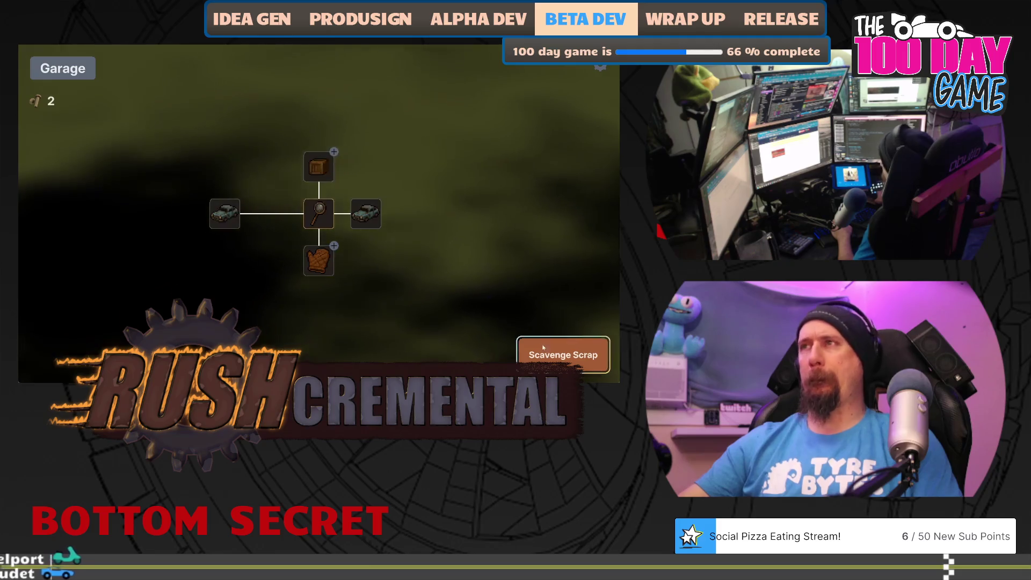
key(space)
mouse_move(210, 238)
mouse_down()
mouse_move(159, 188)
mouse_move(166, 313)
mouse_move(260, 333)
mouse_move(428, 333)
mouse_move(454, 186)
mouse_move(414, 176)
mouse_move(403, 285)
mouse_move(520, 336)
mouse_move(366, 221)
mouse_move(375, 229)
mouse_move(260, 233)
mouse_up()
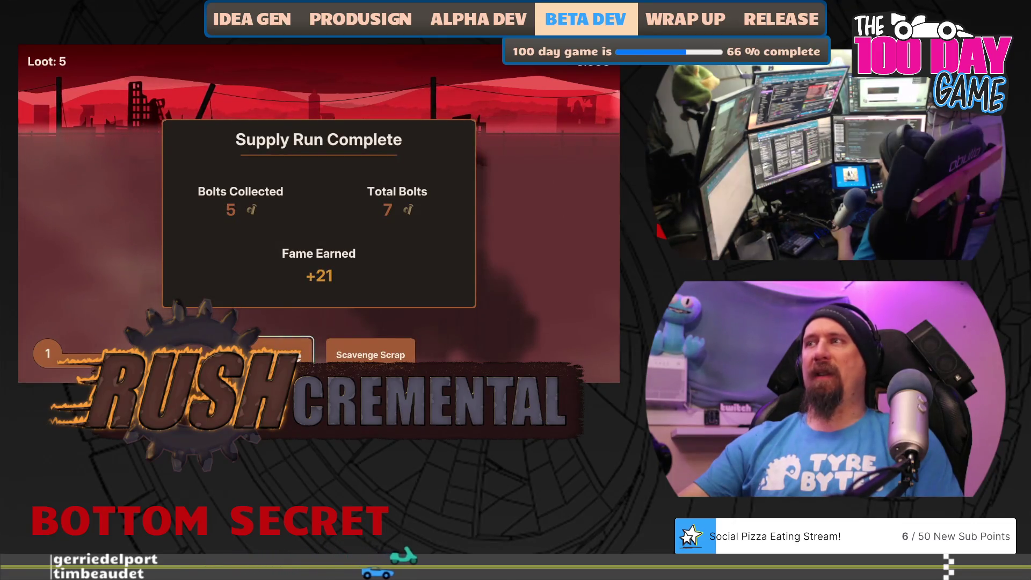
- Buy the More Cars upgrade, then dig across the fog to uncover a buried car
click(297, 349)
click(366, 218)
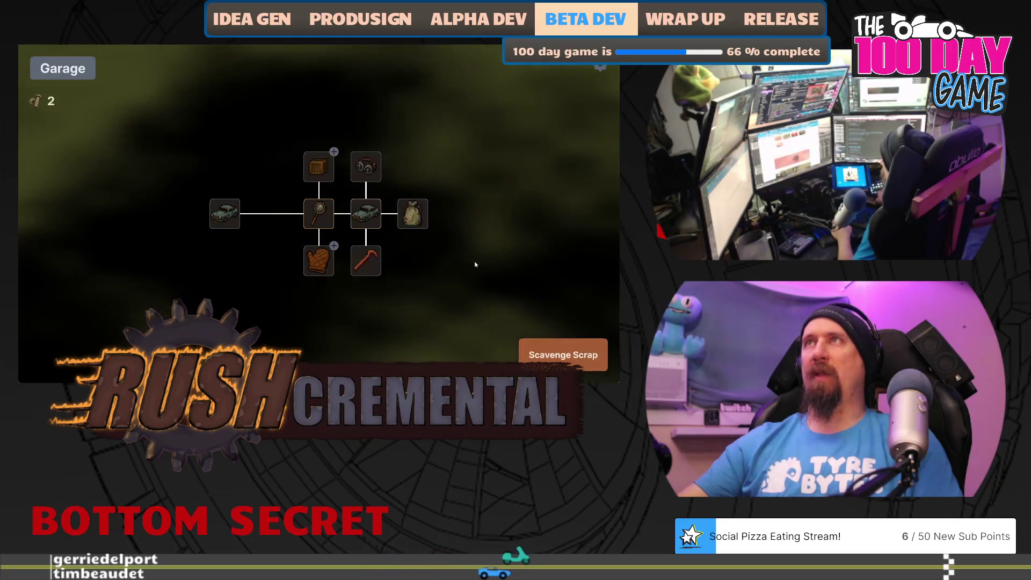
click(563, 354)
mouse_move(185, 231)
mouse_down()
mouse_move(295, 212)
mouse_move(339, 221)
mouse_move(345, 237)
mouse_move(202, 258)
mouse_move(195, 285)
mouse_move(120, 333)
mouse_move(146, 189)
mouse_move(456, 184)
mouse_up()
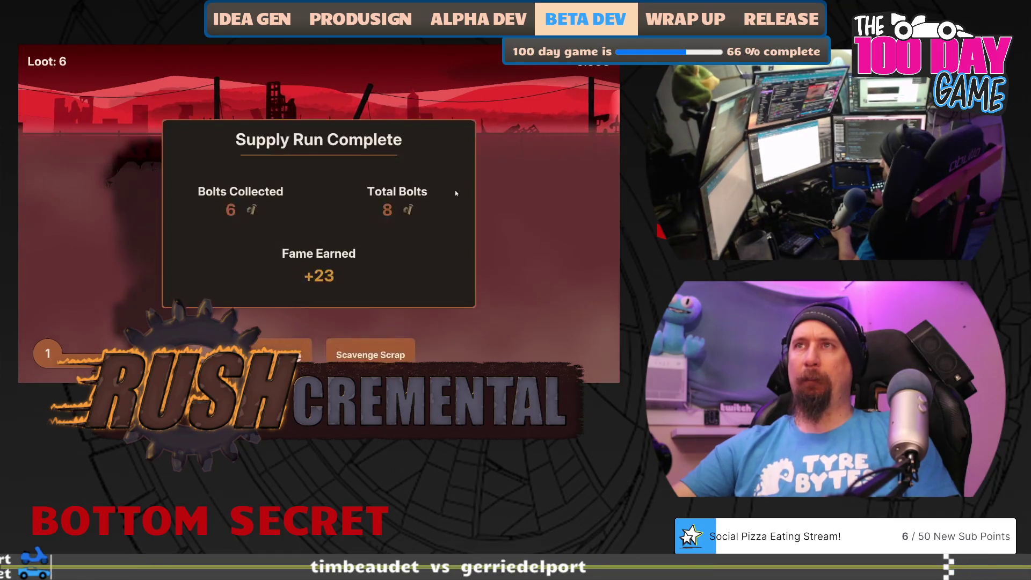
click(310, 348)
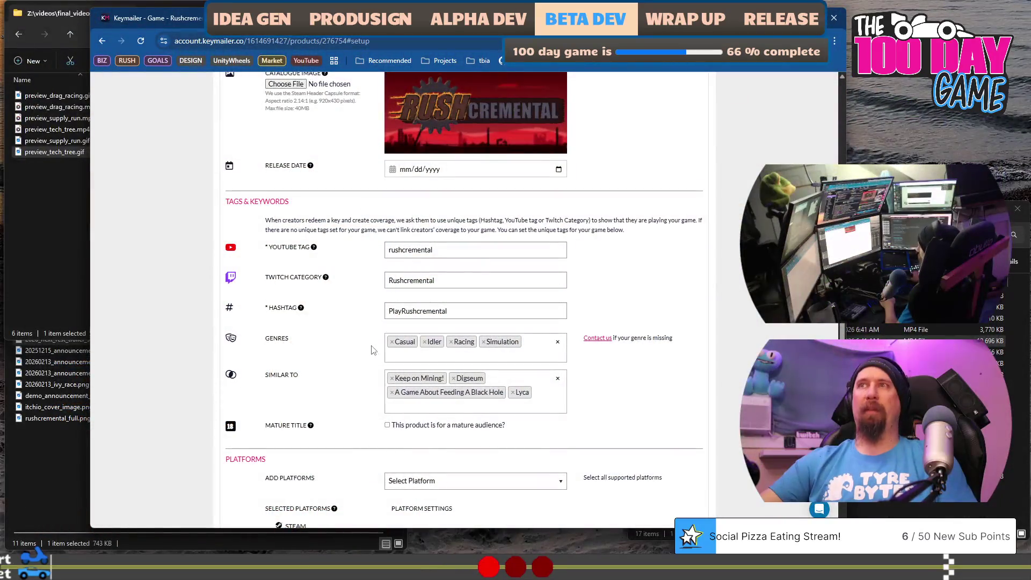
- Capitalize the YouTube tag's first letter to 'R' and check the Twitch Category value
scroll(326, 231, up, 2)
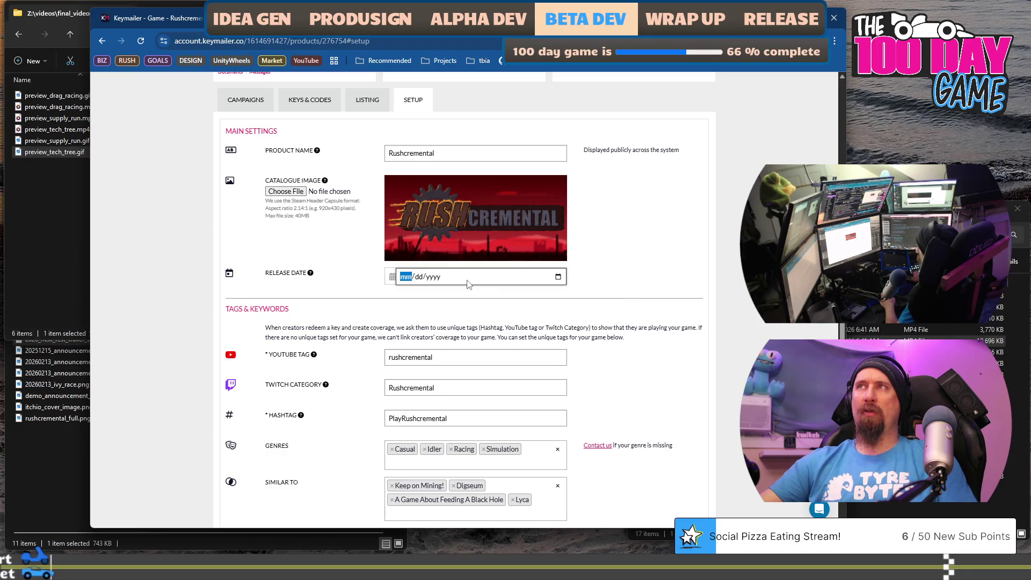
scroll(383, 312, down, 2)
click(401, 249)
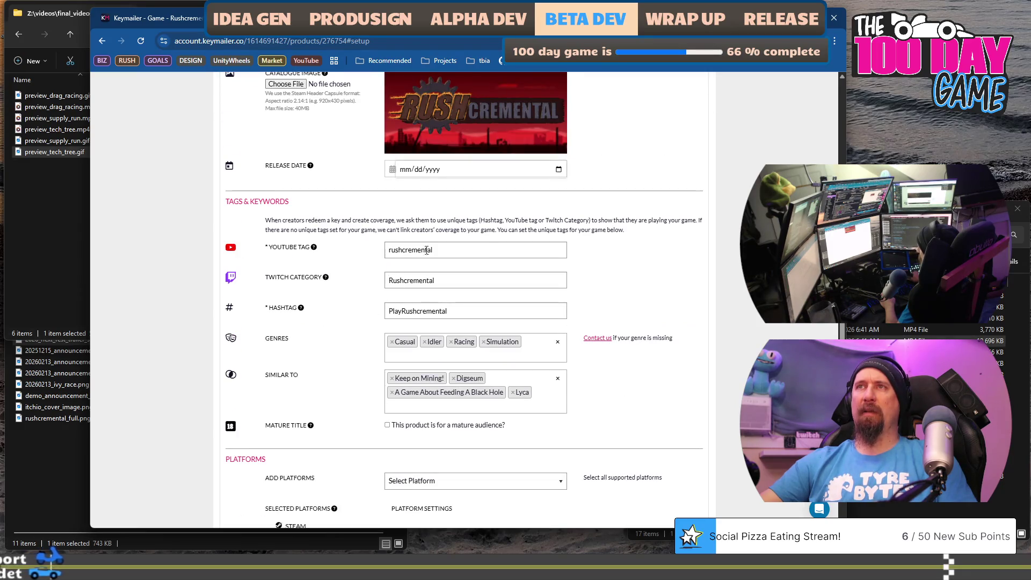
double_click(471, 250)
scroll(330, 259, down, 1)
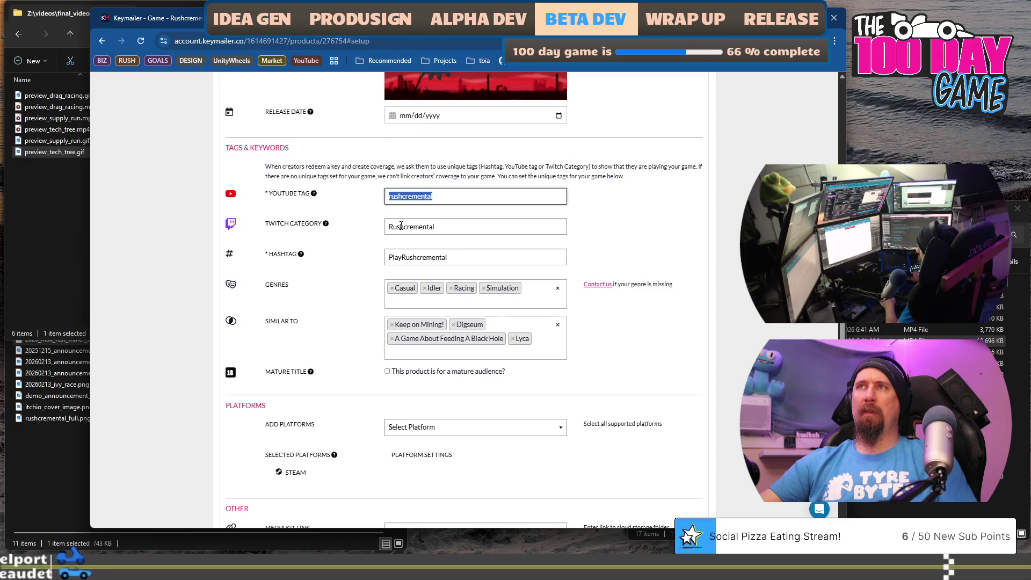
key(Tab)
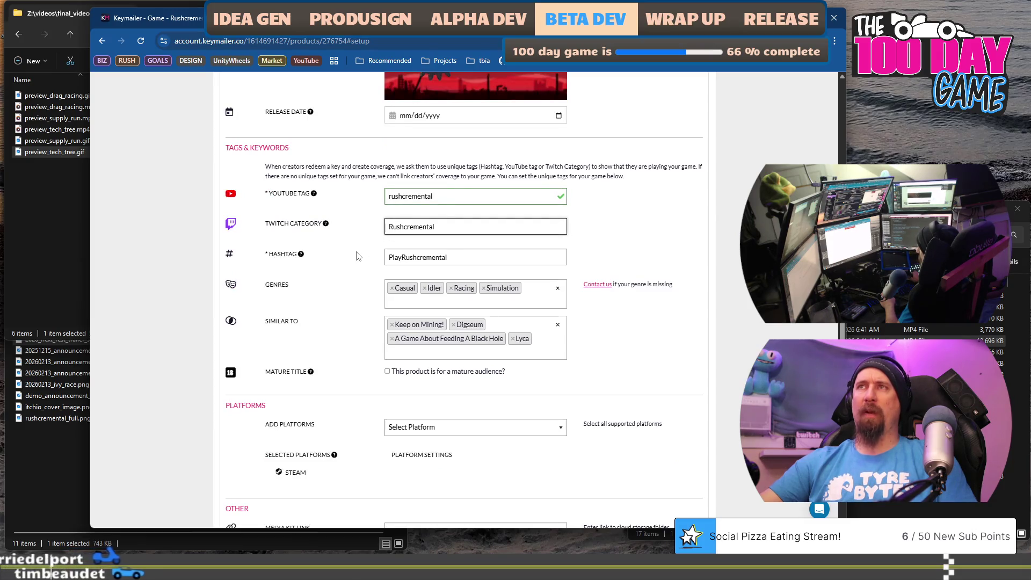
key(shift+Tab)
key(Home)
key(Delete)
text(R)
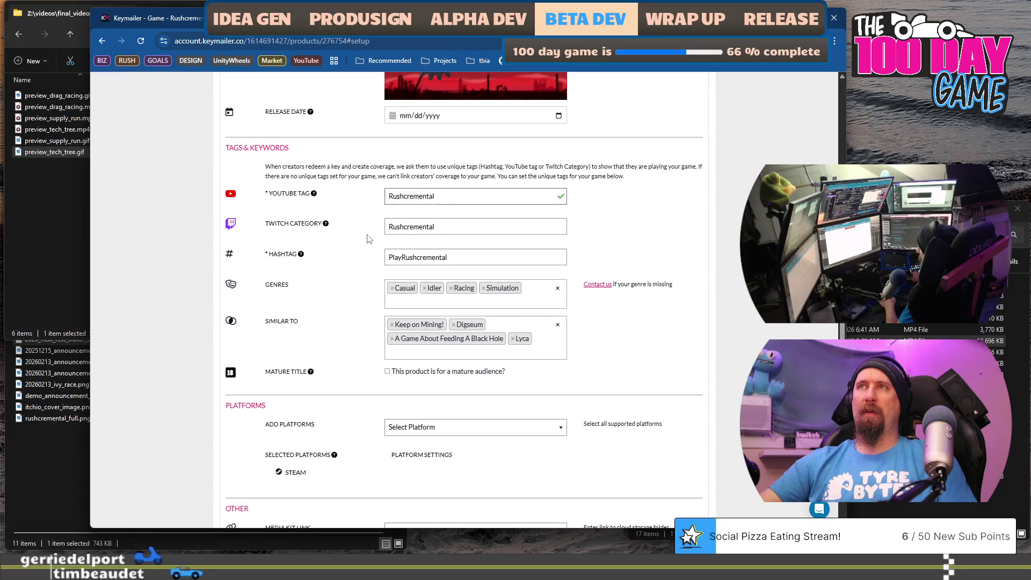
click(412, 227)
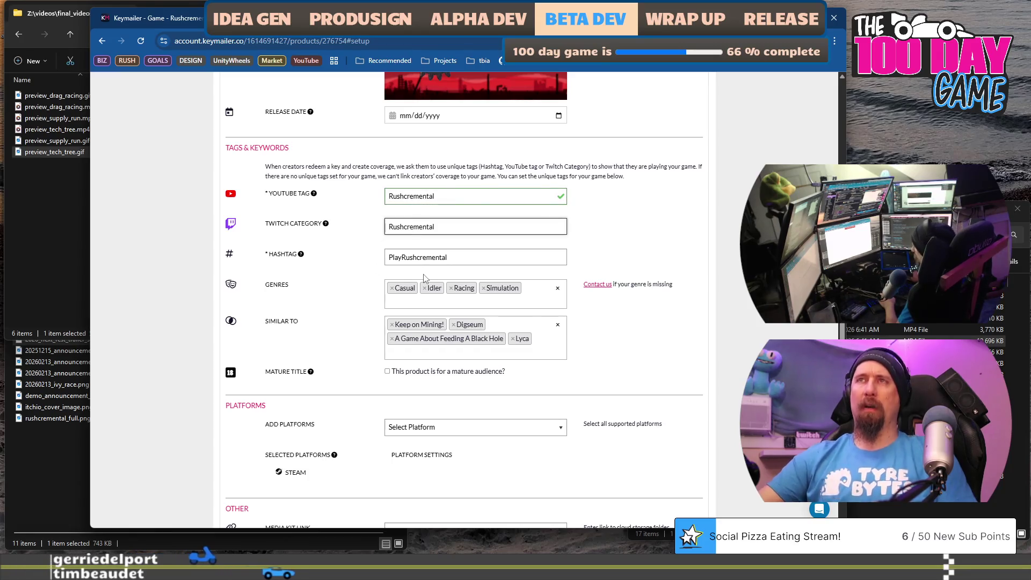
- Remove 'Play' from the hashtag so it reads Rushcremental
click(492, 259)
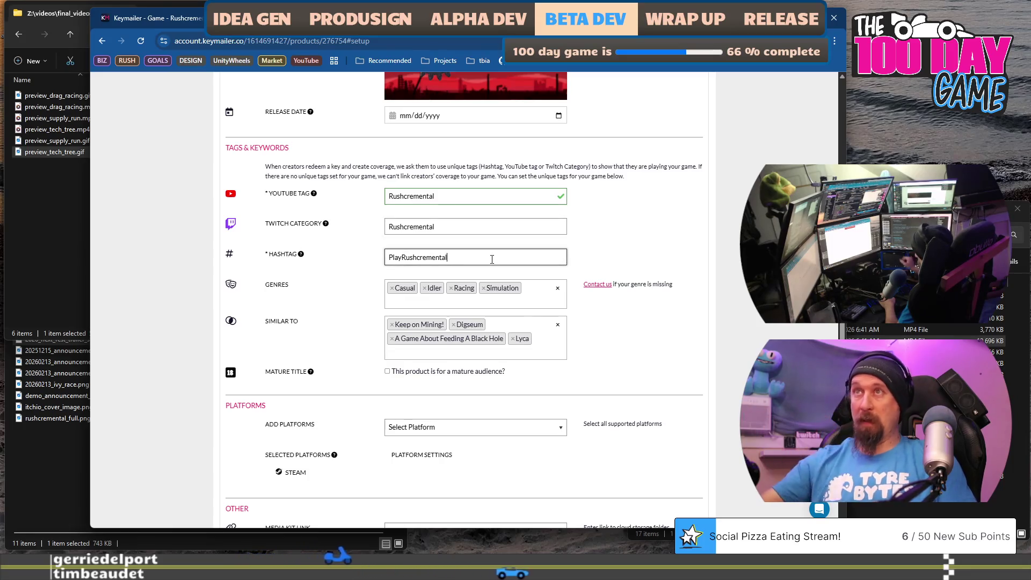
click(301, 255)
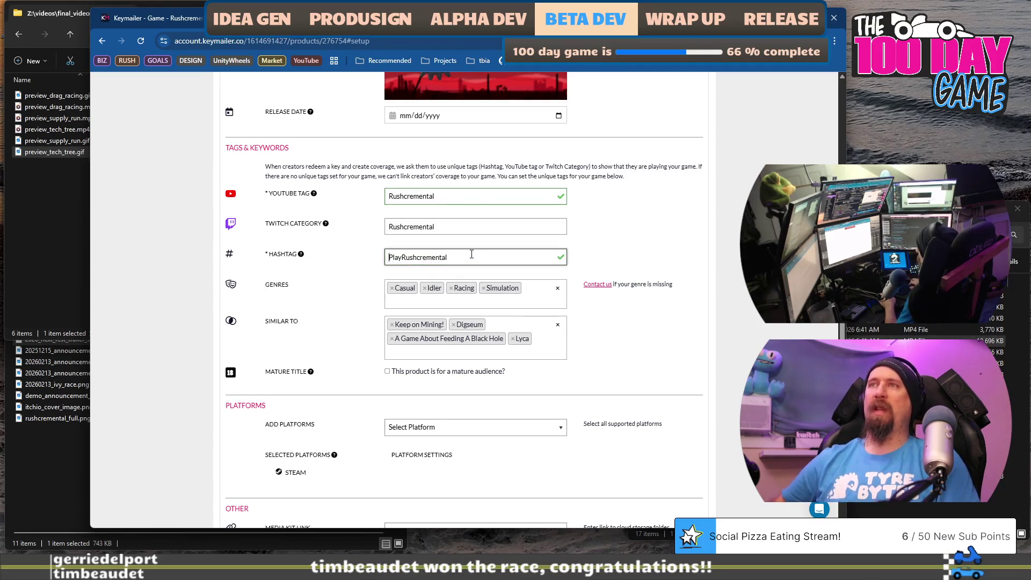
key(shift+Right)
key(BackSpace)
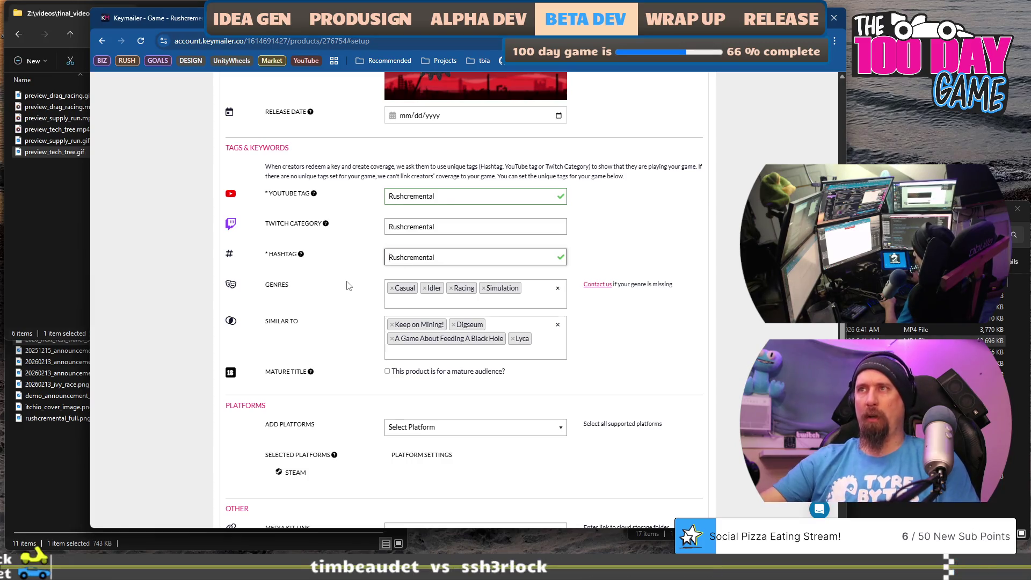
click(340, 286)
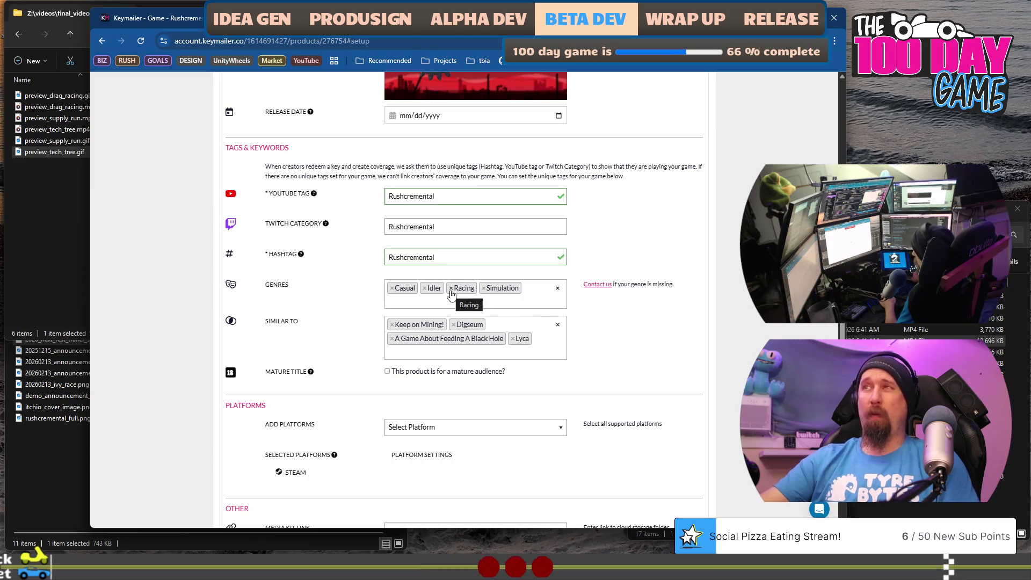
- Copy the press-kit link URL from the marketing document into position for the Media Kit Link field
scroll(340, 288, down, 1)
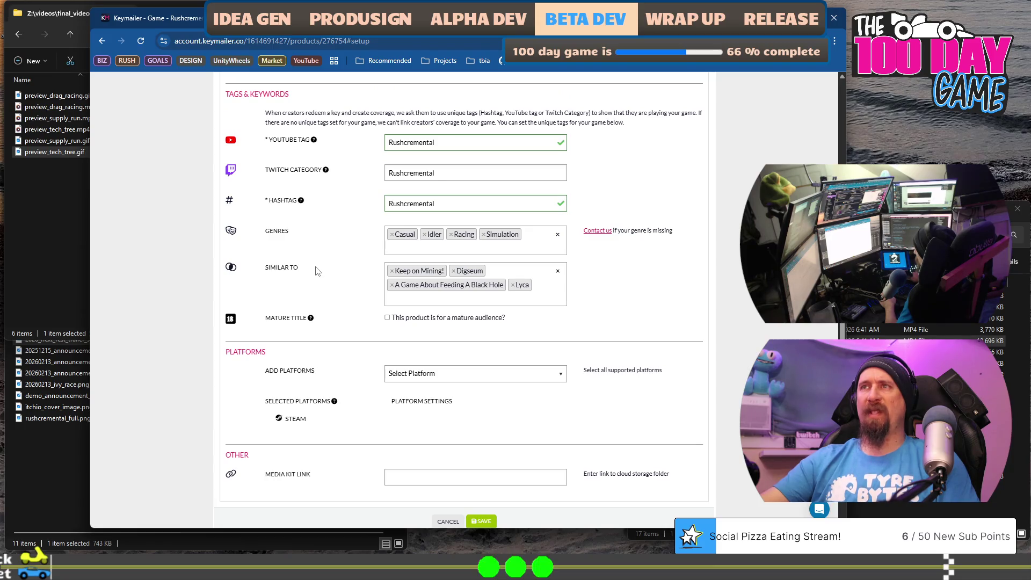
scroll(318, 271, down, 1)
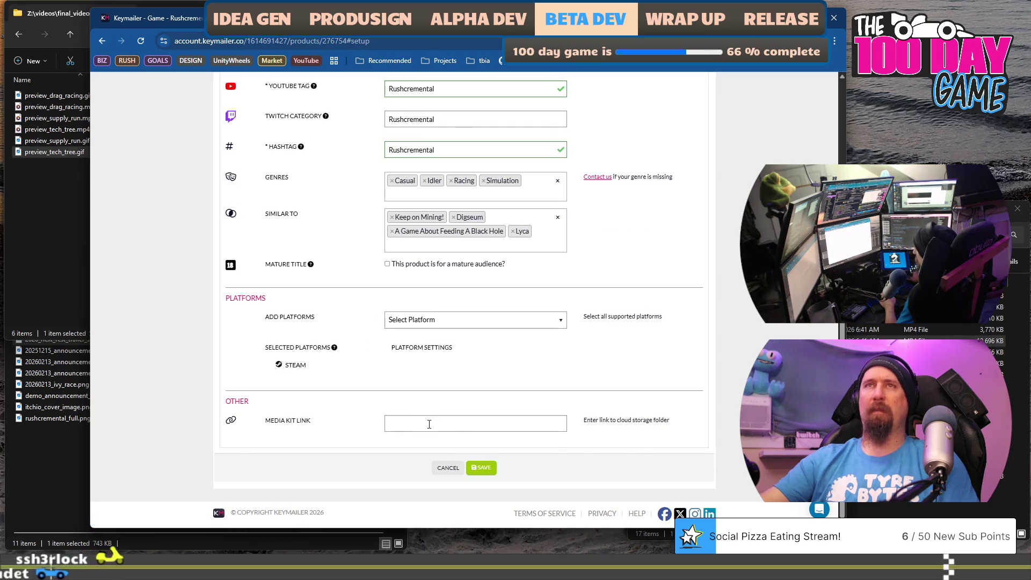
key(alt+Tab)
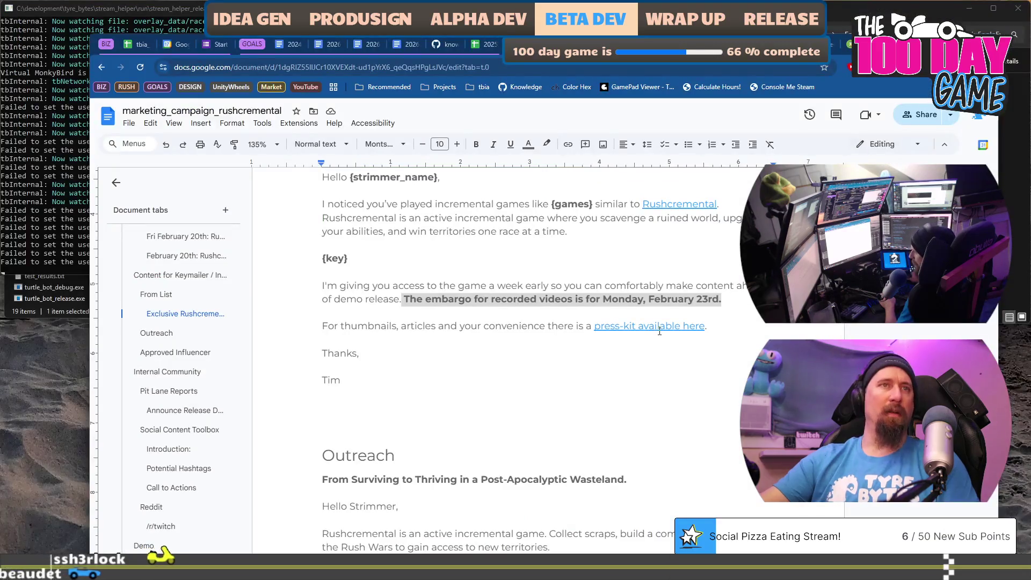
right_click(659, 329)
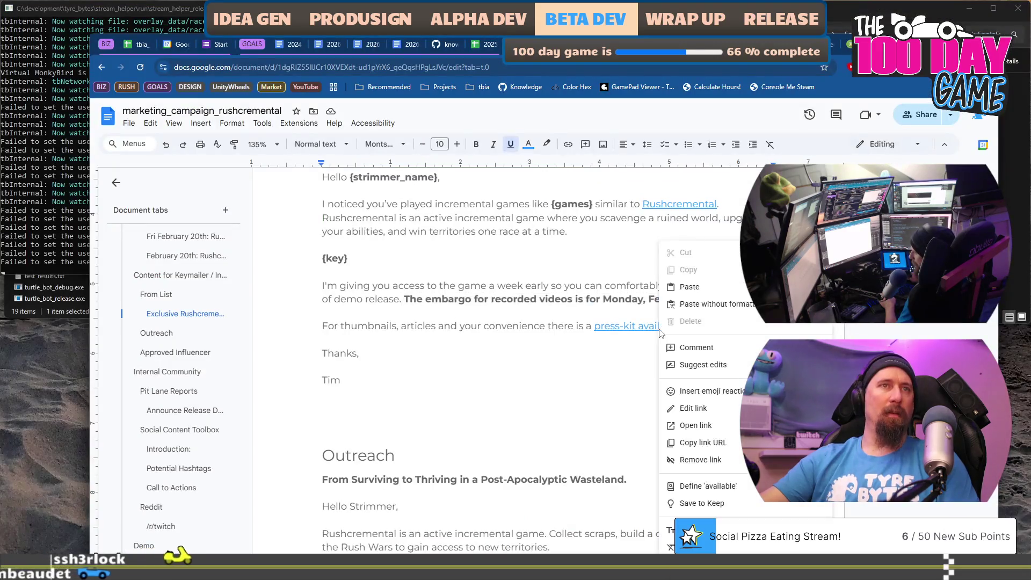
click(716, 443)
key(alt+Tab)
click(439, 423)
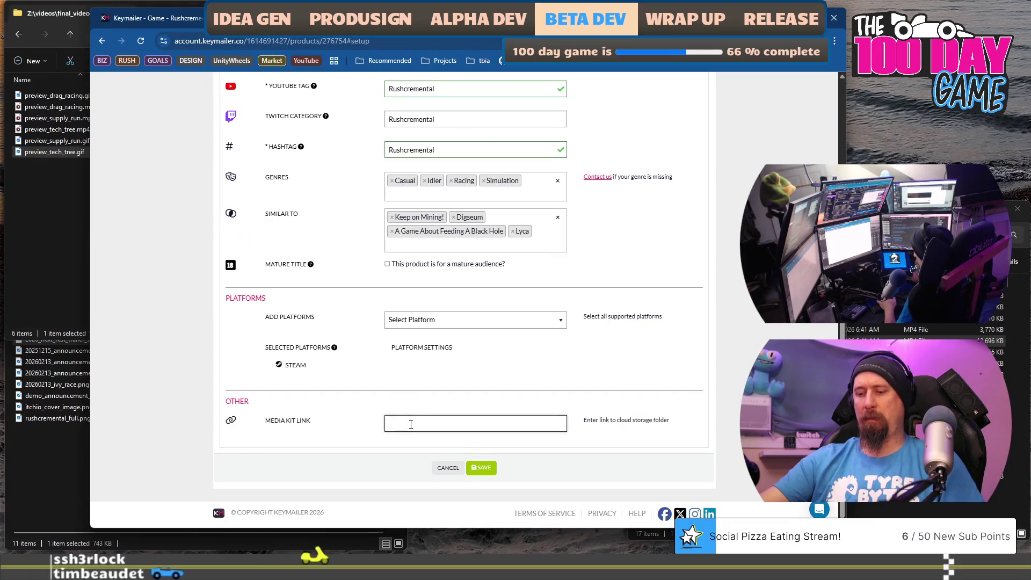
key(ctrl+v)
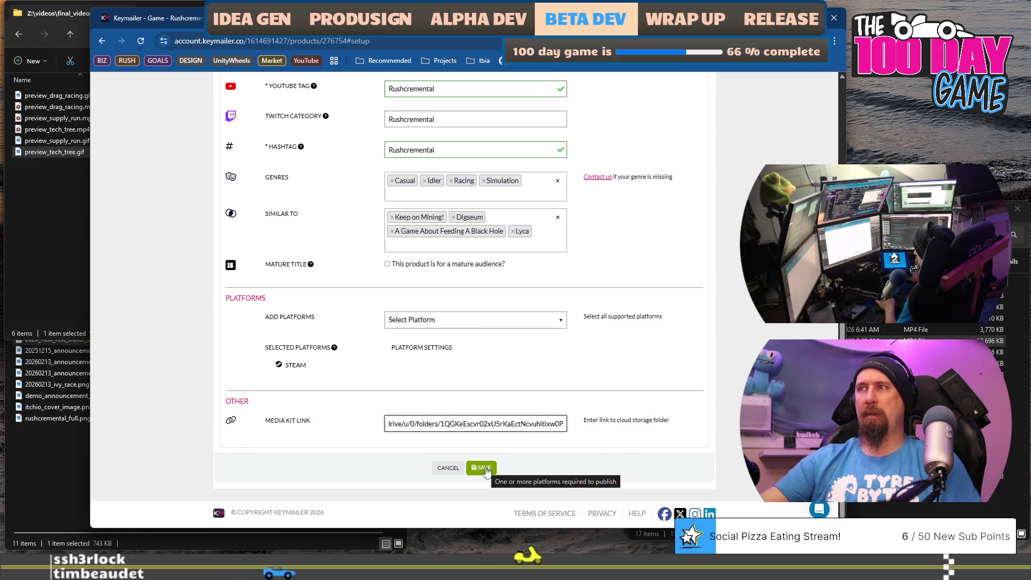
key(ctrl+a)
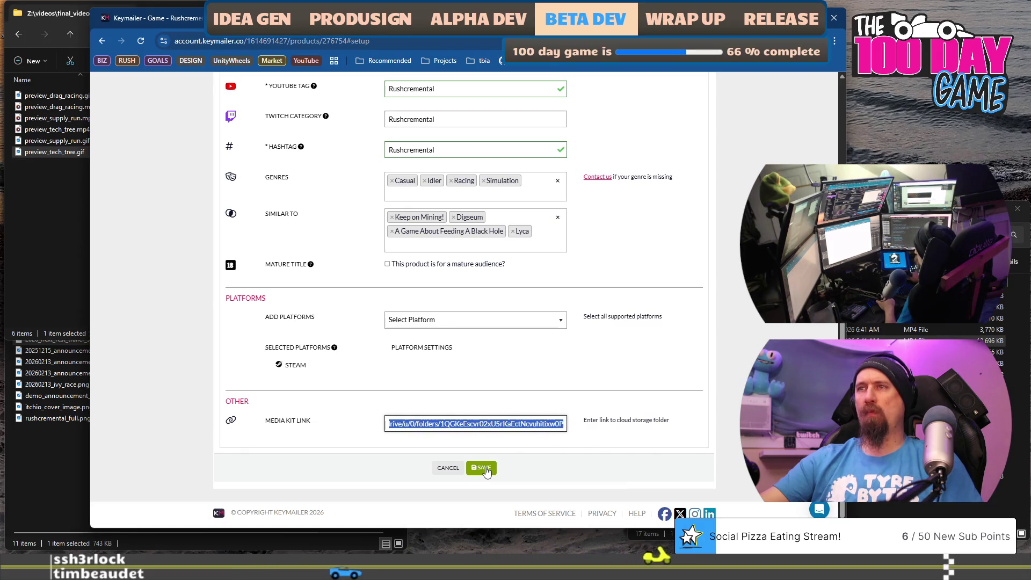
key(Delete)
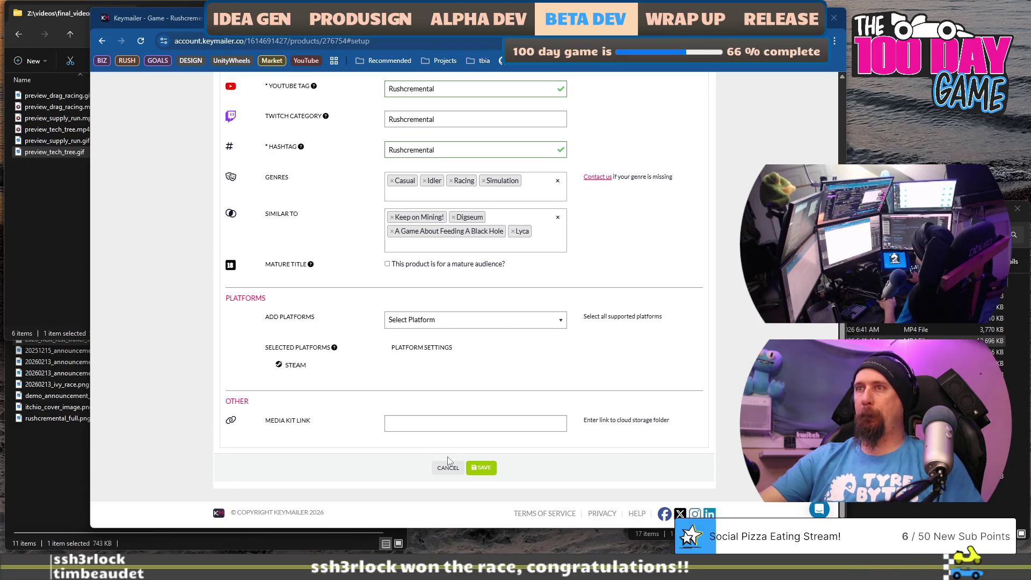
click(457, 426)
click(481, 472)
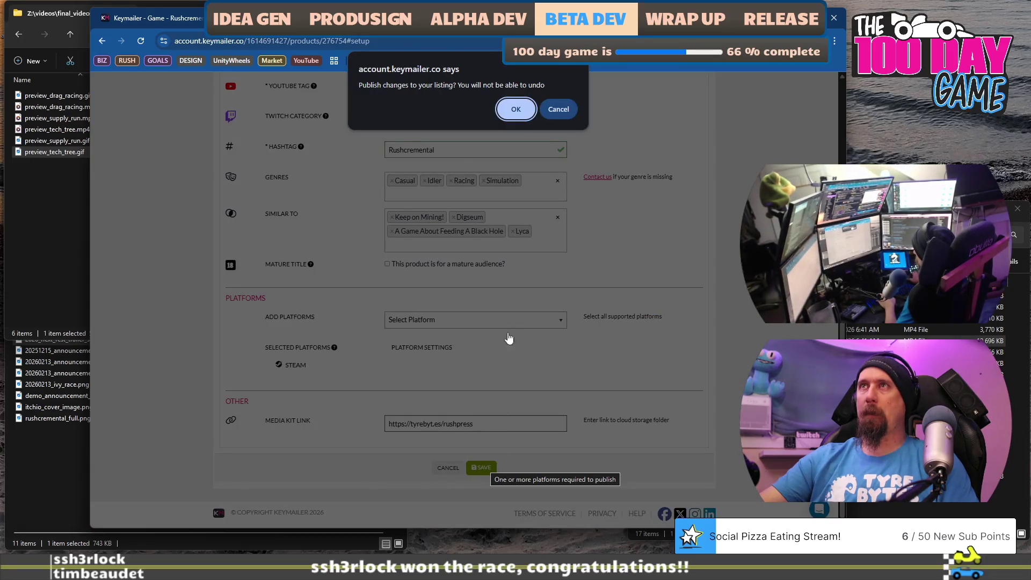
click(513, 110)
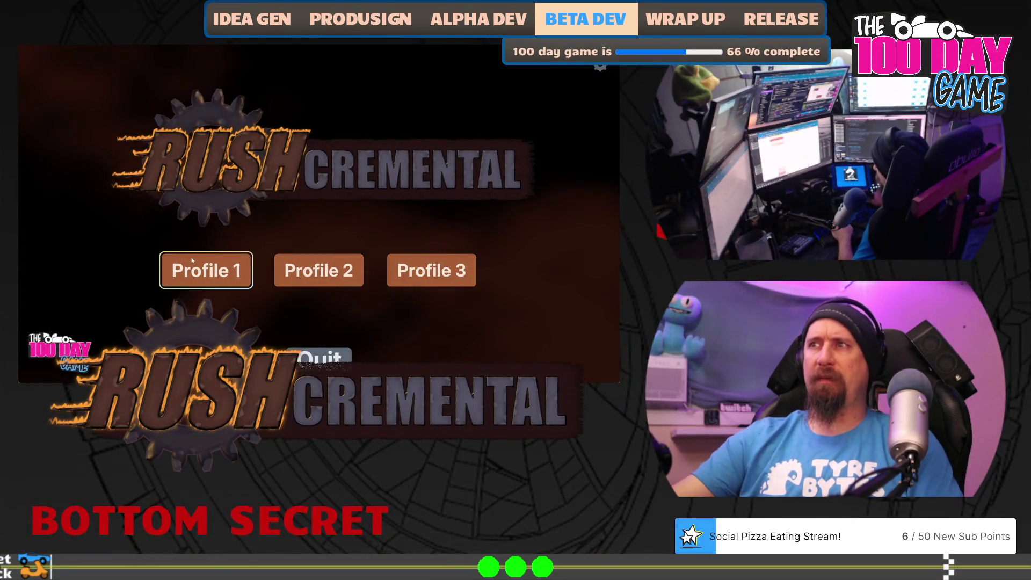
- On Profile 1, collect scrap, max out Better Searching and upgrade the world-loot chance
click(206, 270)
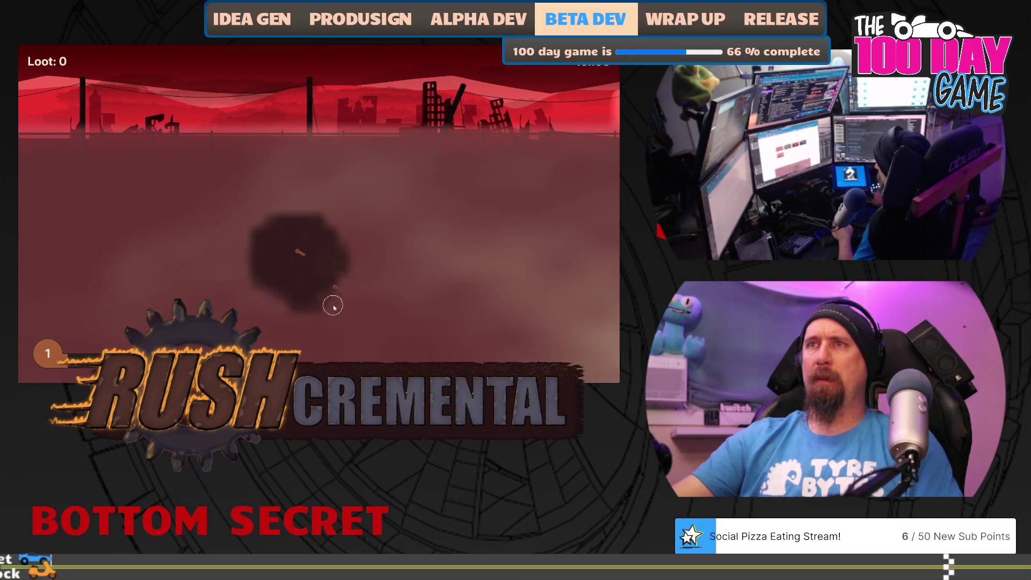
click(300, 252)
click(384, 221)
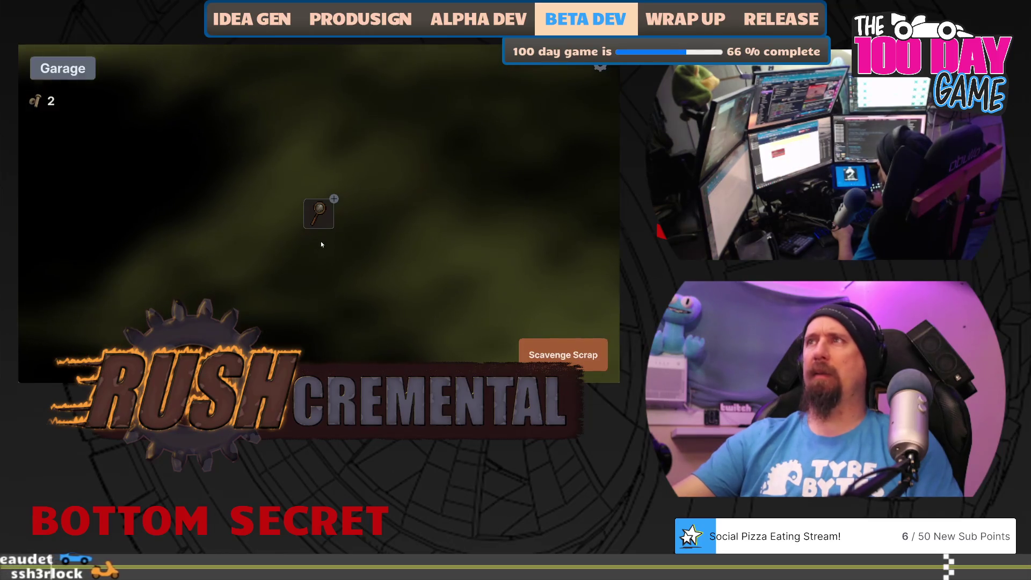
mouse_move(321, 221)
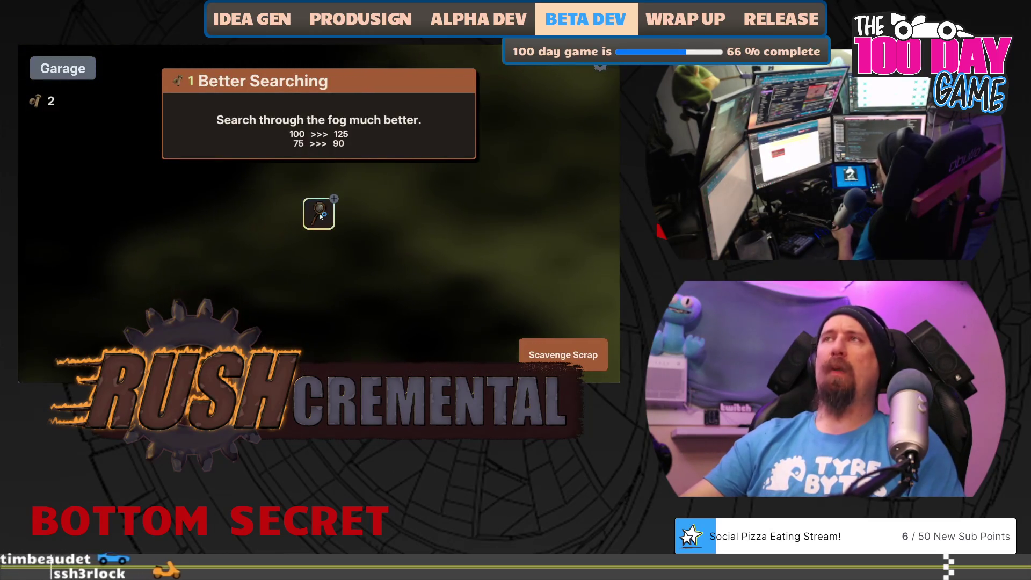
click(320, 217)
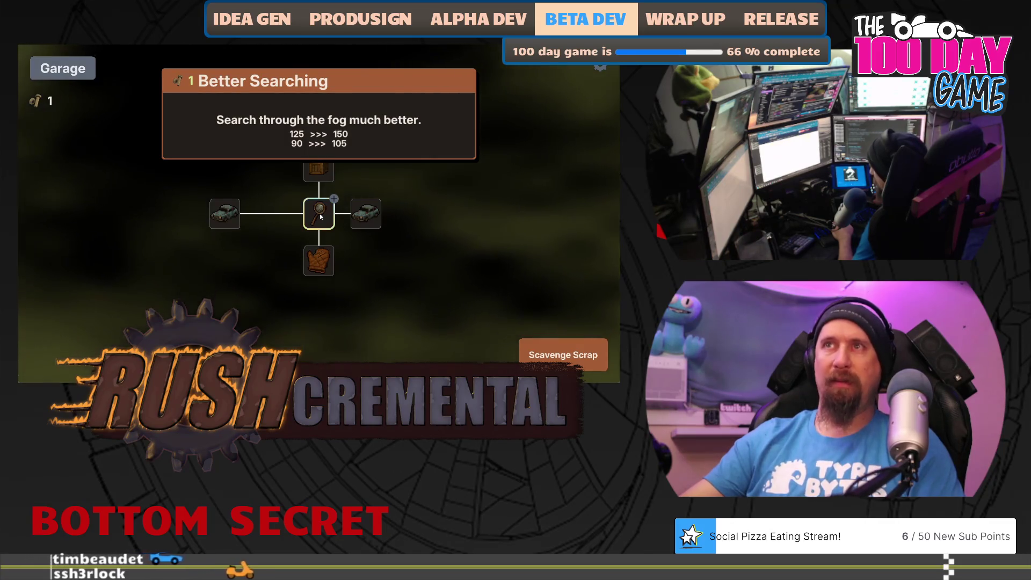
click(321, 216)
click(564, 354)
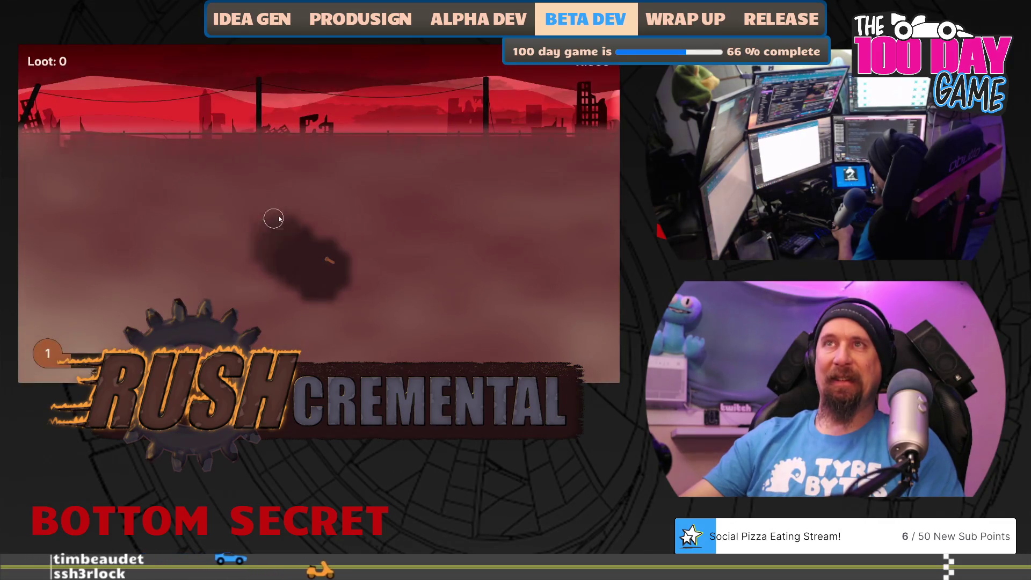
mouse_move(369, 262)
mouse_down()
mouse_move(324, 263)
mouse_move(260, 218)
mouse_move(212, 258)
mouse_move(281, 312)
mouse_move(387, 290)
mouse_move(361, 320)
mouse_up()
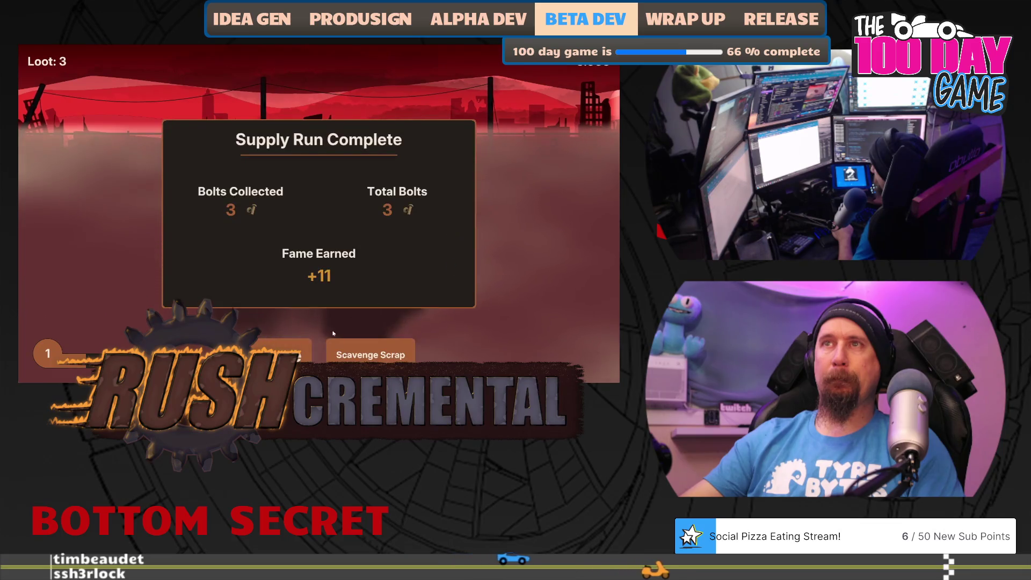
click(321, 216)
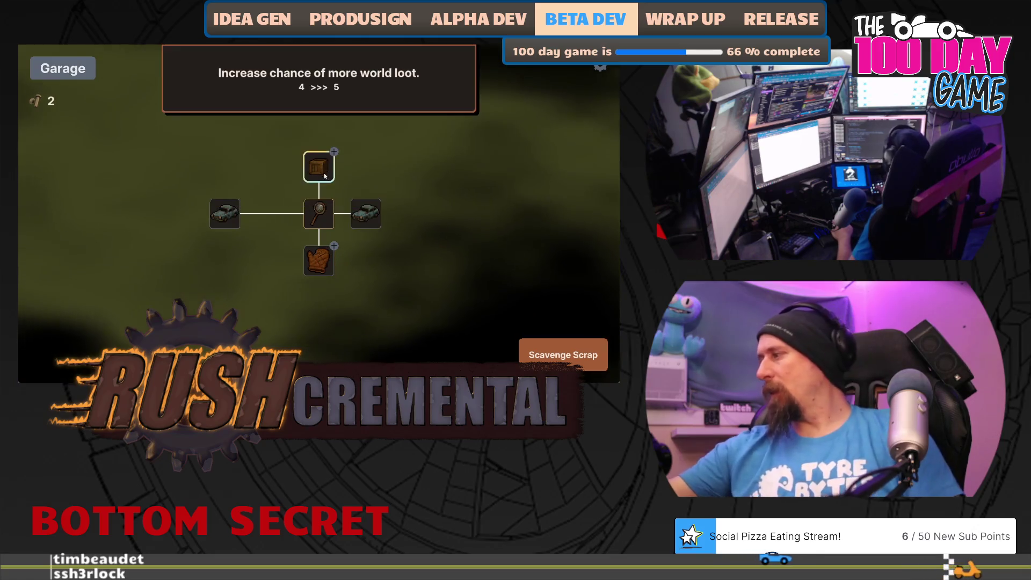
click(322, 170)
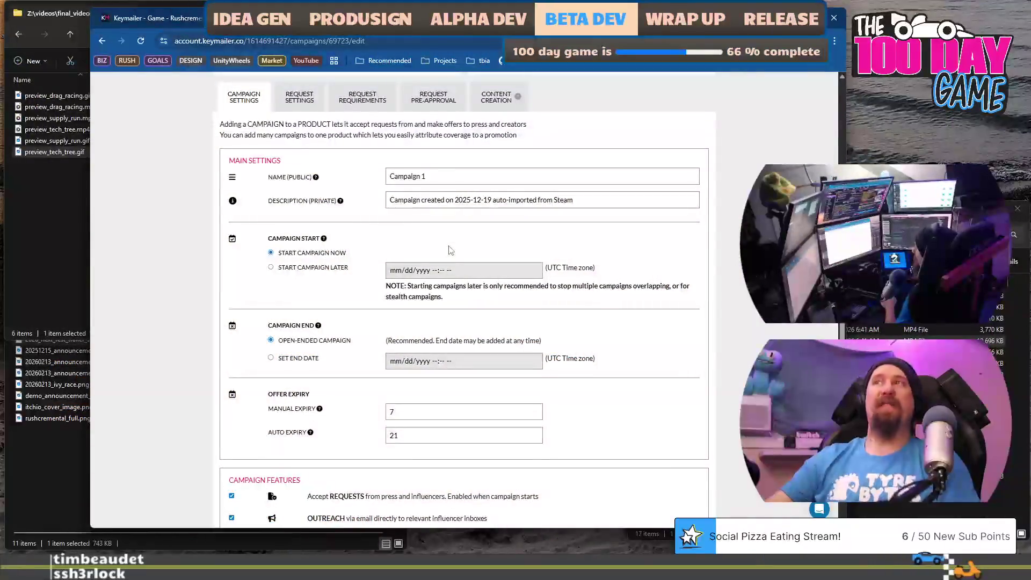
- Replace the public campaign name 'Campaign 1' with 'Steam Next Fest Campaign'
triple_click(393, 170)
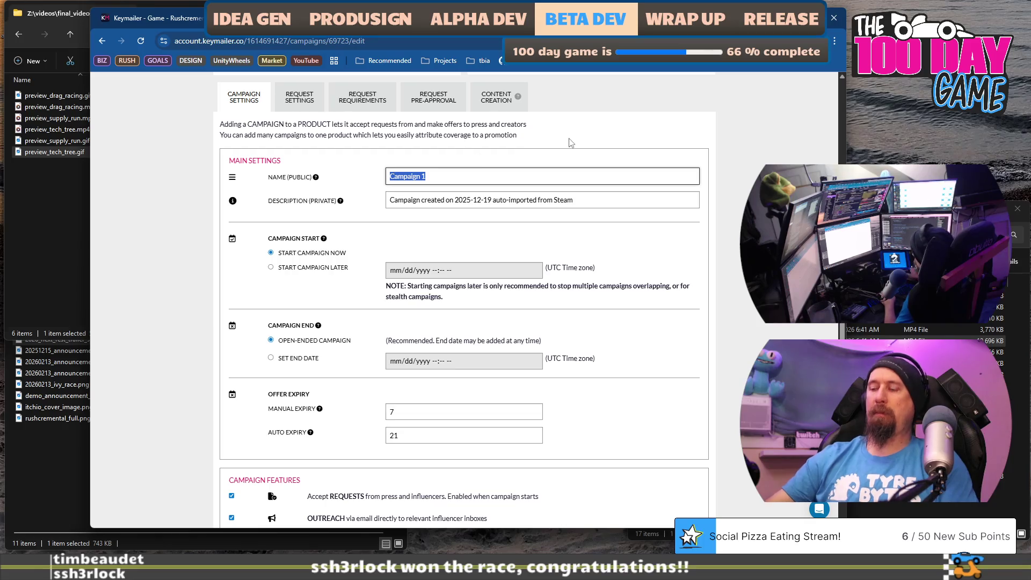
text(Next Fest)
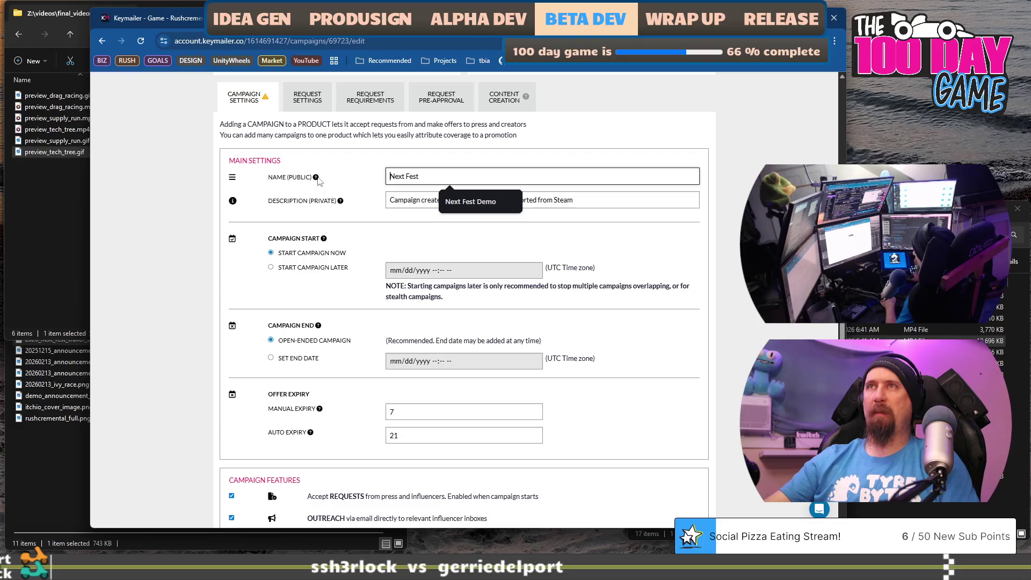
mouse_move(316, 179)
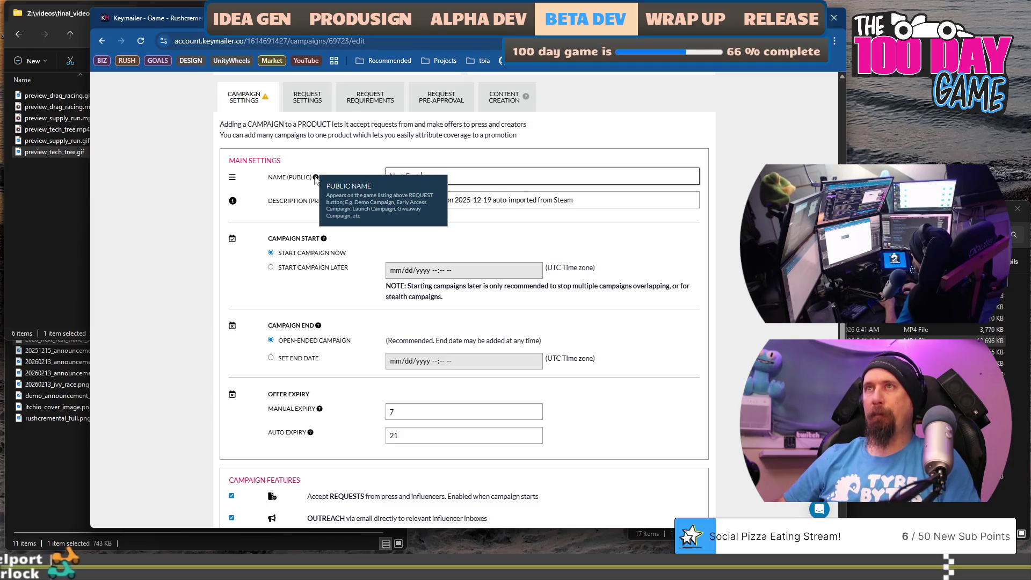
text(Demo)
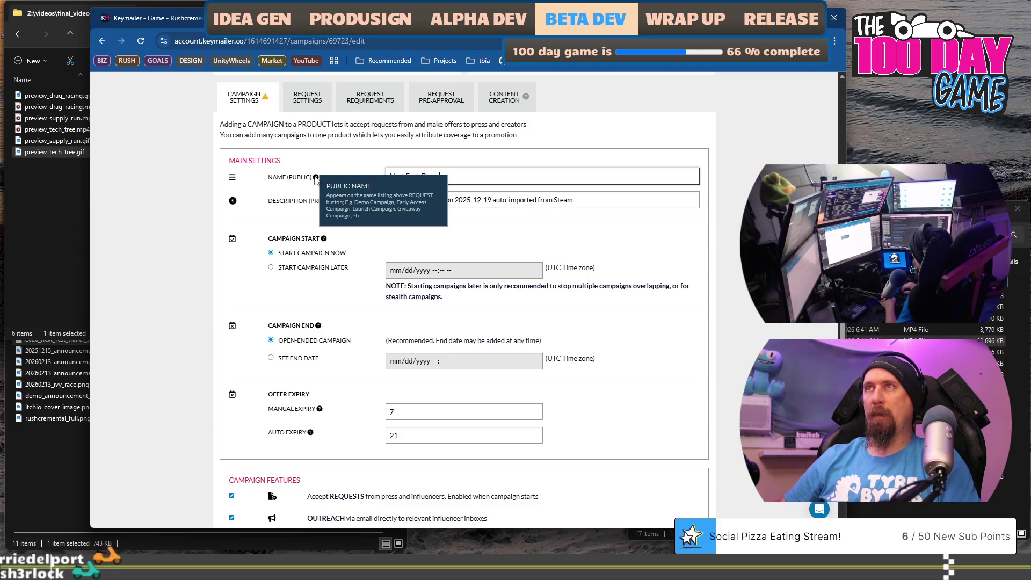
text( Campaign)
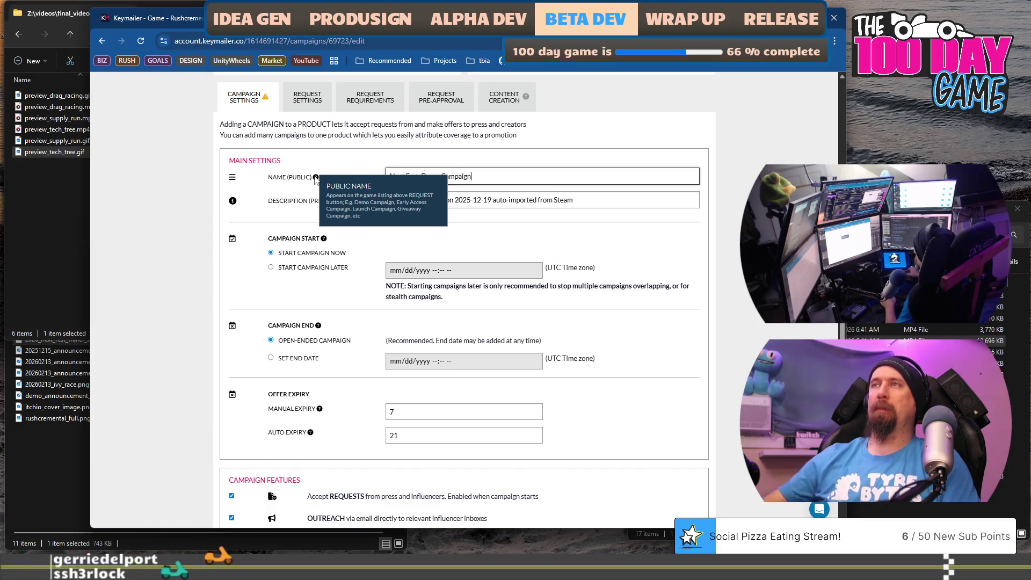
click(597, 200)
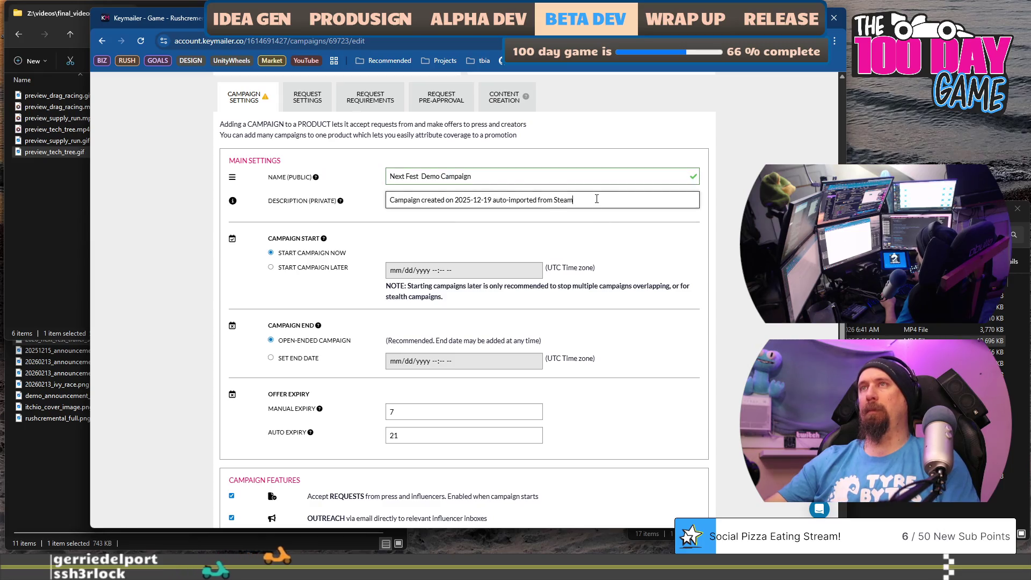
click(435, 171)
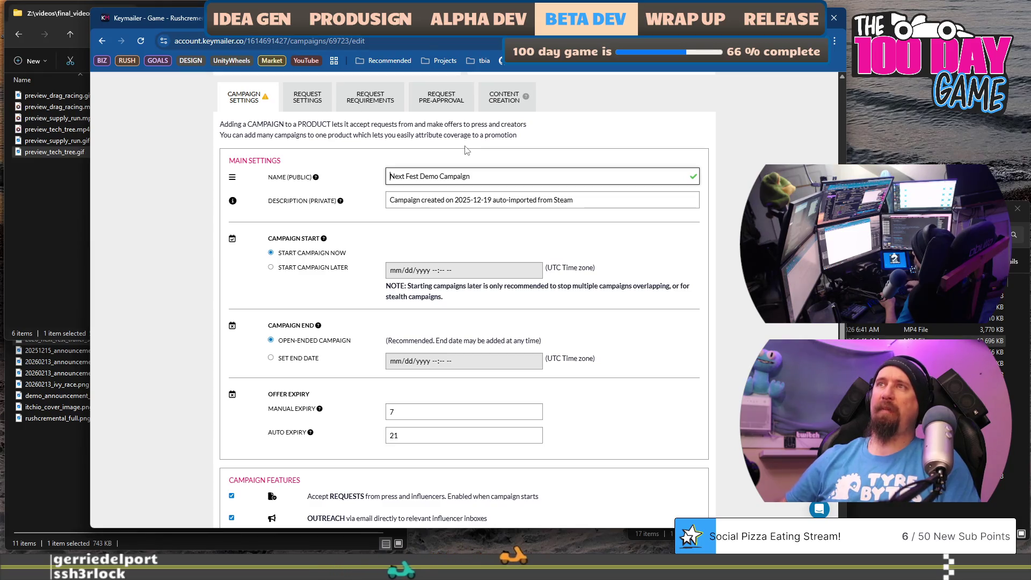
text(Steam)
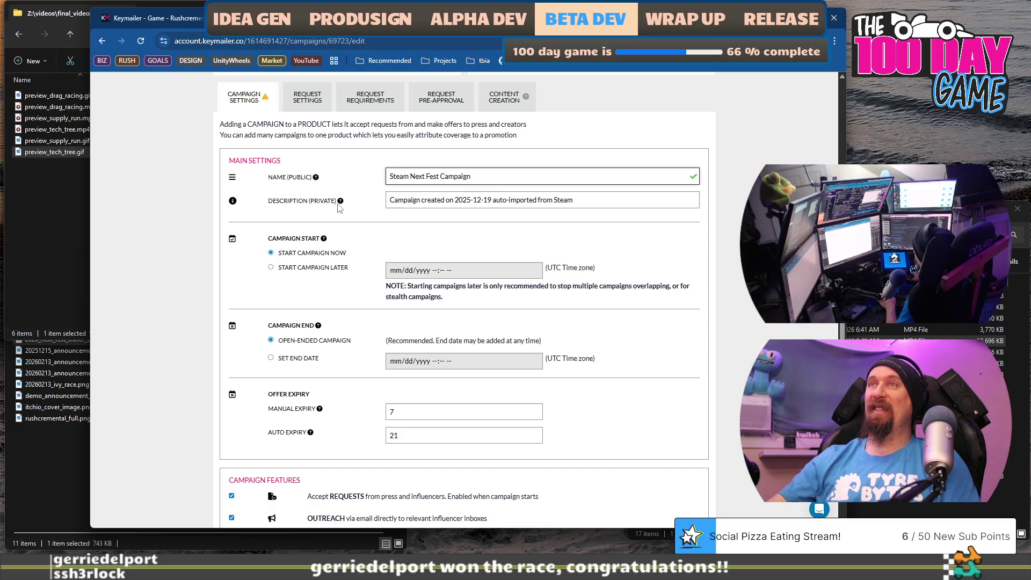
- Replace the private description with 'Campaign for Steam Next Fest.'
mouse_move(339, 207)
click(529, 197)
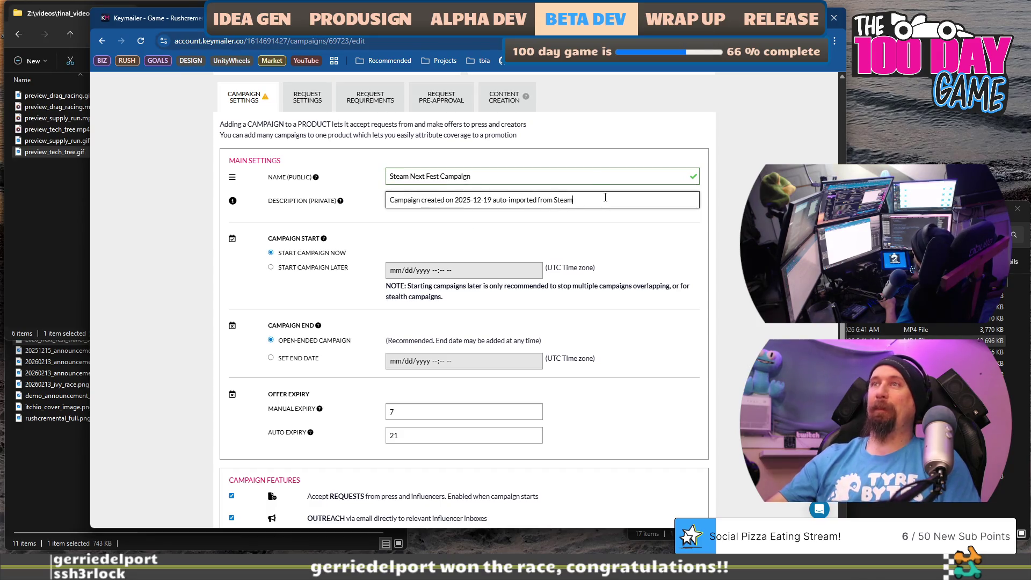
key(ctrl+a)
text(C)
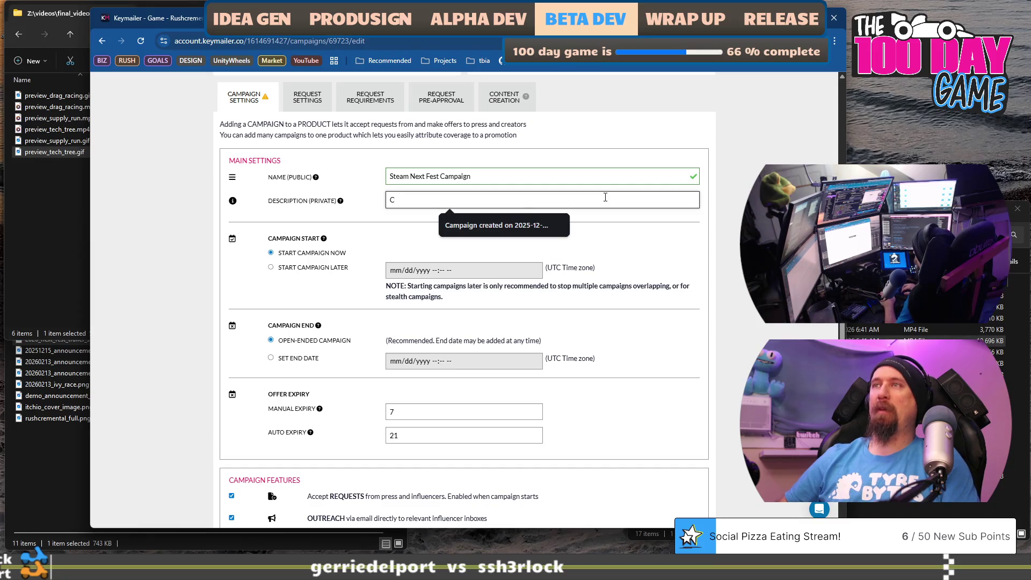
text(ampaign fo)
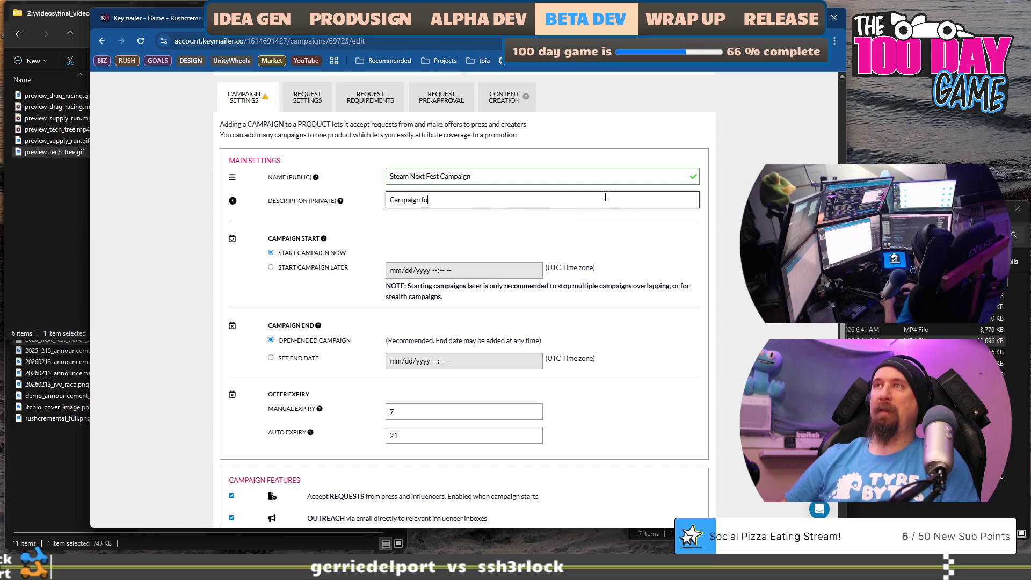
text(ext Fest)
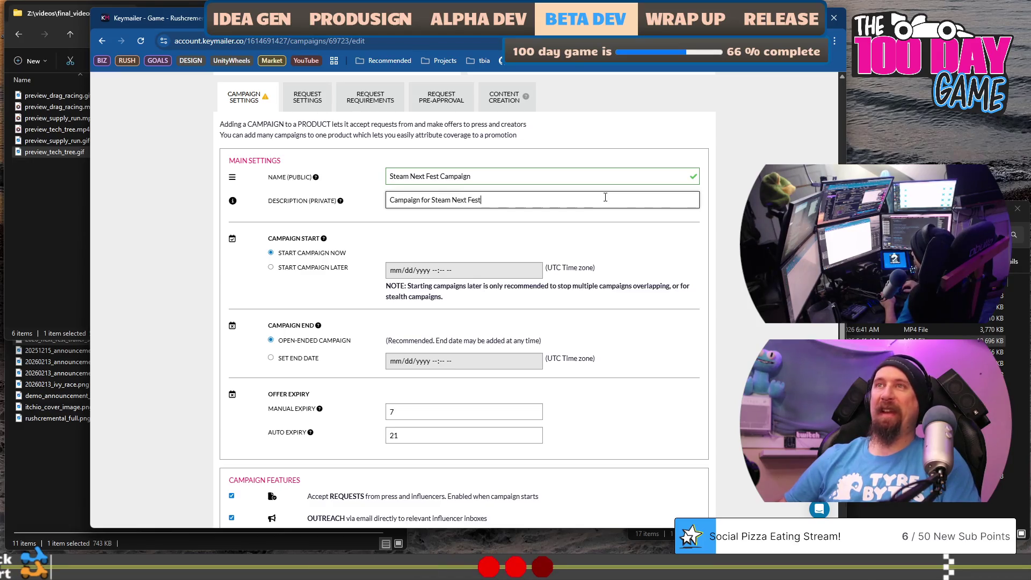
text(, )
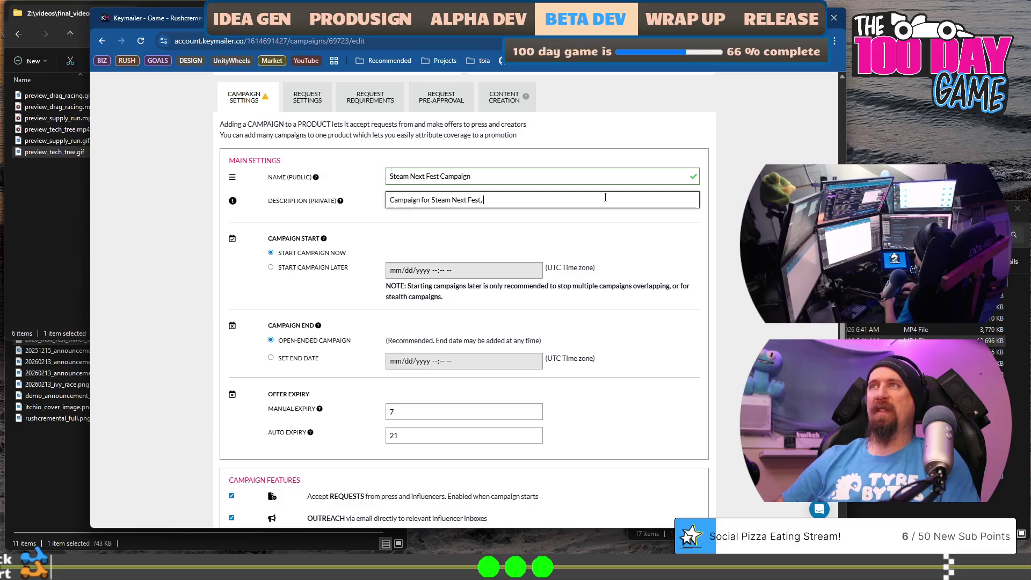
text(preparing to)
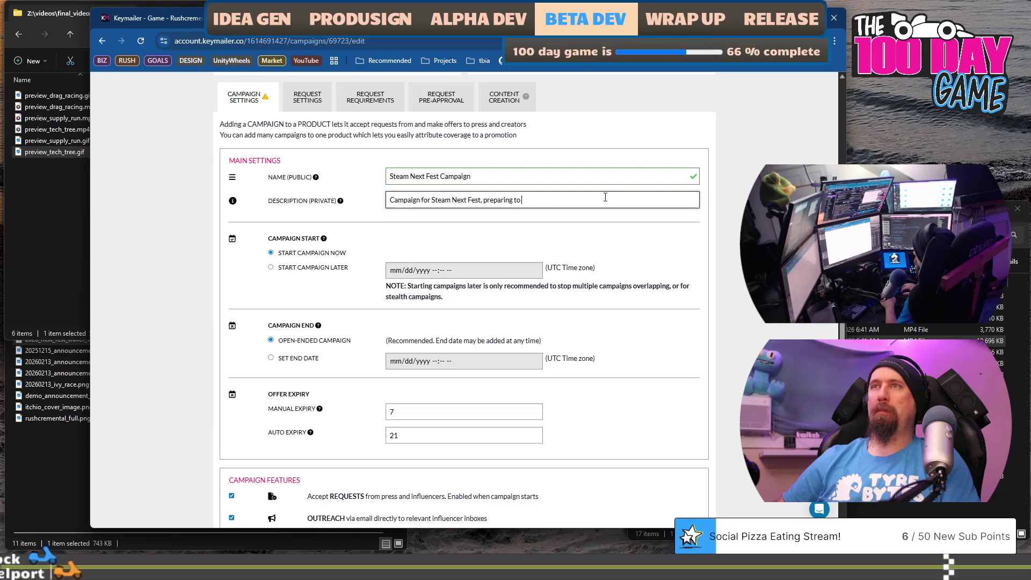
key(BackSpace)
key(BackSpace)
key(BackSpace)
key(BackSpace)
key(BackSpace)
text(.)
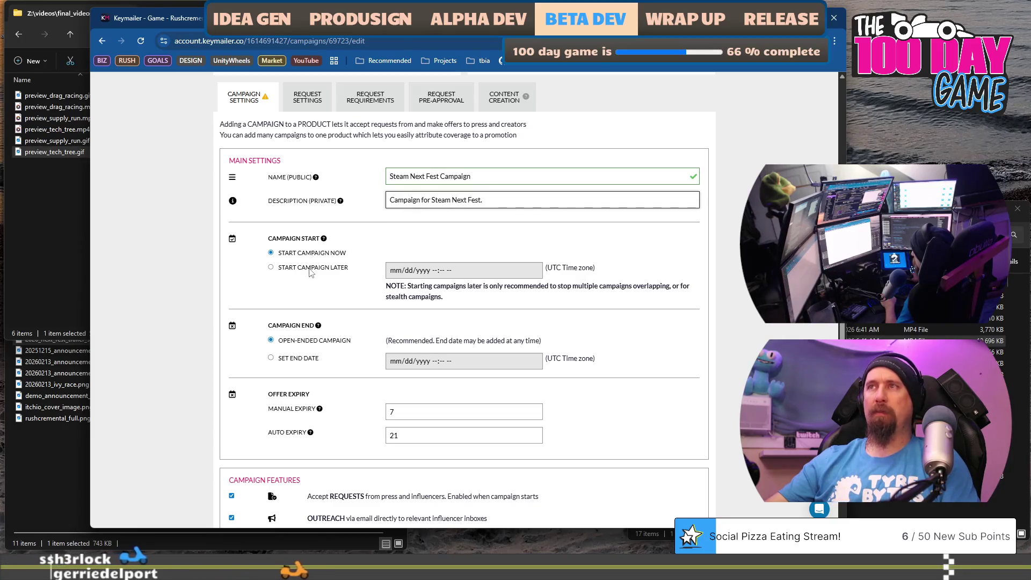
scroll(314, 263, down, 2)
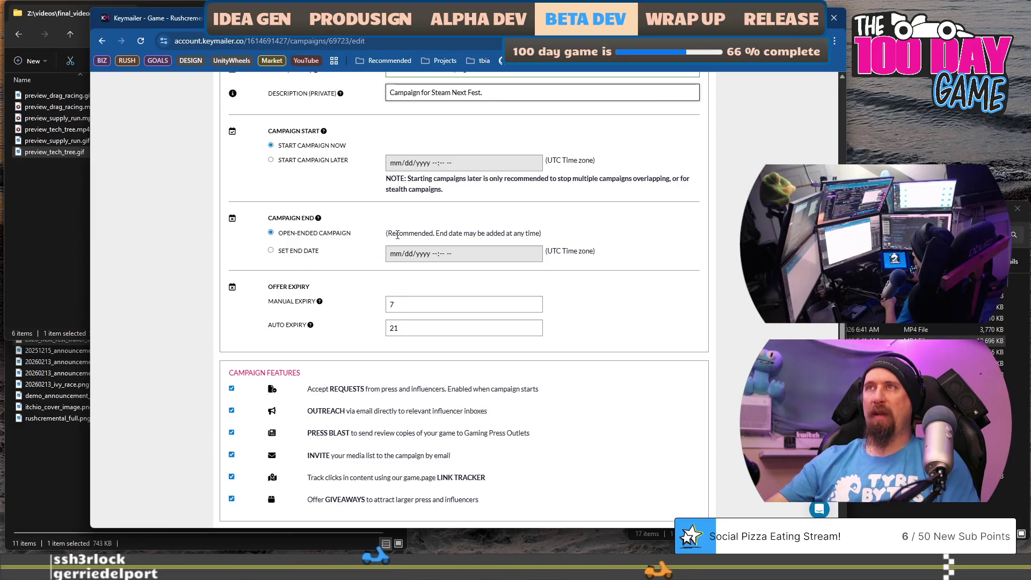
- Switch Campaign End from open-ended to Set End Date and open the end-date calendar
drag(399, 233, 550, 237)
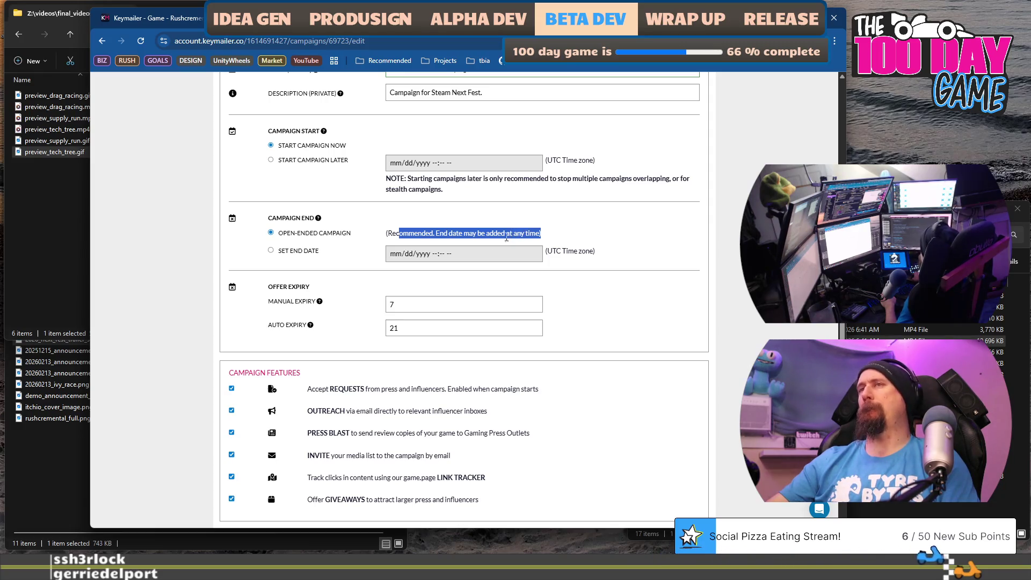
click(285, 254)
click(271, 251)
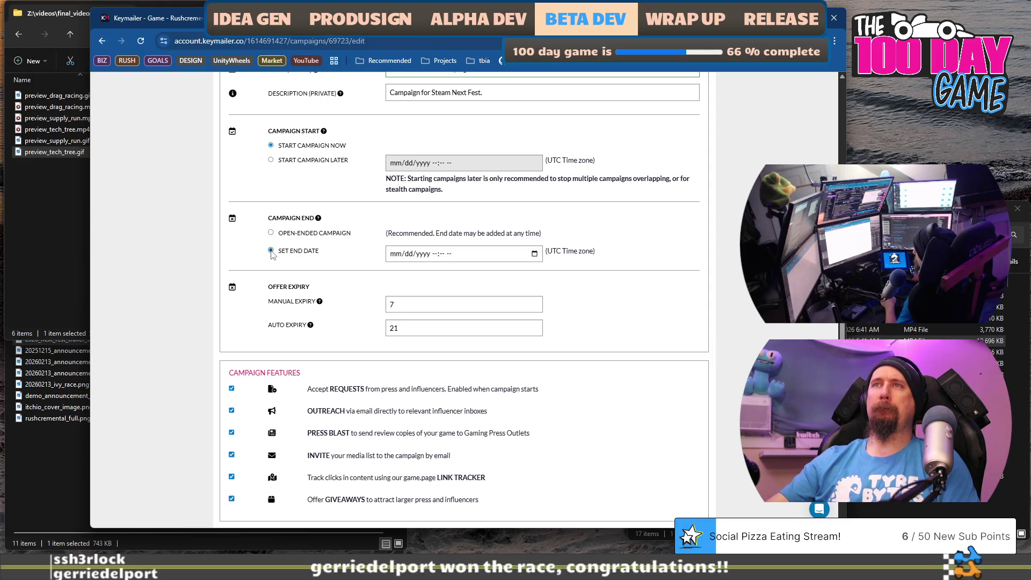
click(535, 255)
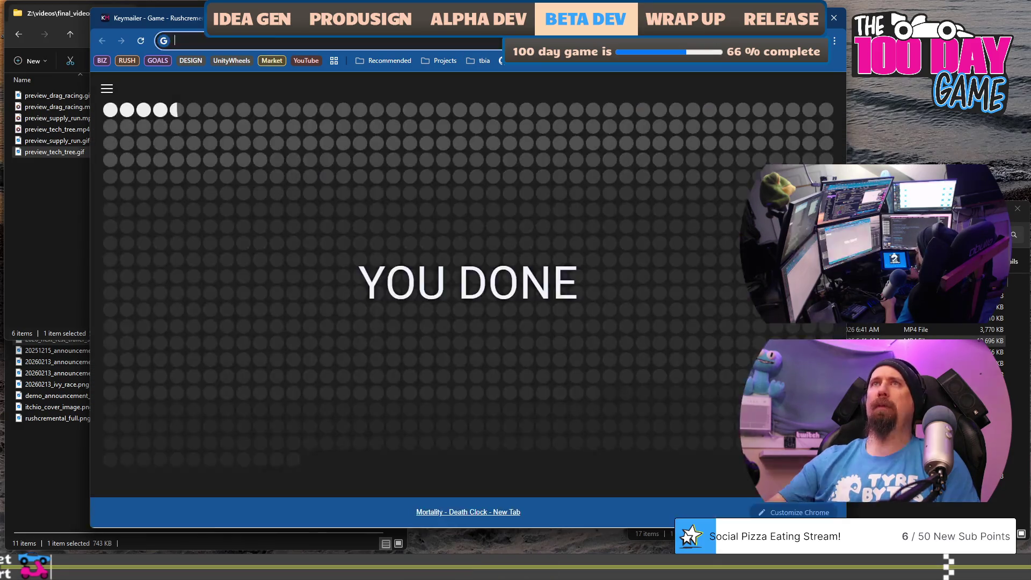
key(ctrl+shift+n)
- Search 'steam next fest feb 2026' and open the Steamworks Next Fest February 2026 page
text(steam )
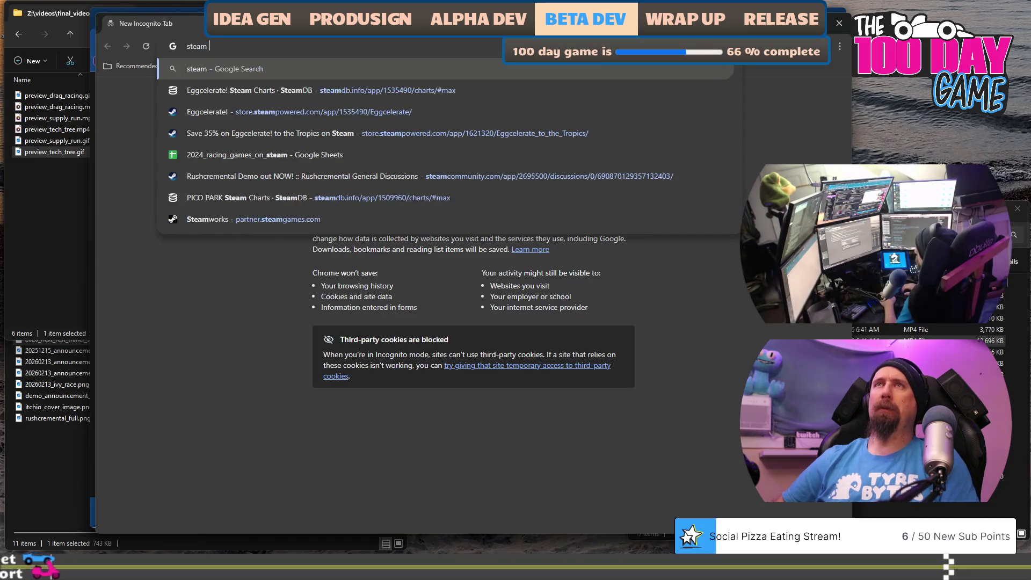
text(next fest fe)
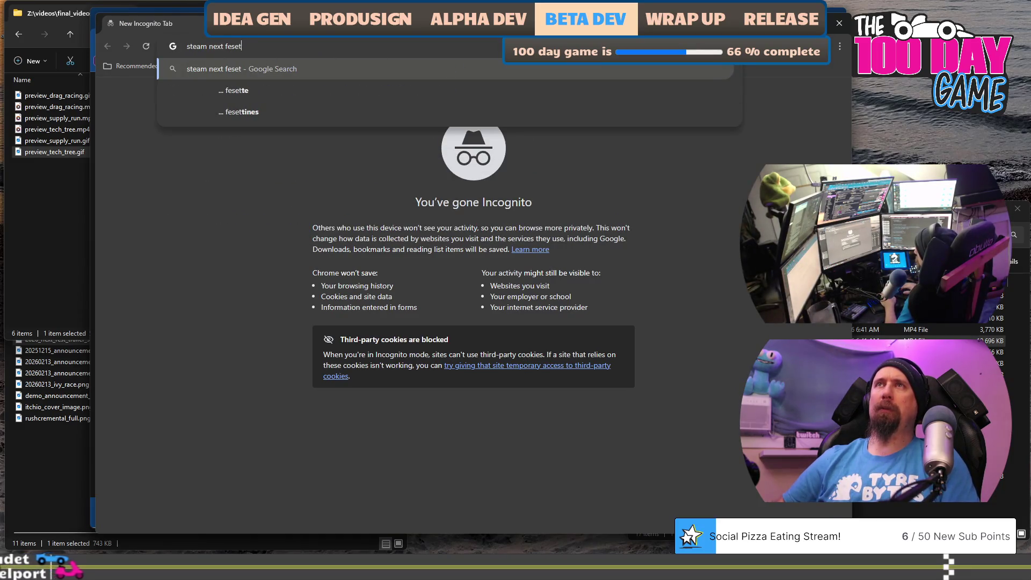
text(b 2026)
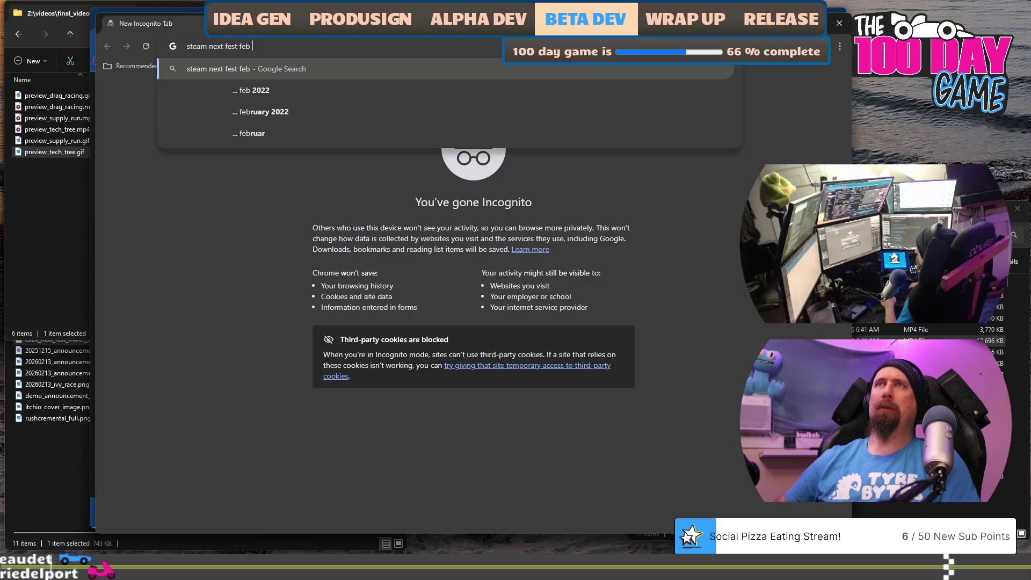
key(Return)
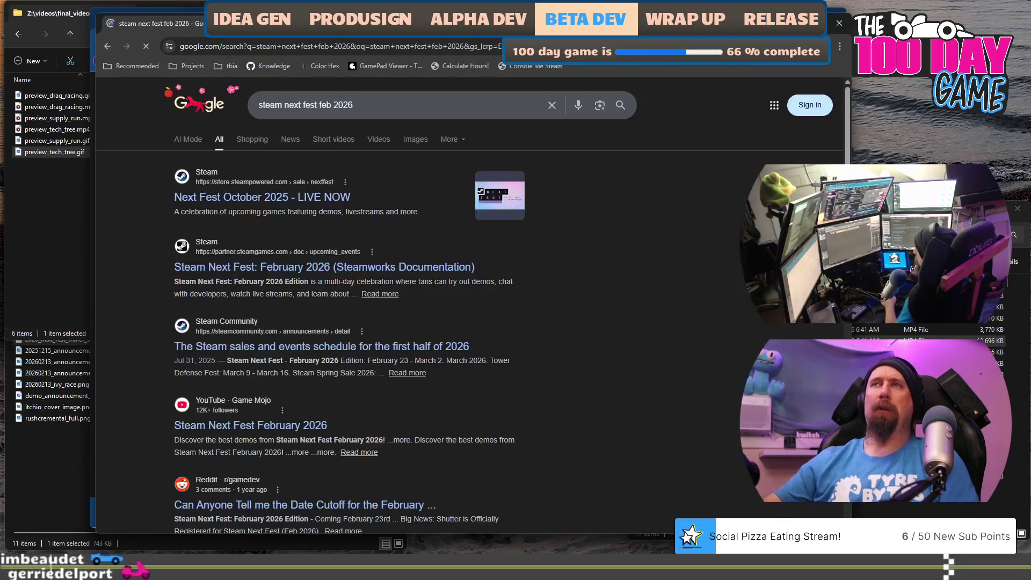
click(319, 267)
- Highlight the Important Dates, from the February 23 start to the March 2 conclusion
scroll(384, 271, down, 10)
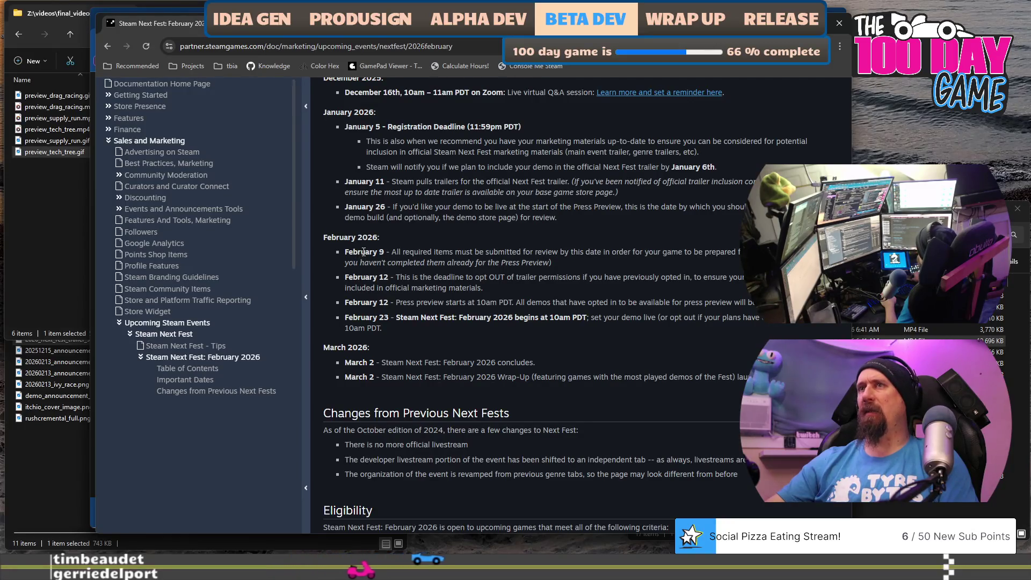
drag(376, 317, 675, 330)
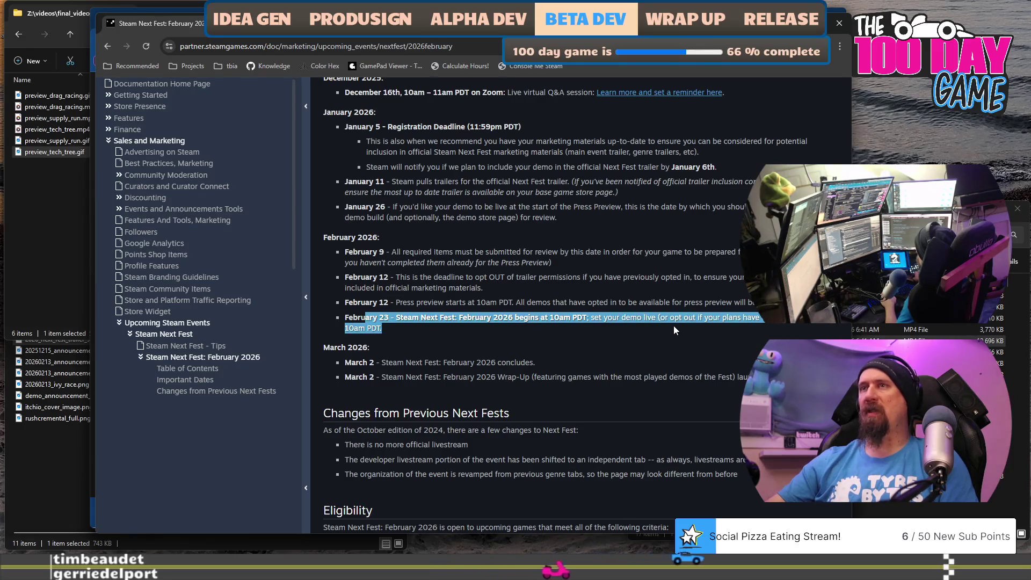
scroll(674, 326, down, 1)
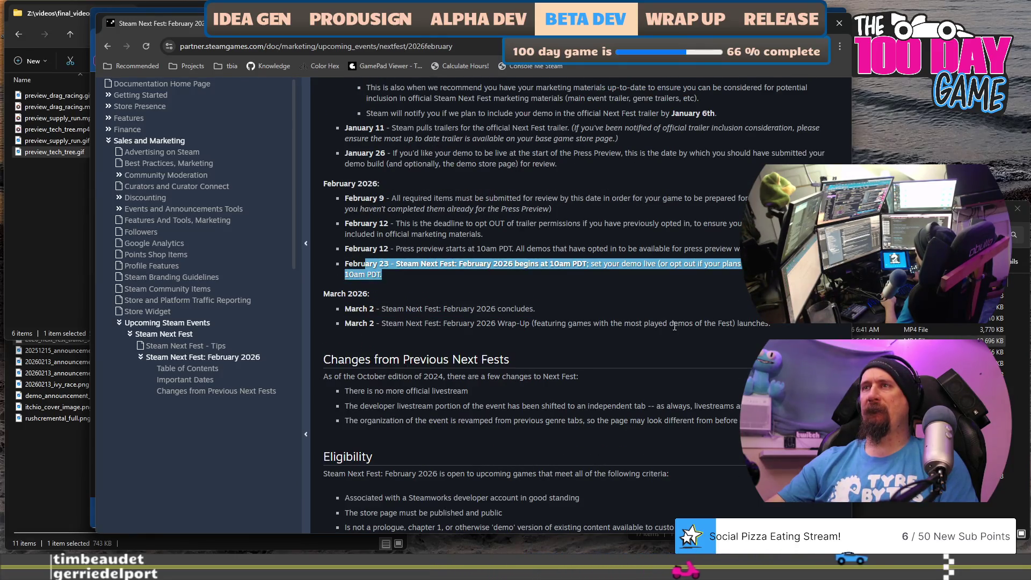
drag(365, 310, 707, 325)
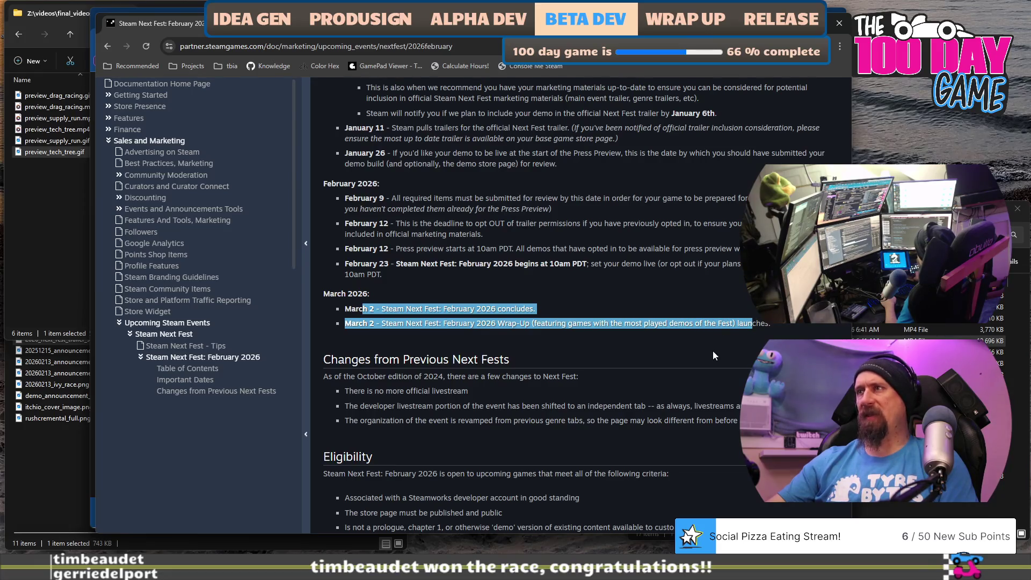
drag(278, 30, 295, 36)
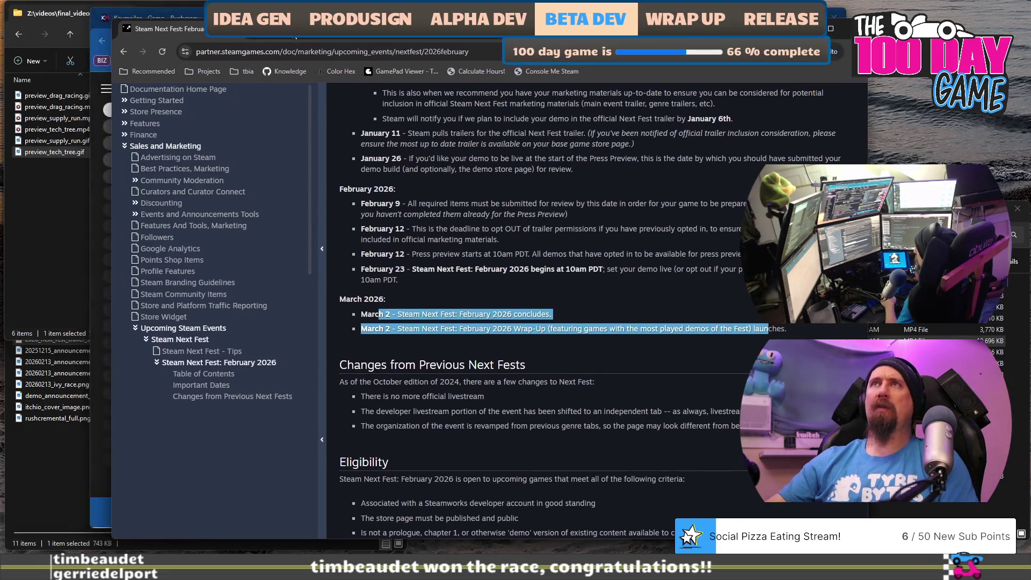
key(alt+Tab)
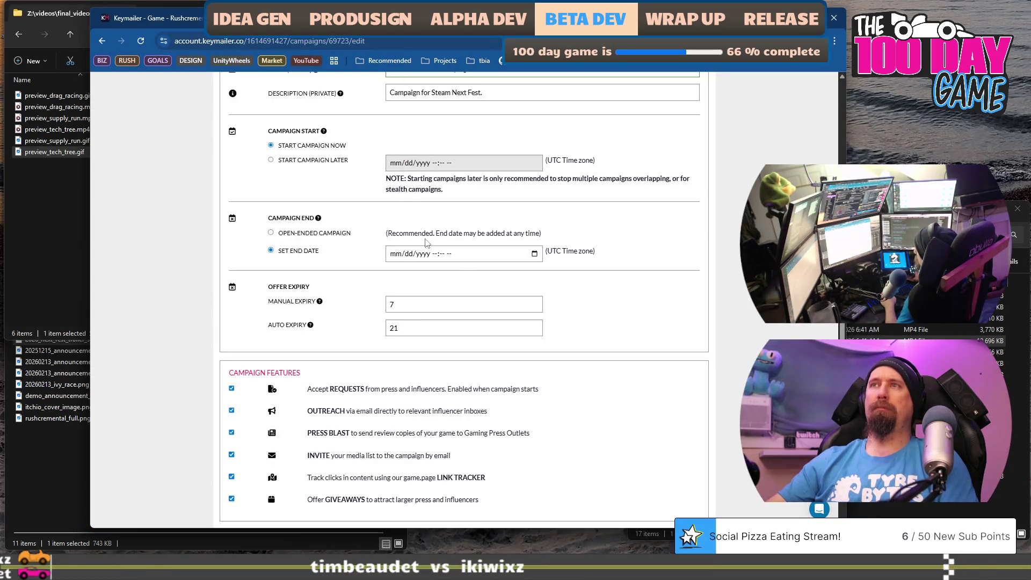
- Pick March 2, 2026 as the campaign end date in the calendar
click(534, 254)
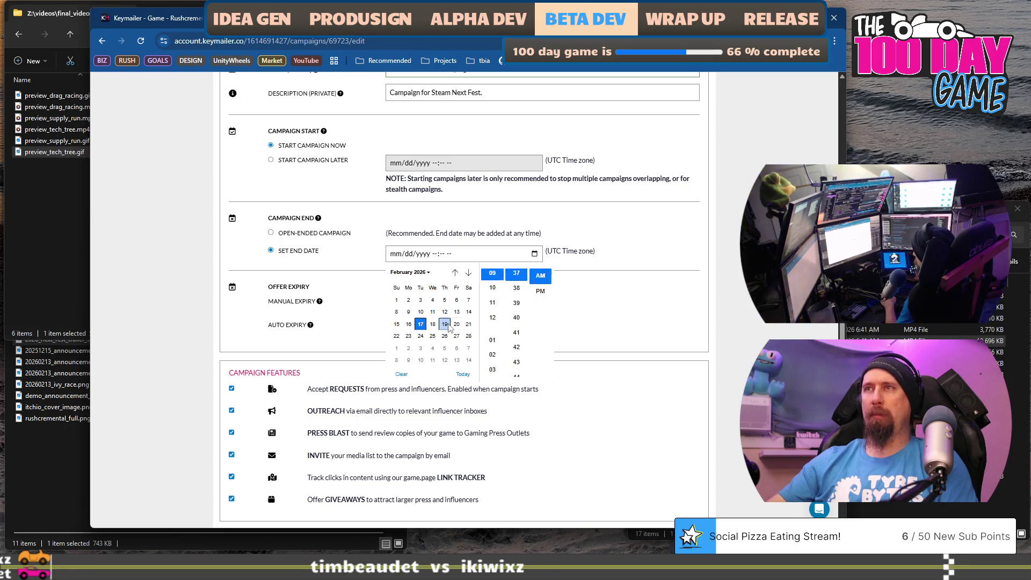
click(408, 349)
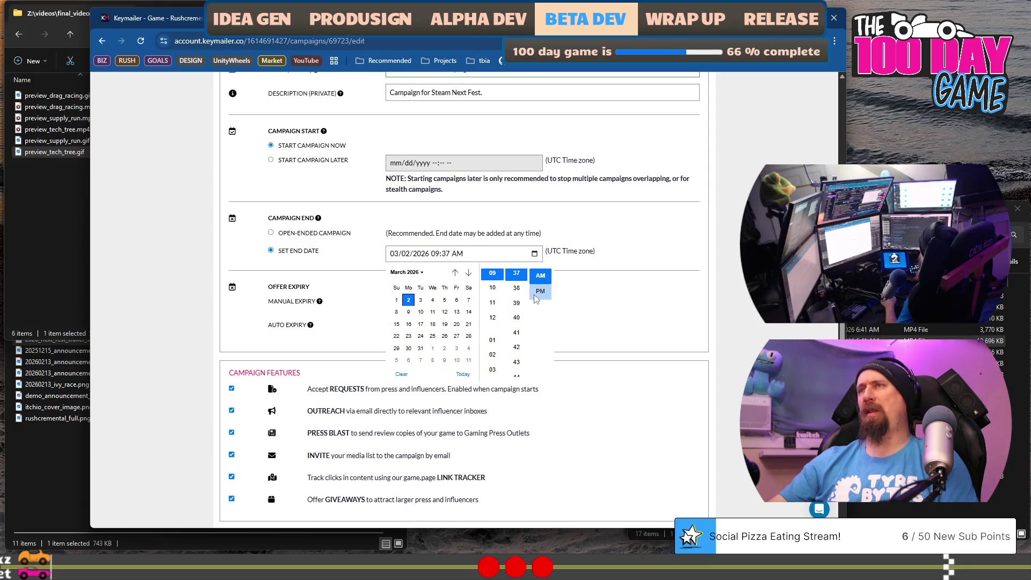
scroll(496, 341, down, 3)
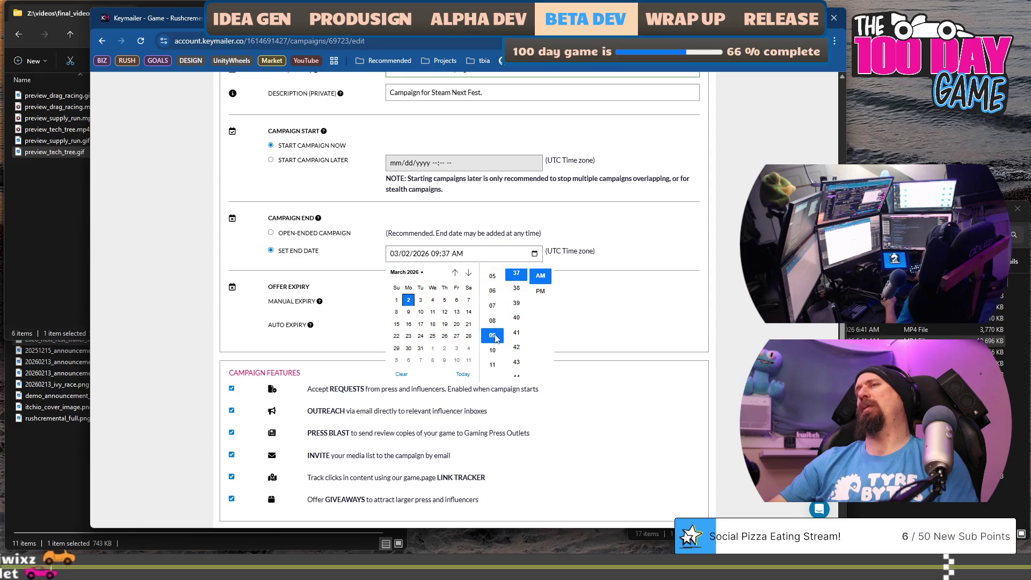
scroll(496, 343, down, 4)
scroll(498, 348, down, 3)
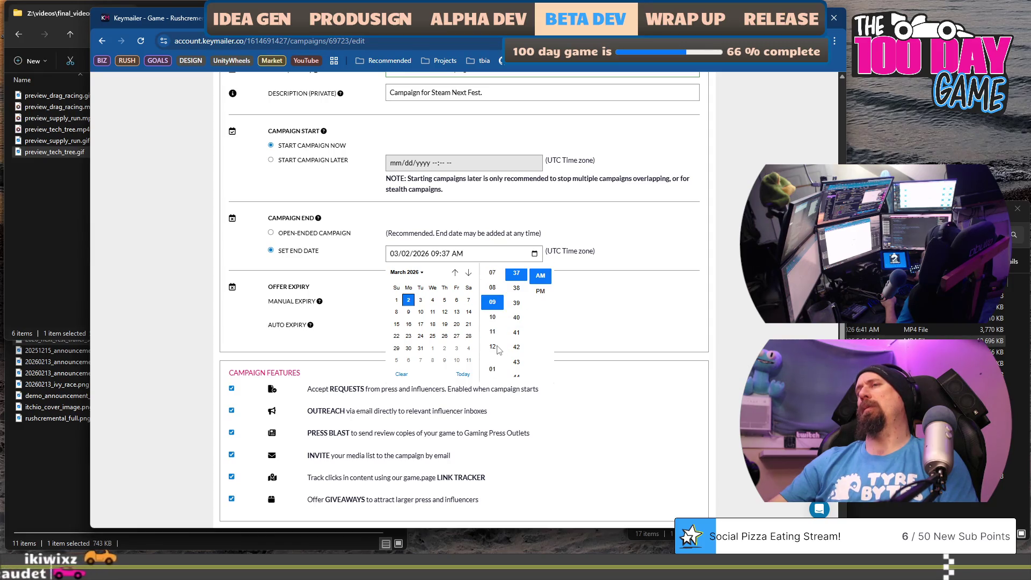
scroll(498, 350, down, 1)
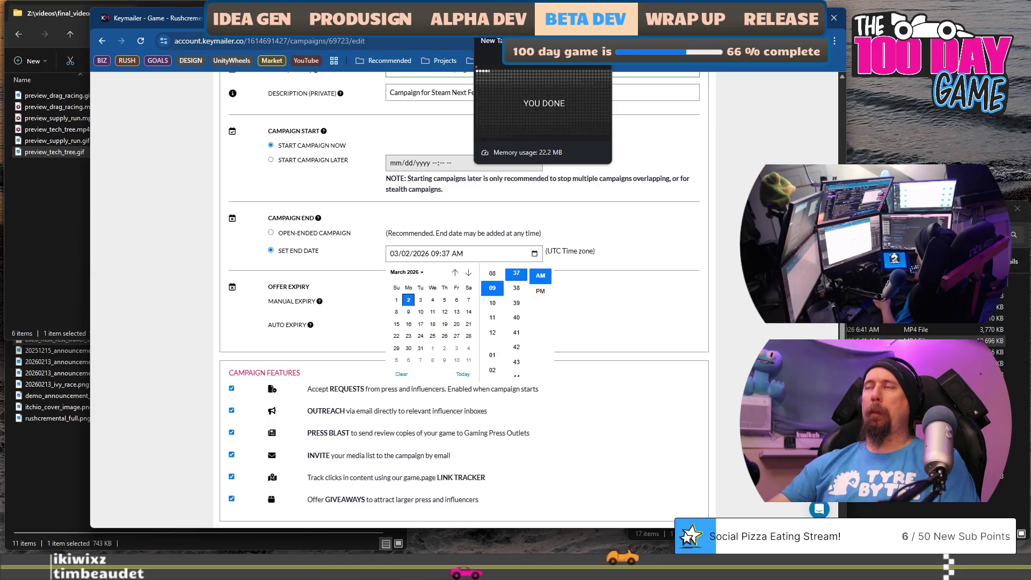
click(499, 18)
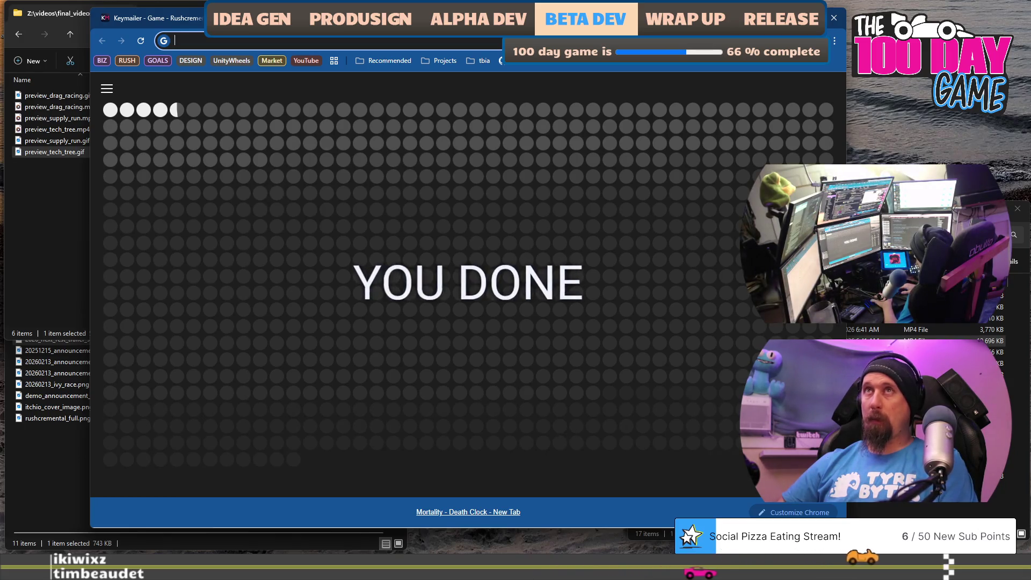
- Search '11:59pm PST to UTC', confirming it is 7:59 AM UTC the next day
text(11:)
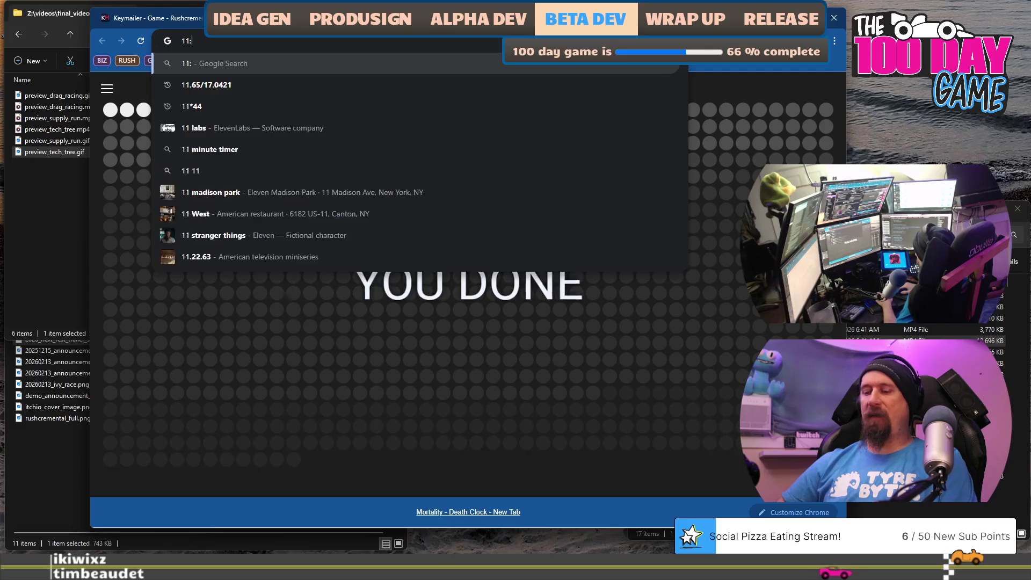
text(59pm PS)
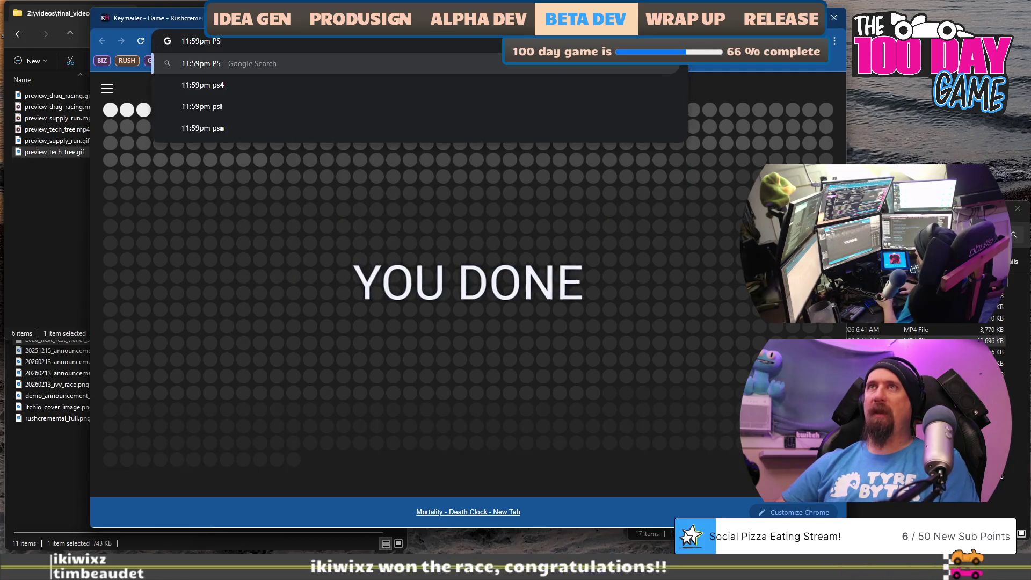
text(T to UTC)
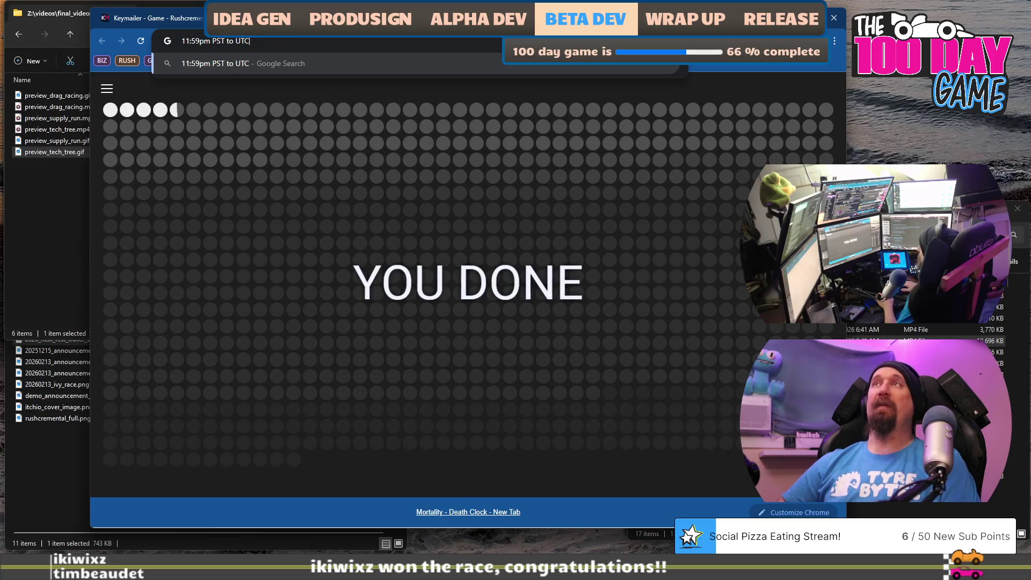
key(Return)
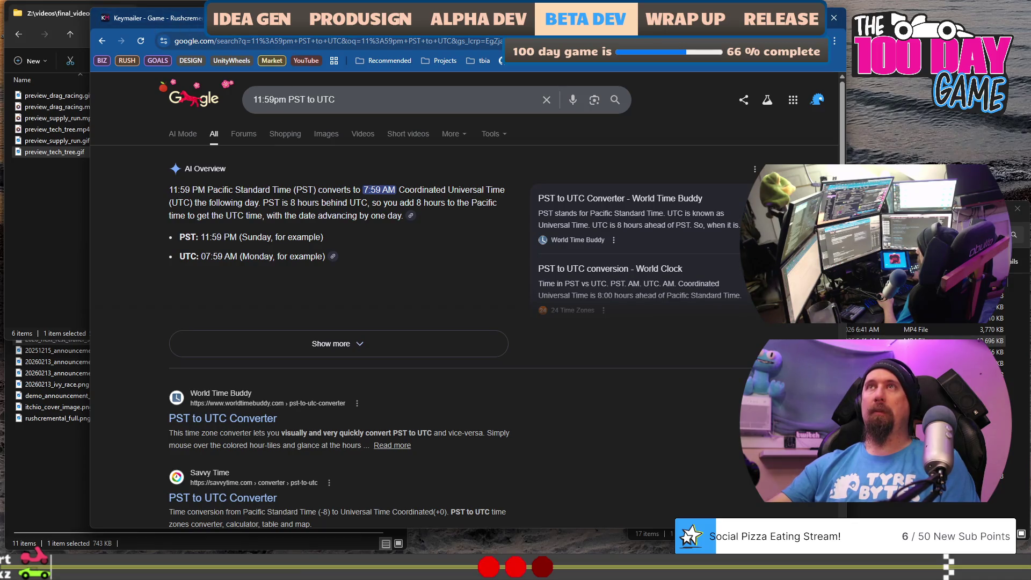
click(173, 22)
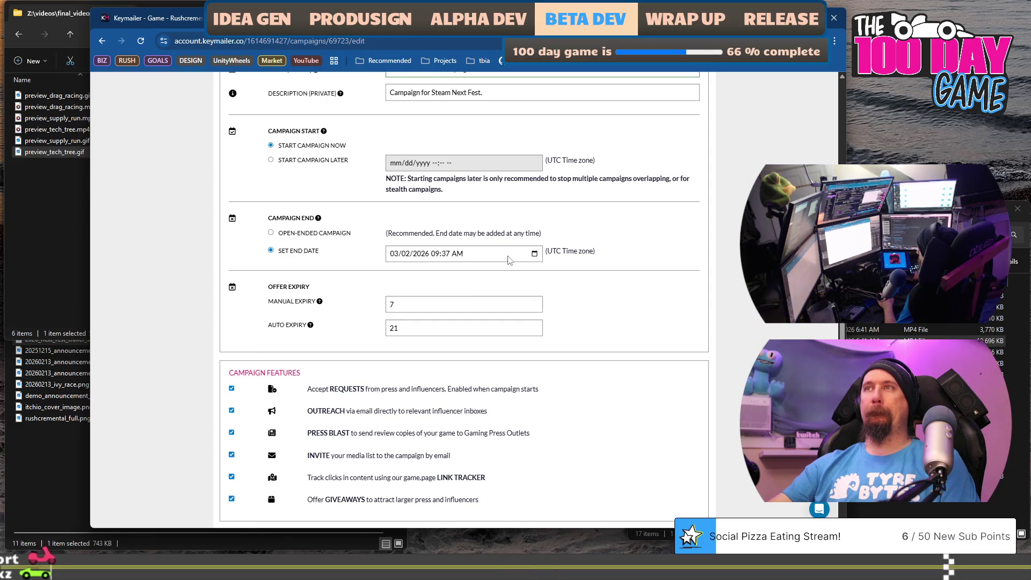
- Change the campaign end to March 3, 2026 at 08:00 AM
click(534, 255)
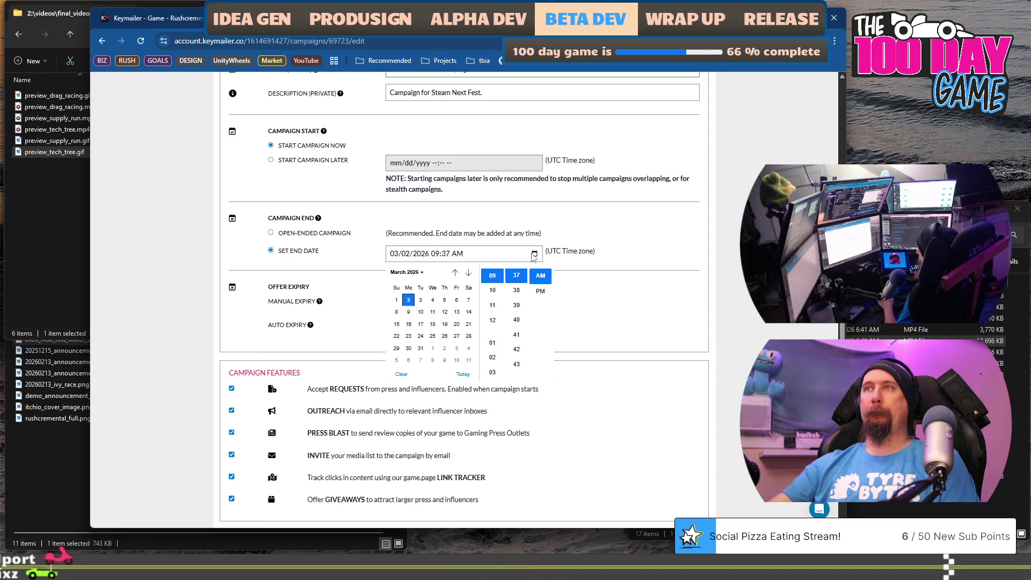
click(424, 303)
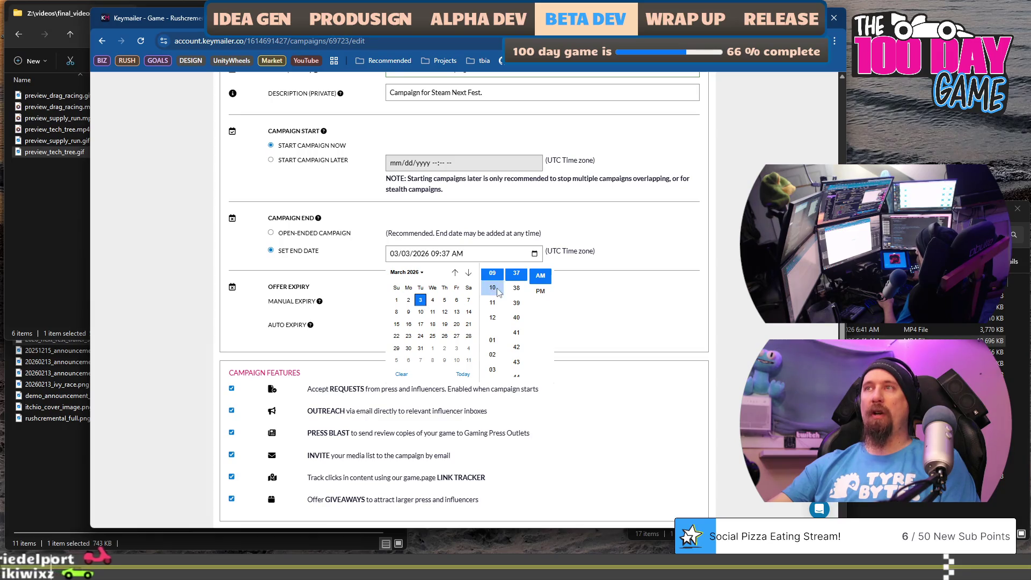
scroll(492, 322, down, 3)
click(493, 366)
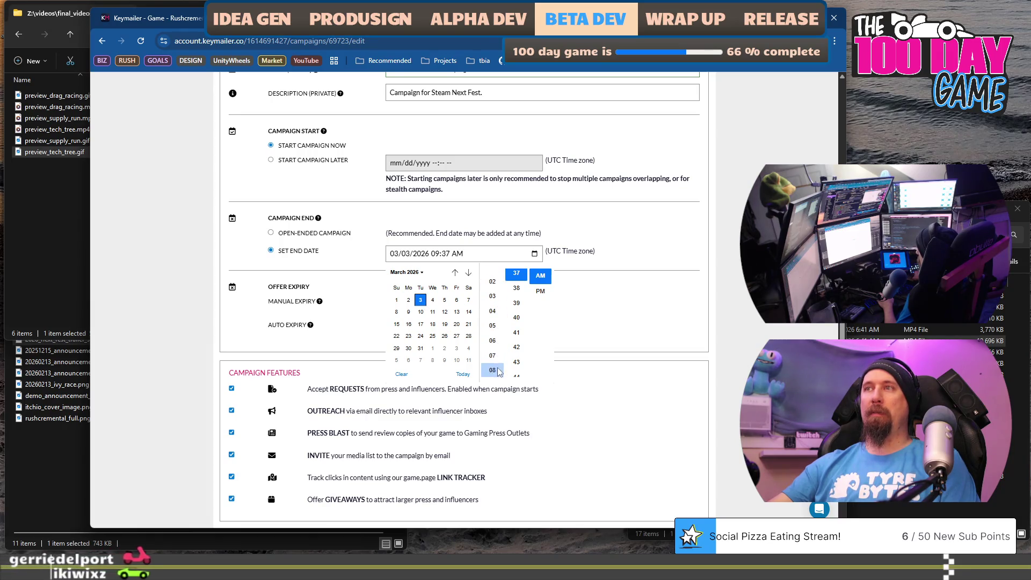
scroll(527, 331, down, 3)
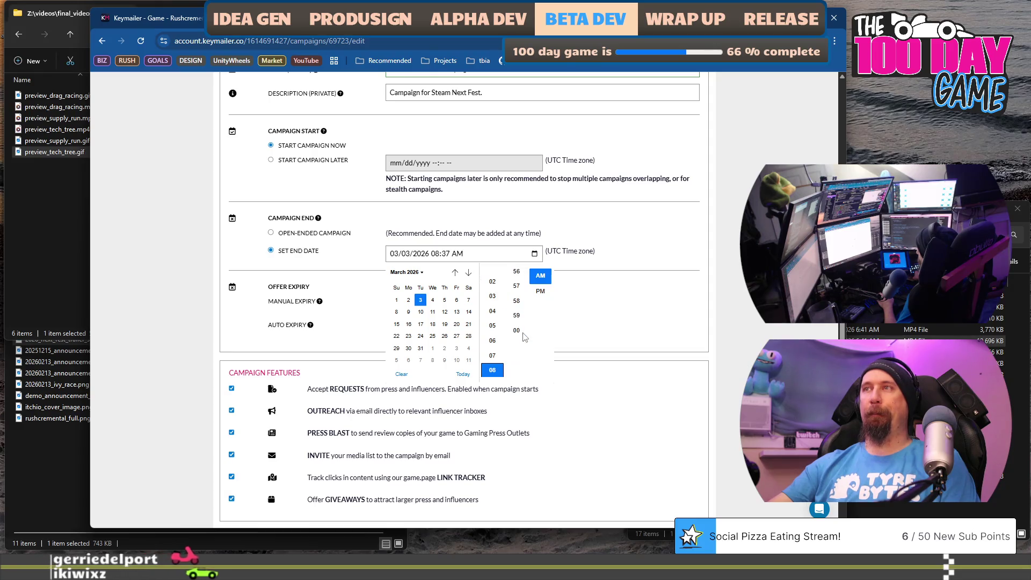
scroll(525, 337, down, 2)
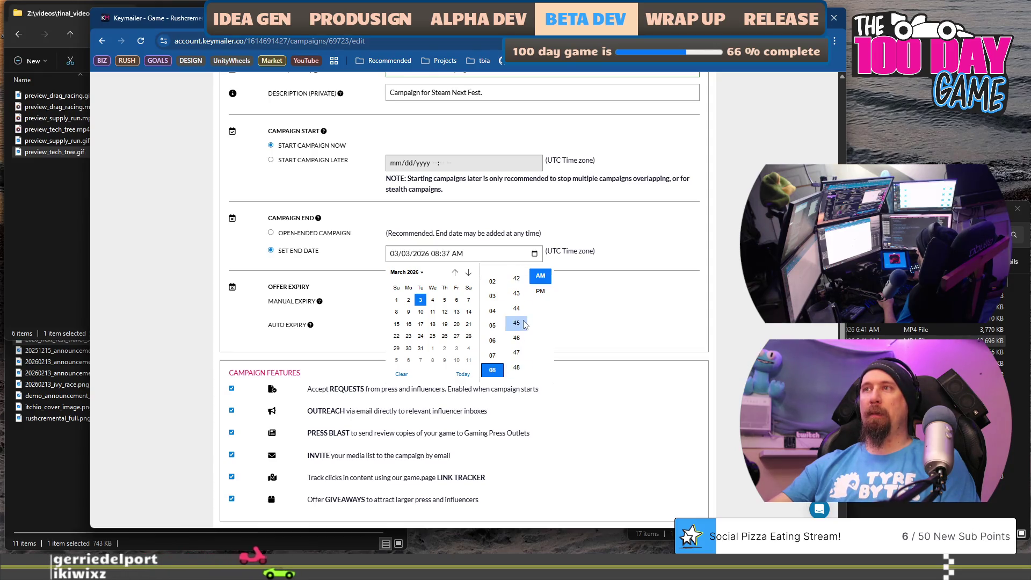
click(518, 330)
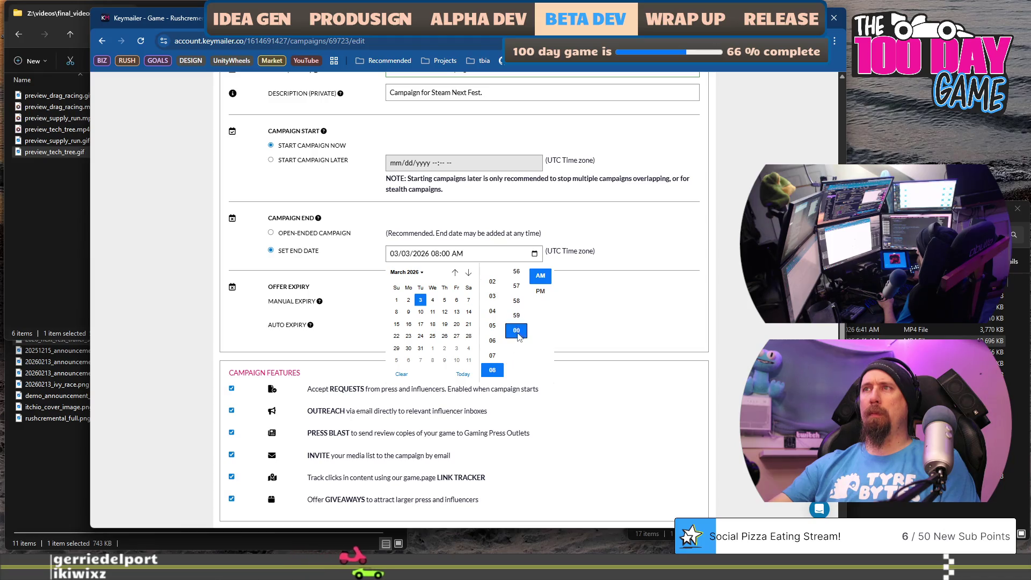
click(639, 253)
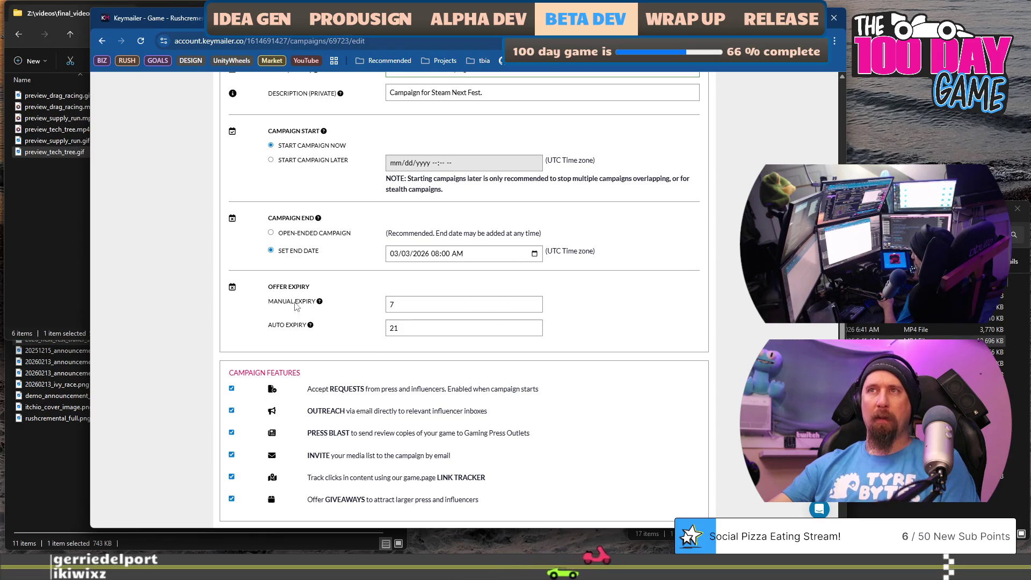
- Review the expiry help and feature descriptions, then save the campaign settings
mouse_move(323, 305)
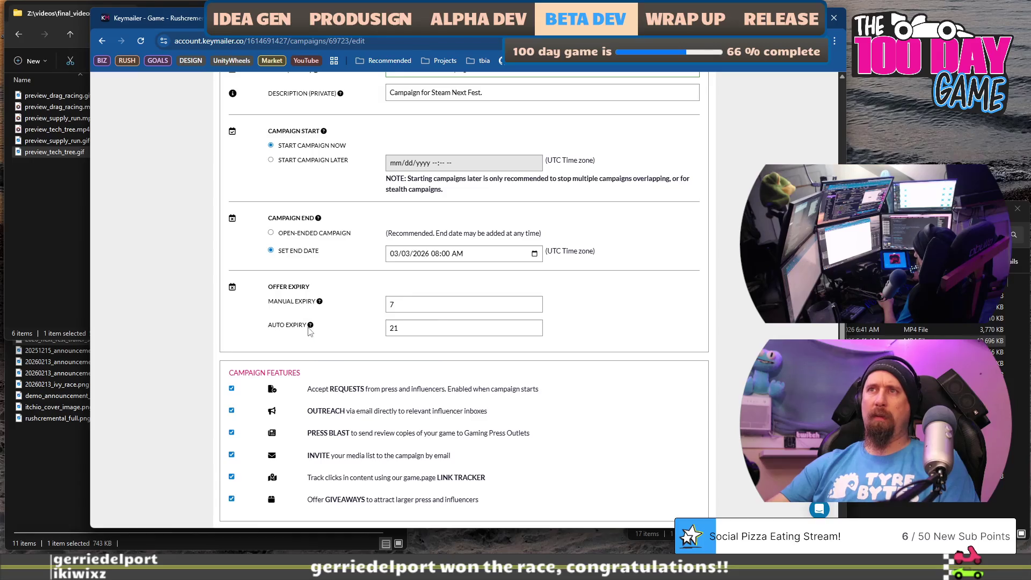
mouse_move(310, 327)
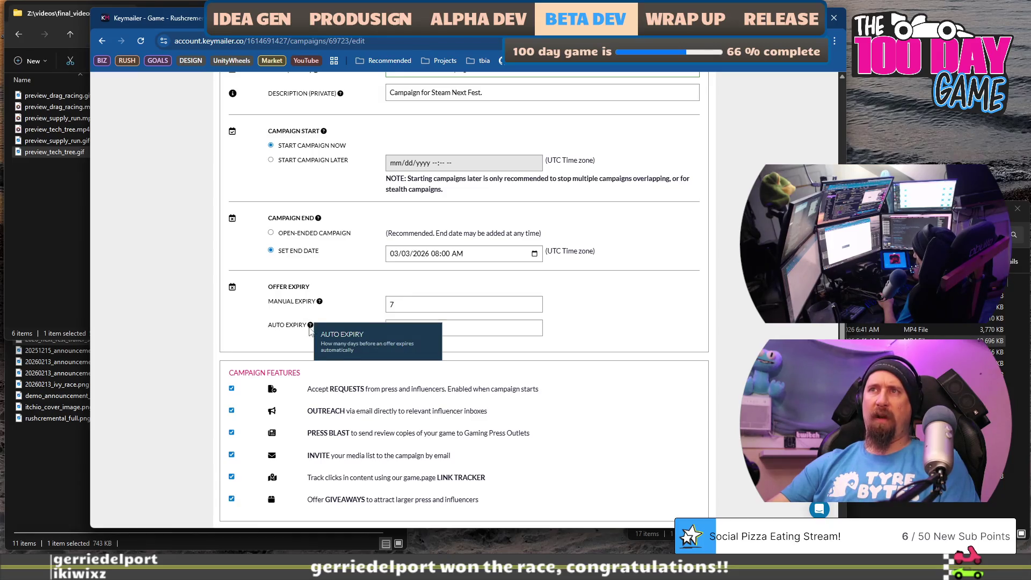
scroll(636, 311, down, 2)
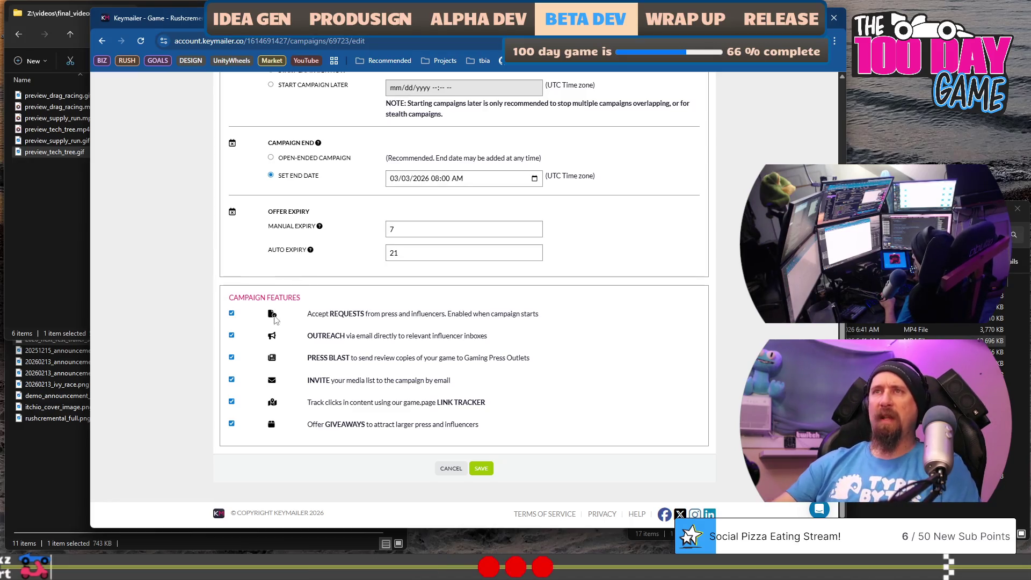
mouse_move(309, 313)
mouse_down()
mouse_move(517, 310)
mouse_move(521, 342)
mouse_move(493, 405)
mouse_move(498, 426)
mouse_move(464, 383)
mouse_move(498, 347)
mouse_move(500, 361)
mouse_move(534, 381)
mouse_move(497, 411)
mouse_move(514, 429)
mouse_up()
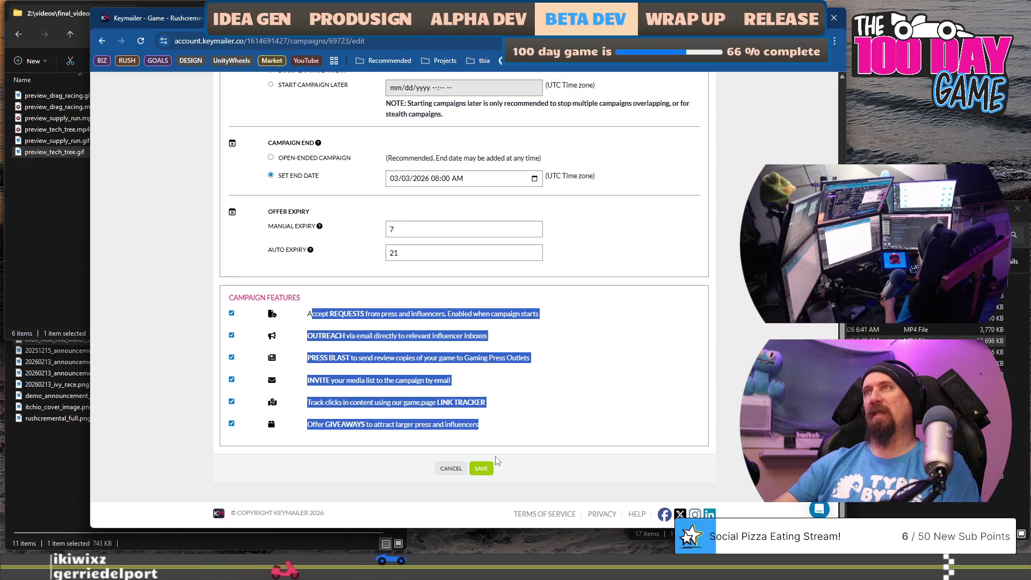
scroll(498, 461, up, 10)
scroll(472, 378, down, 10)
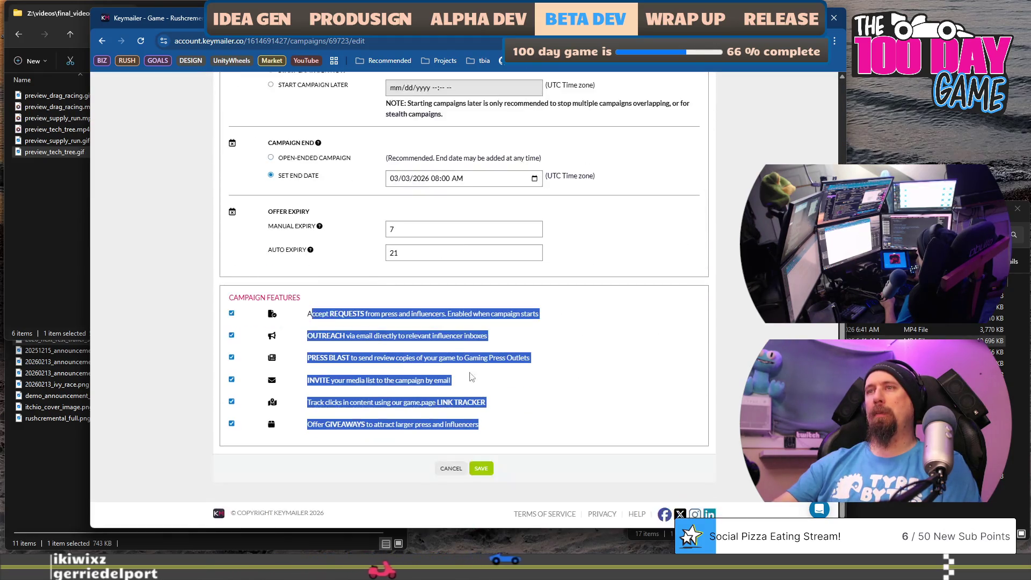
click(481, 468)
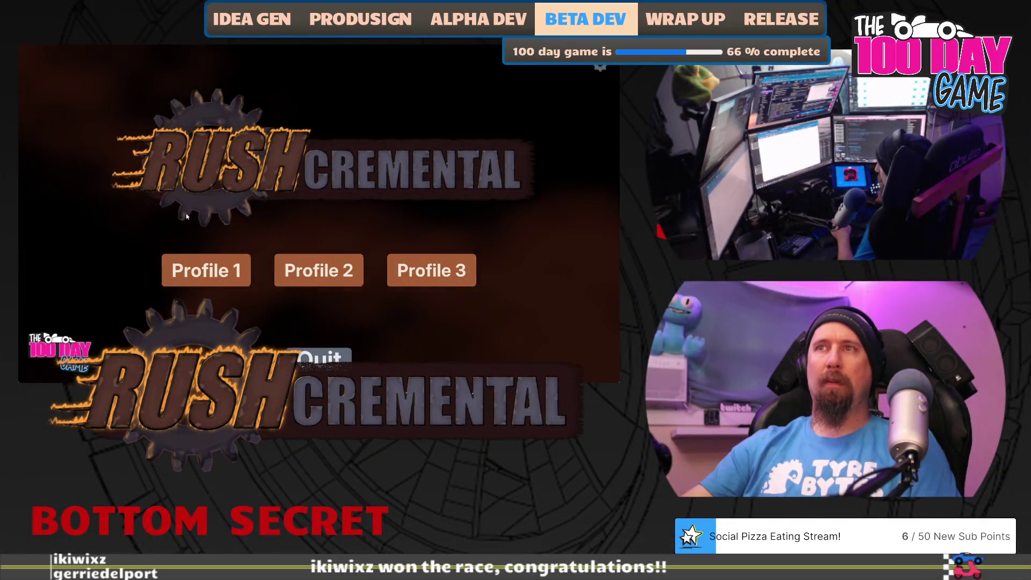
- On Profile 1, collect fog loot and buy the Better Searching and crate upgrades
click(205, 270)
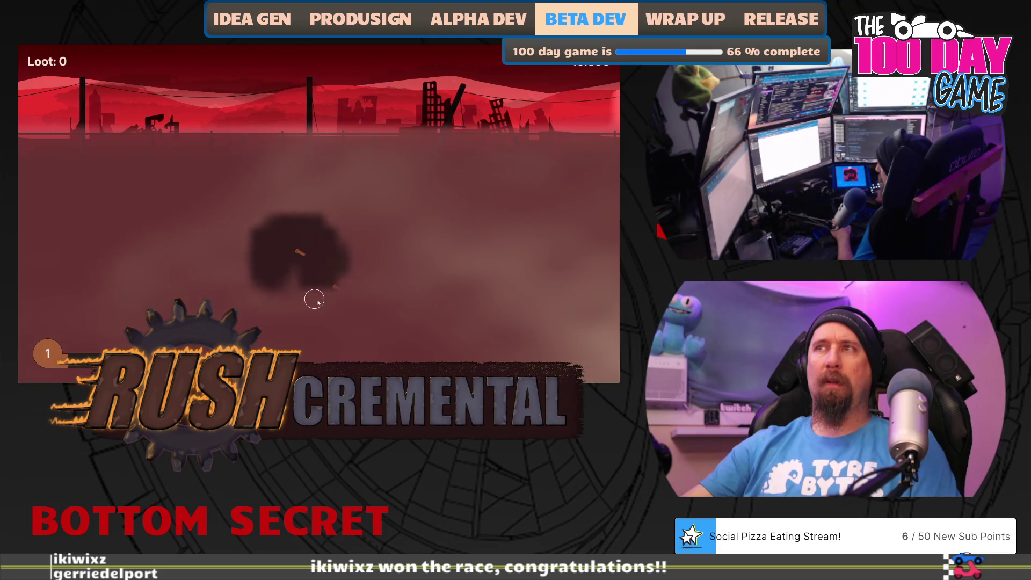
click(338, 291)
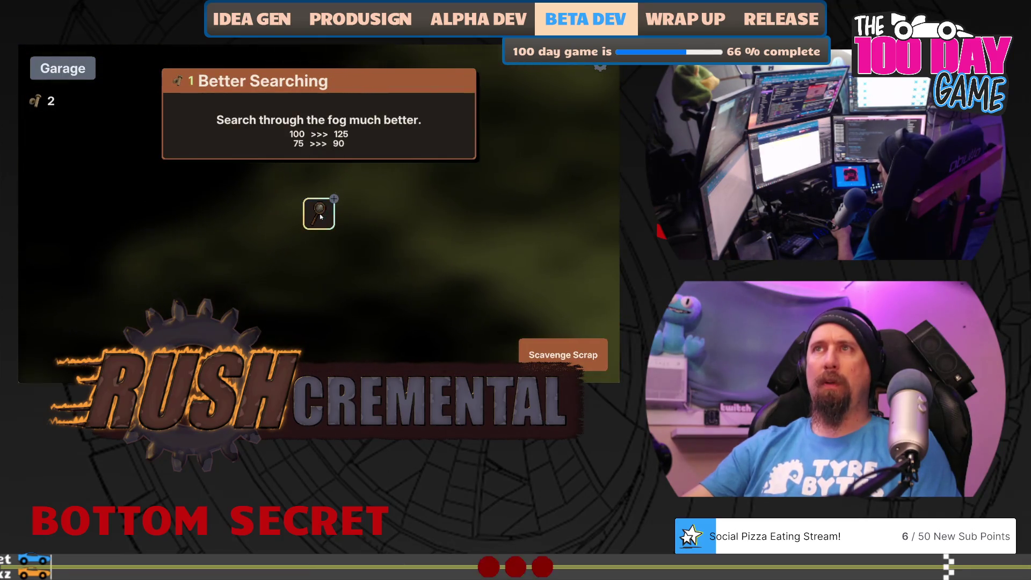
click(320, 216)
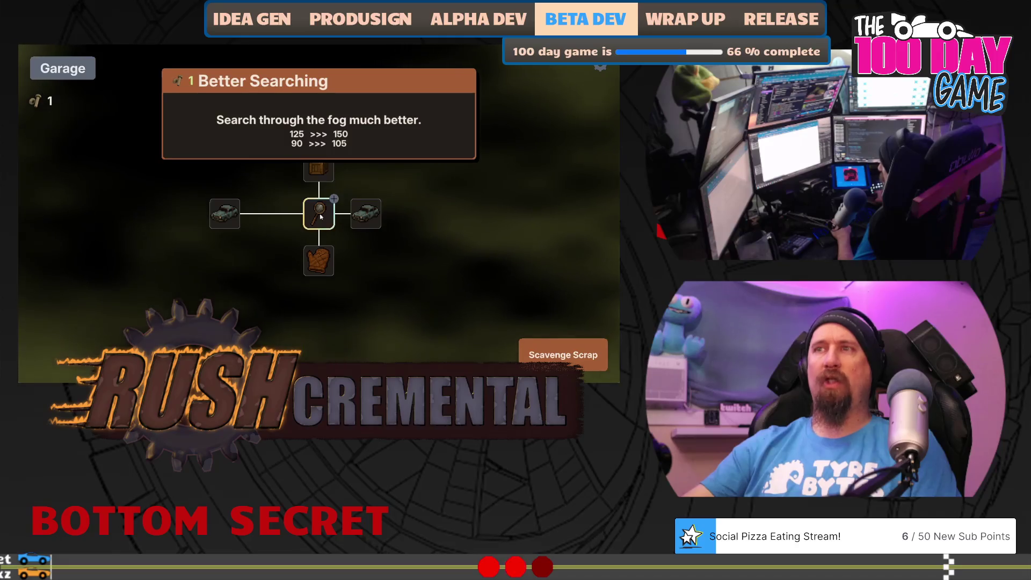
click(557, 341)
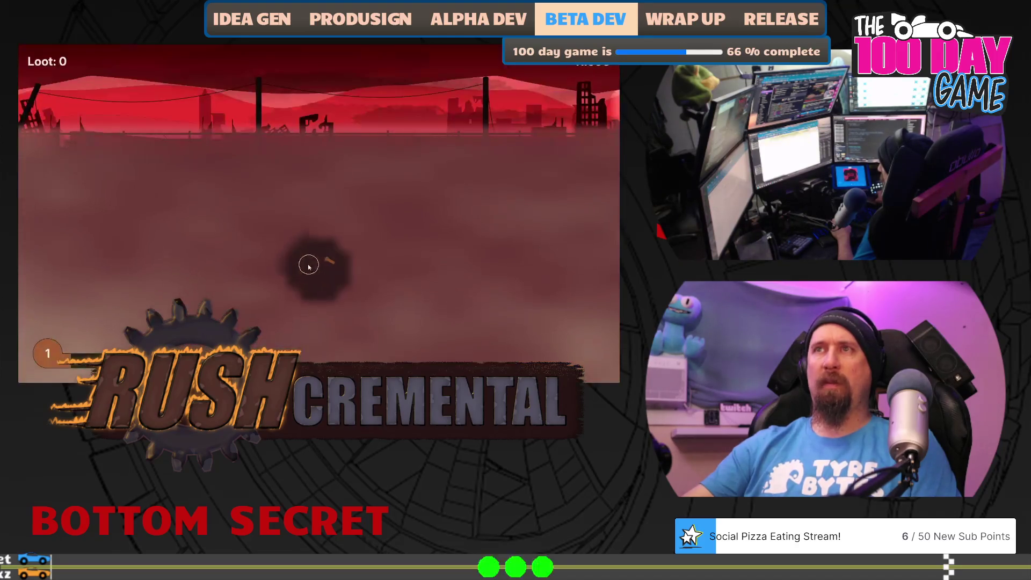
mouse_move(358, 234)
mouse_down()
mouse_move(347, 280)
mouse_move(263, 217)
mouse_move(221, 306)
mouse_move(366, 309)
mouse_move(355, 323)
mouse_move(378, 308)
mouse_up()
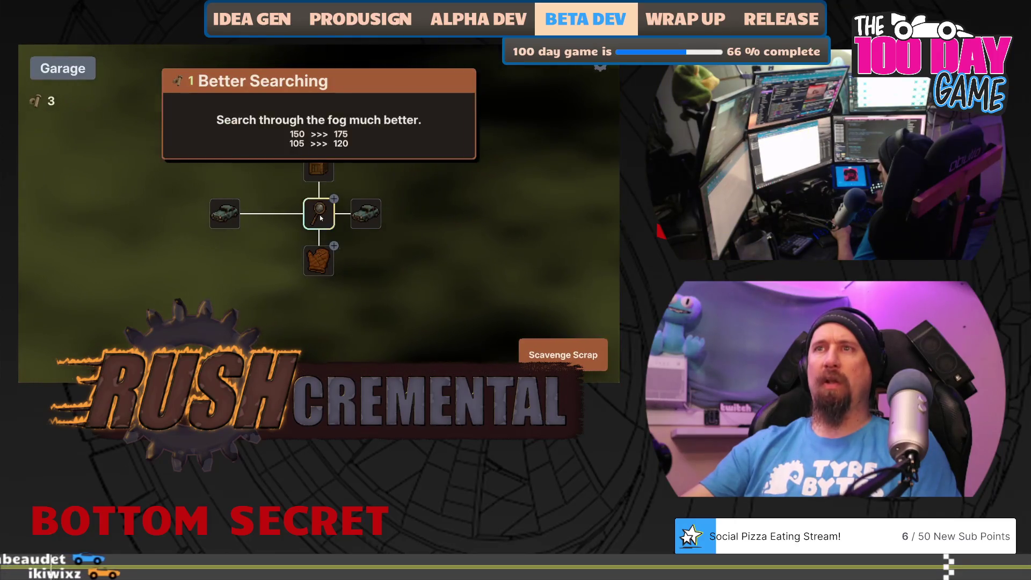
click(320, 216)
mouse_move(367, 218)
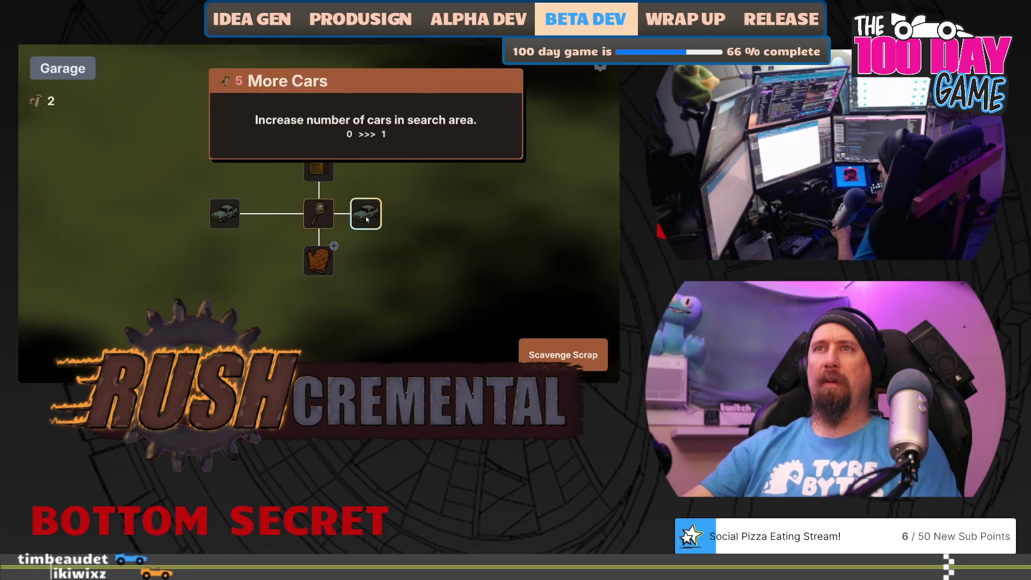
click(319, 170)
- Finish another supply run, buy the gloves upgrade and start a new scavenging run
click(563, 355)
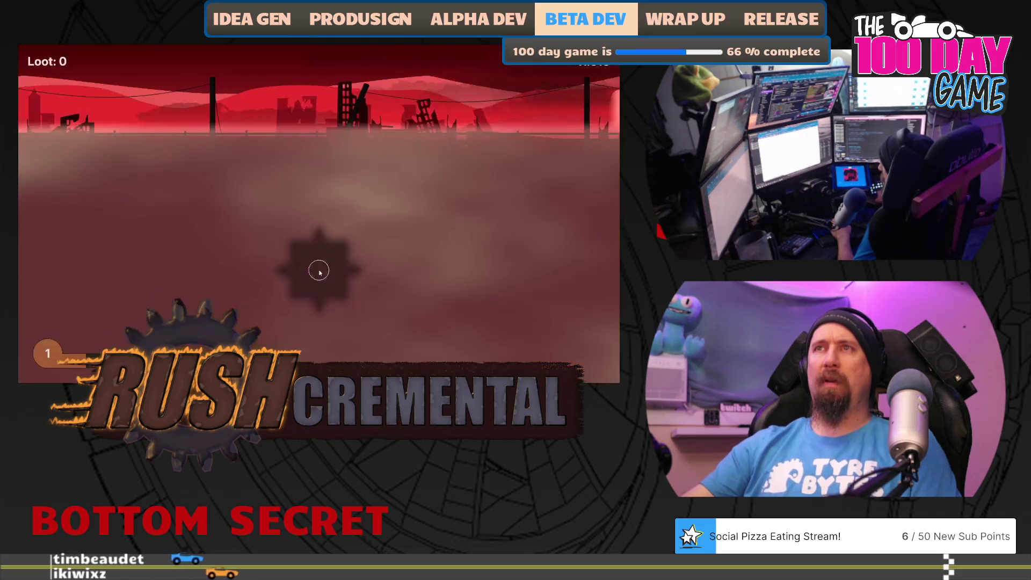
mouse_move(342, 187)
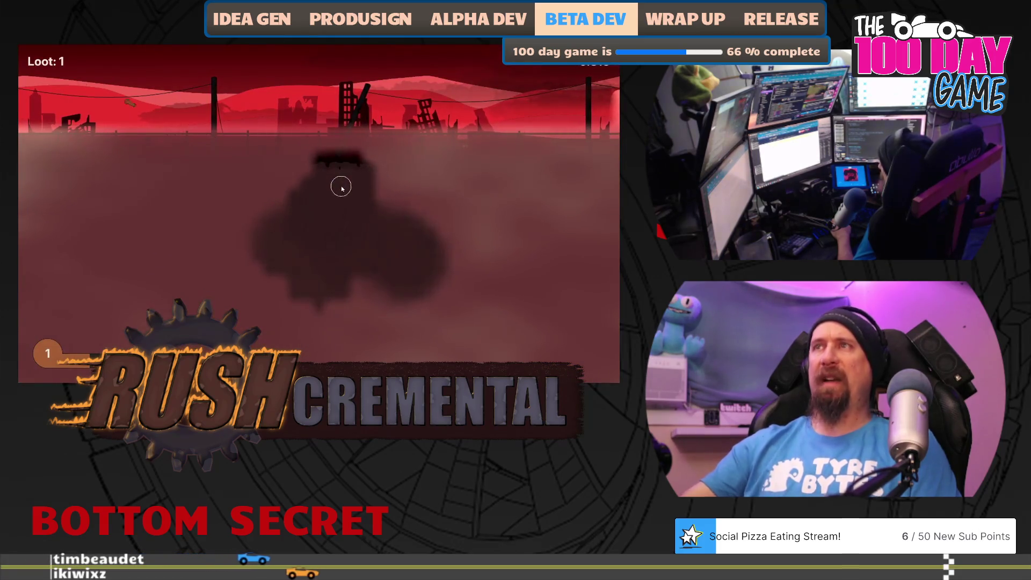
mouse_move(456, 193)
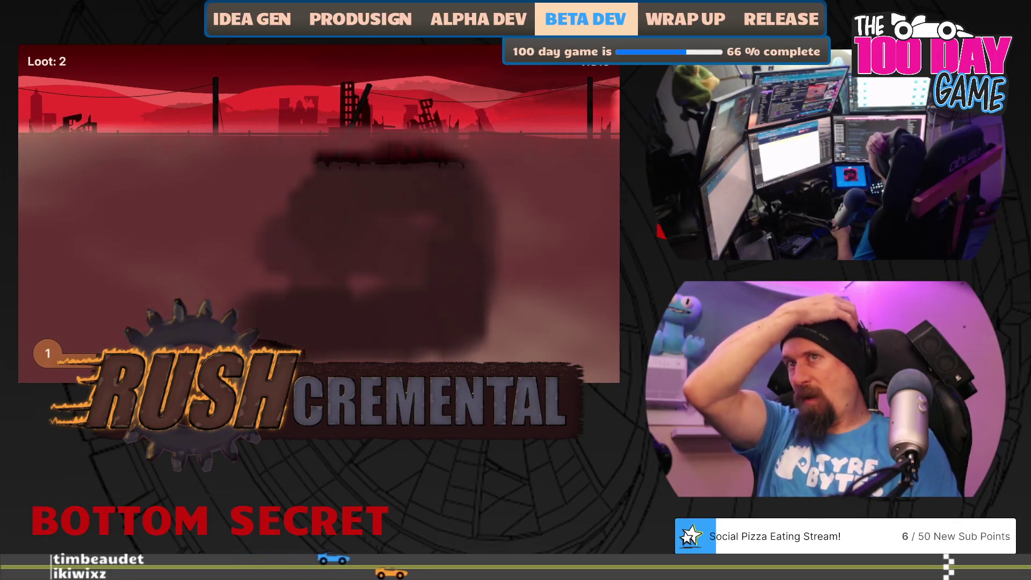
mouse_move(142, 255)
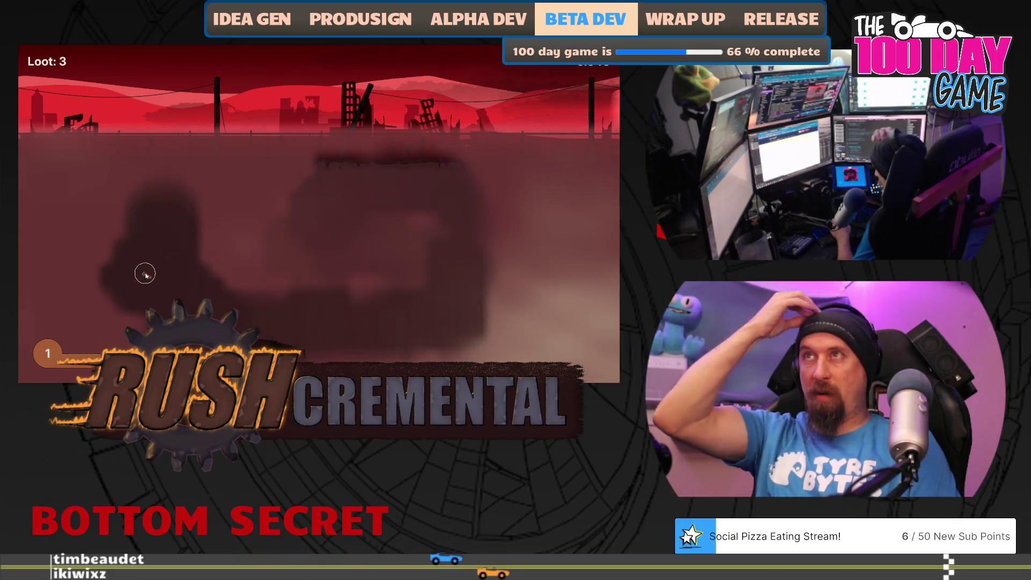
mouse_move(142, 188)
click(271, 353)
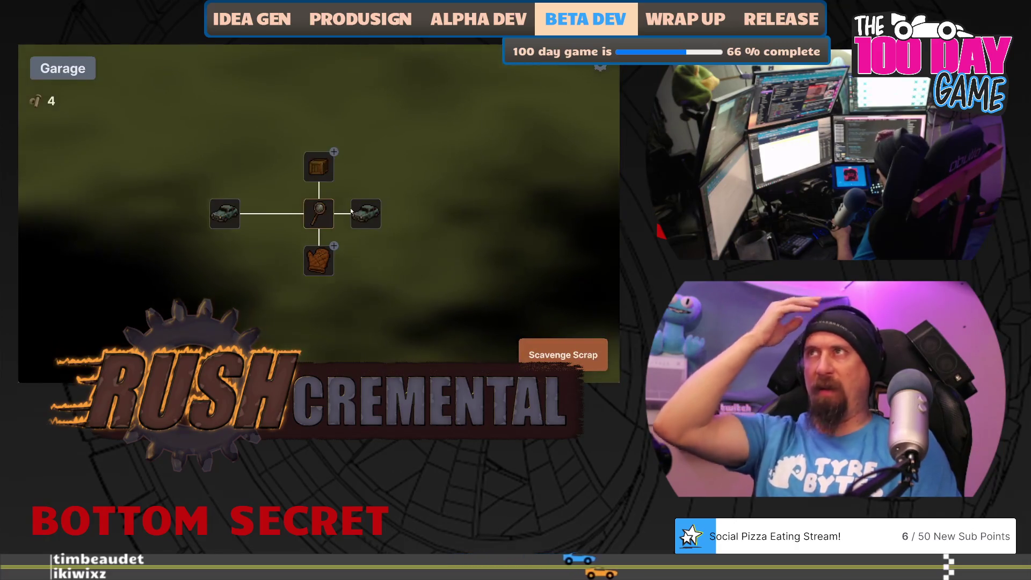
click(319, 260)
click(543, 354)
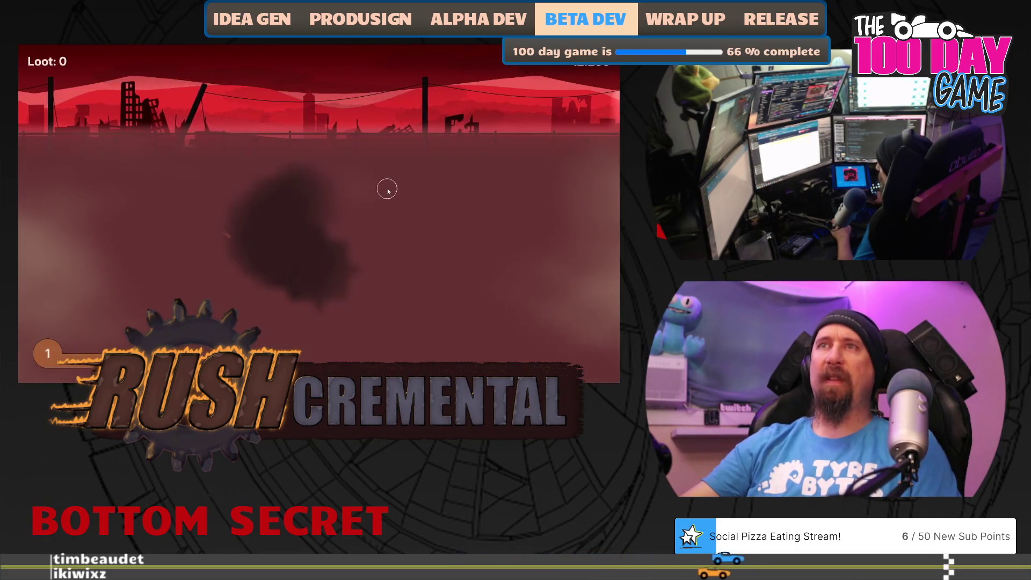
mouse_move(120, 239)
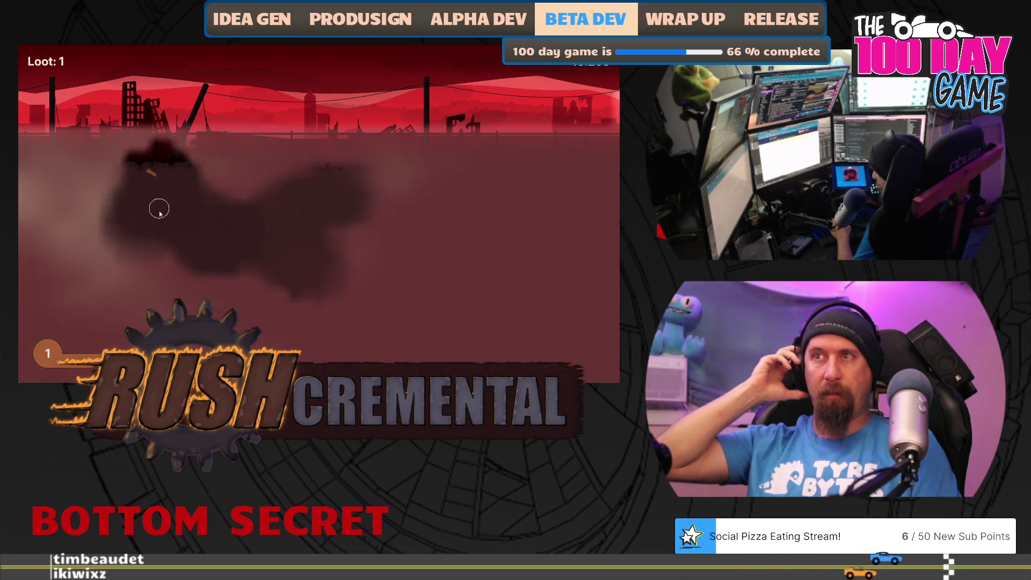
mouse_move(156, 290)
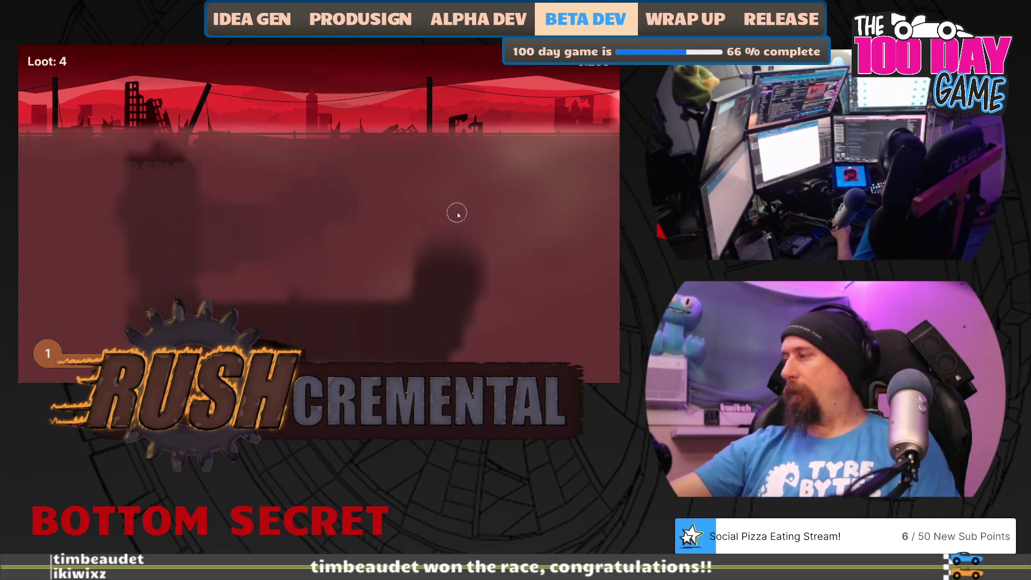
mouse_move(450, 174)
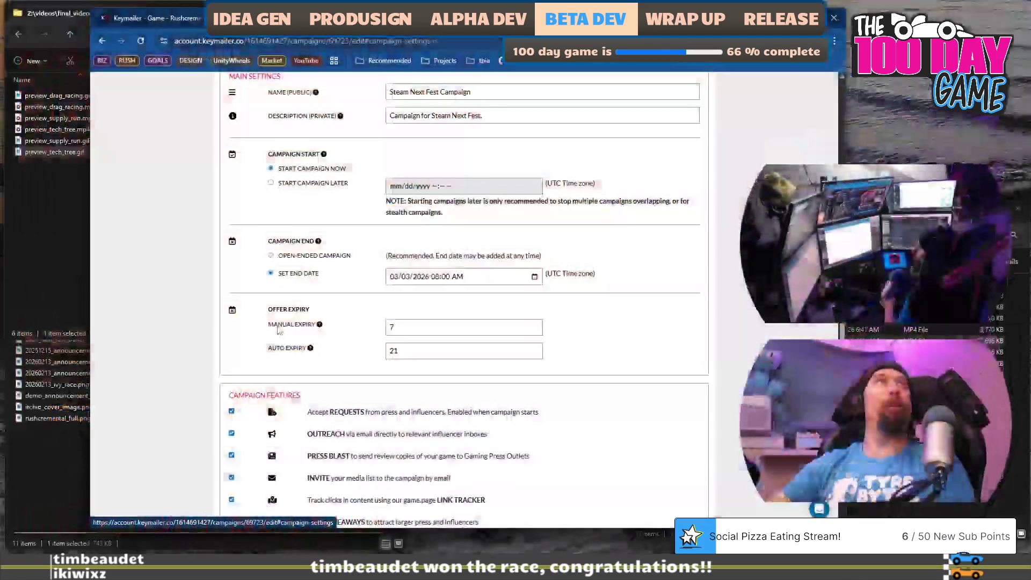
- Save the Steam Next Fest campaign settings again
scroll(400, 257, down, 2)
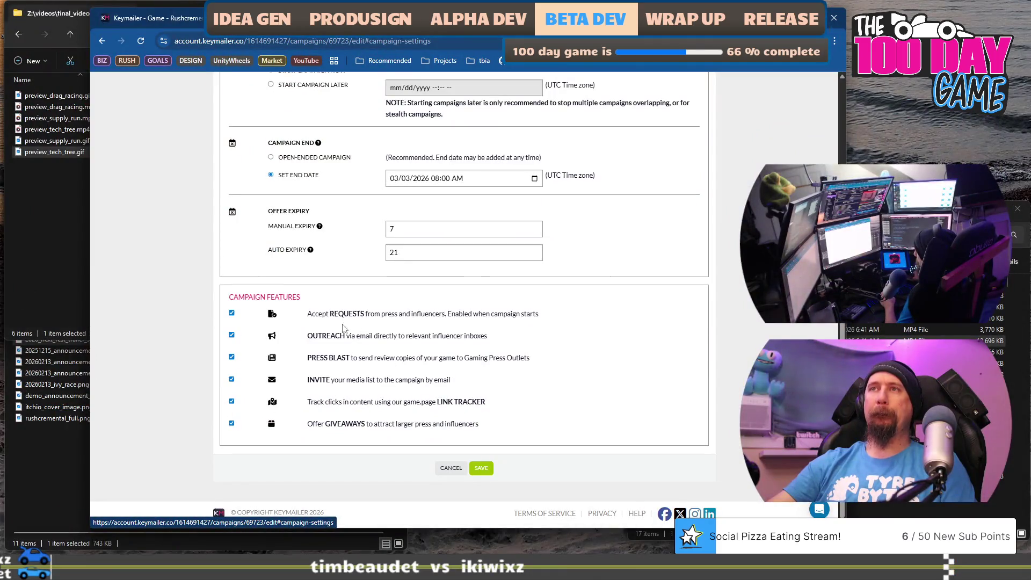
drag(348, 313, 407, 344)
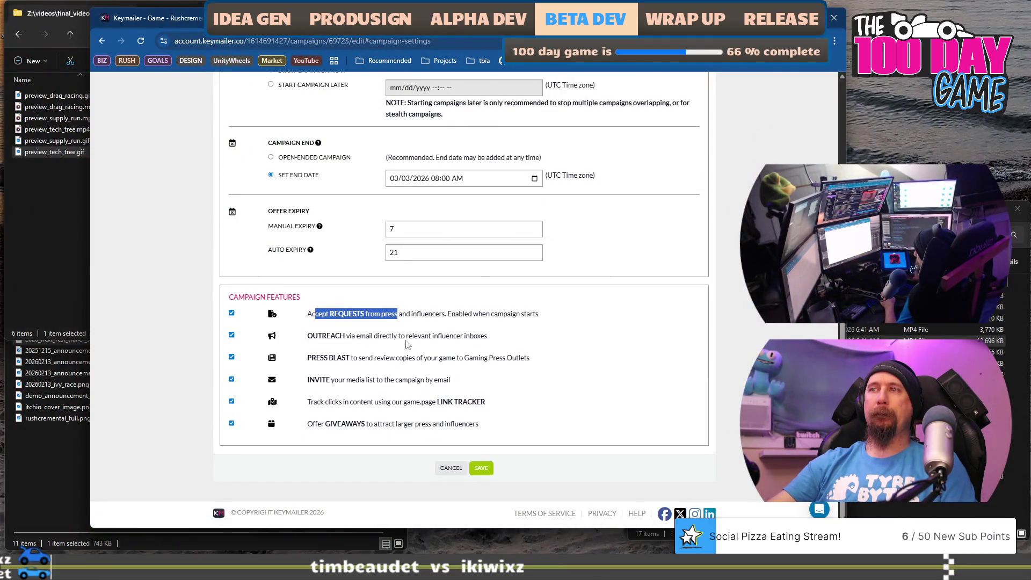
click(481, 468)
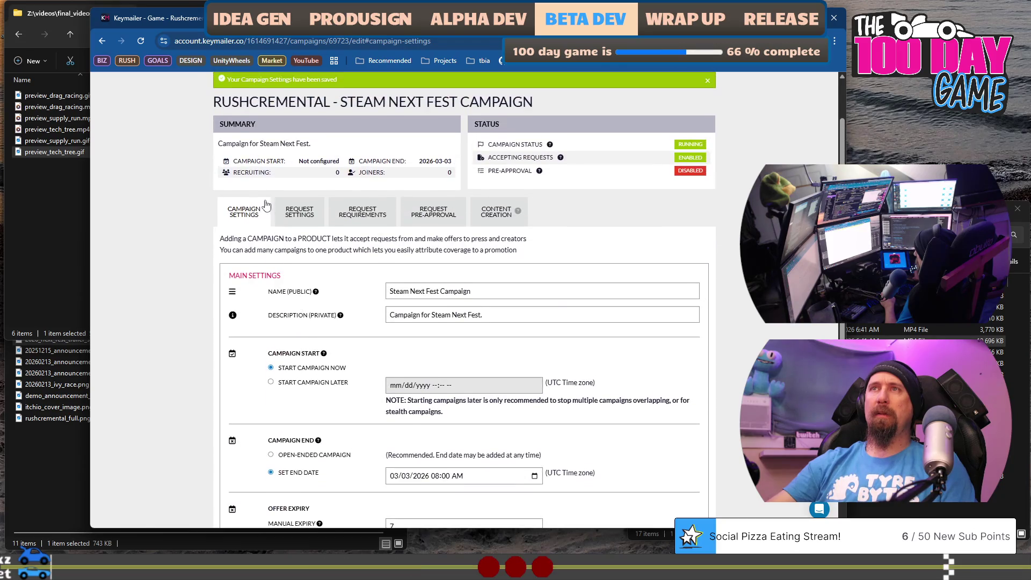
- In the campaign's Request Settings, keep Campaign Visibility set to Public
click(304, 216)
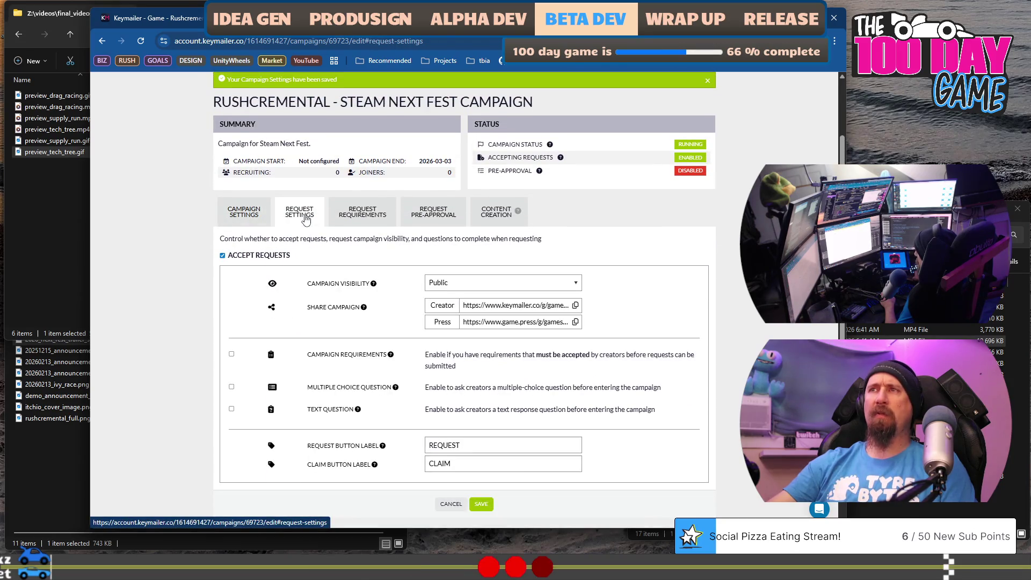
click(465, 285)
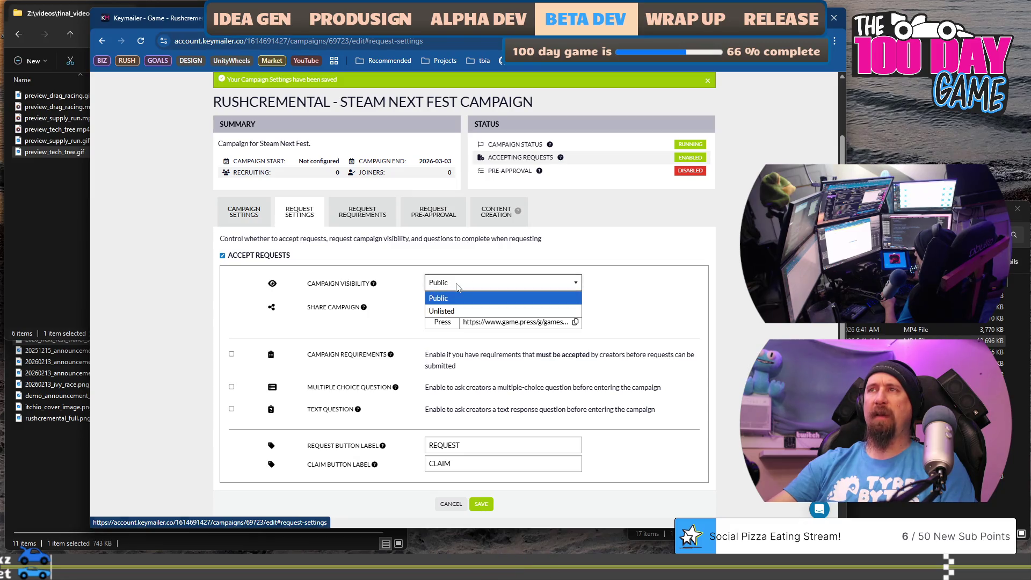
click(609, 284)
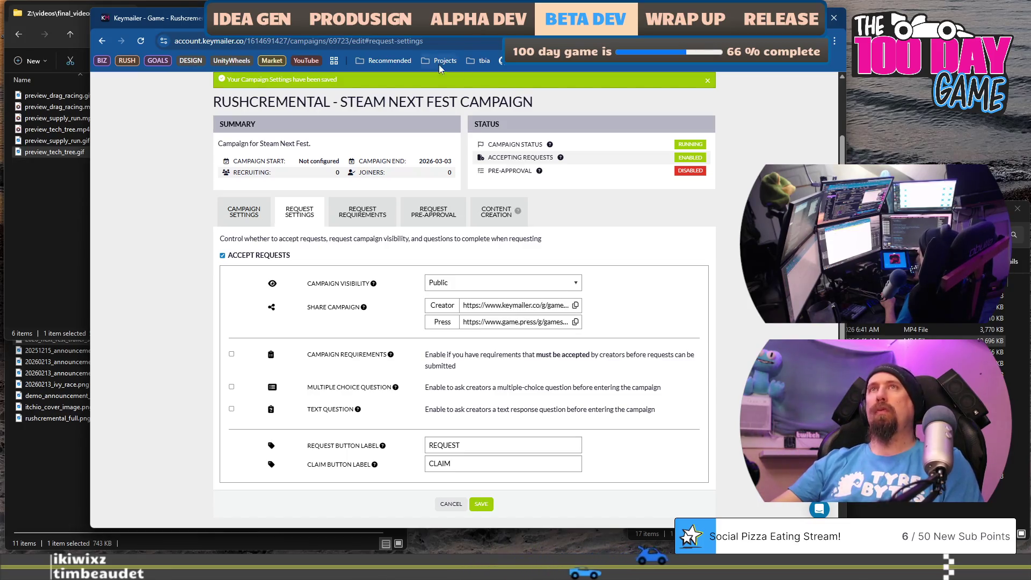
key(alt+Tab)
- Load Bluesky and paste the Keymailer campaign link into a new post
key(ctrl+t)
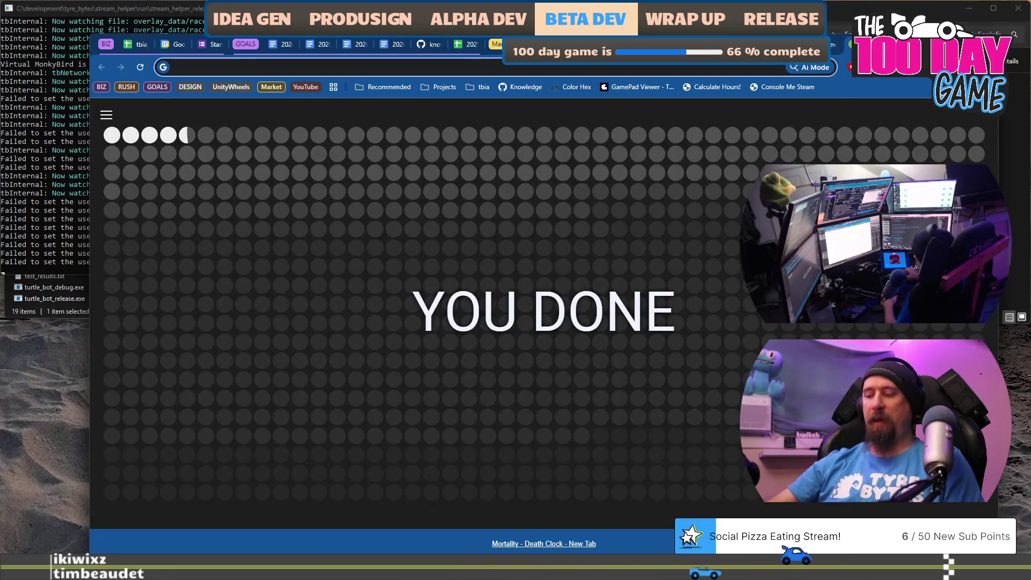
text(bsky)
key(Return)
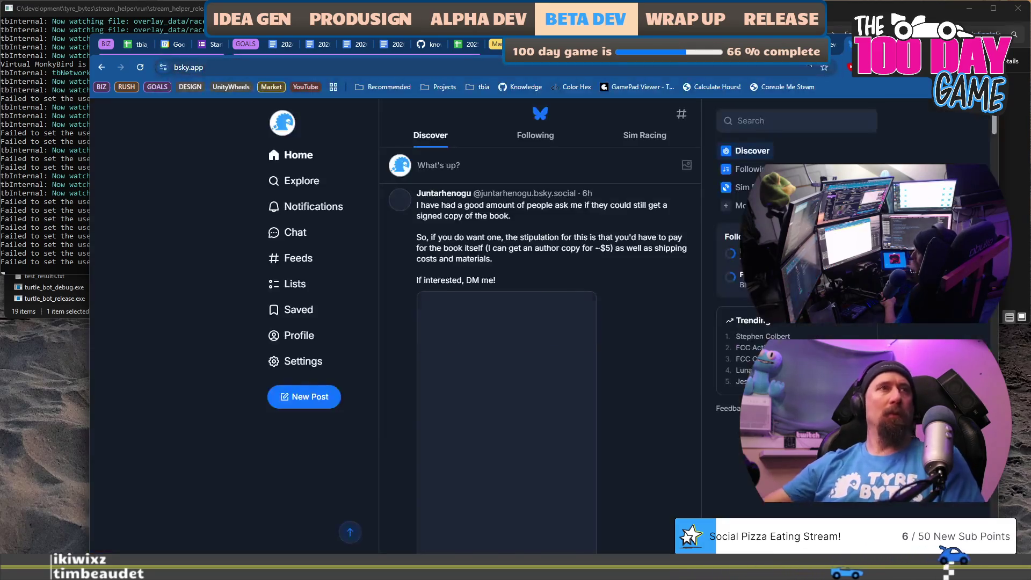
click(312, 406)
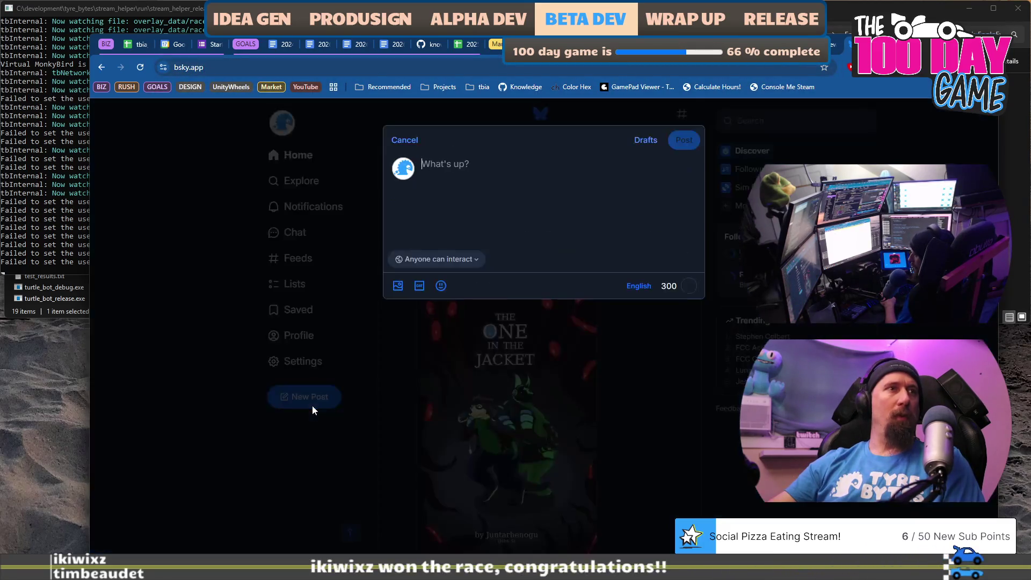
text(https://www.keymailer.co/g/games/6a04a703?share_id=1d4c1c27)
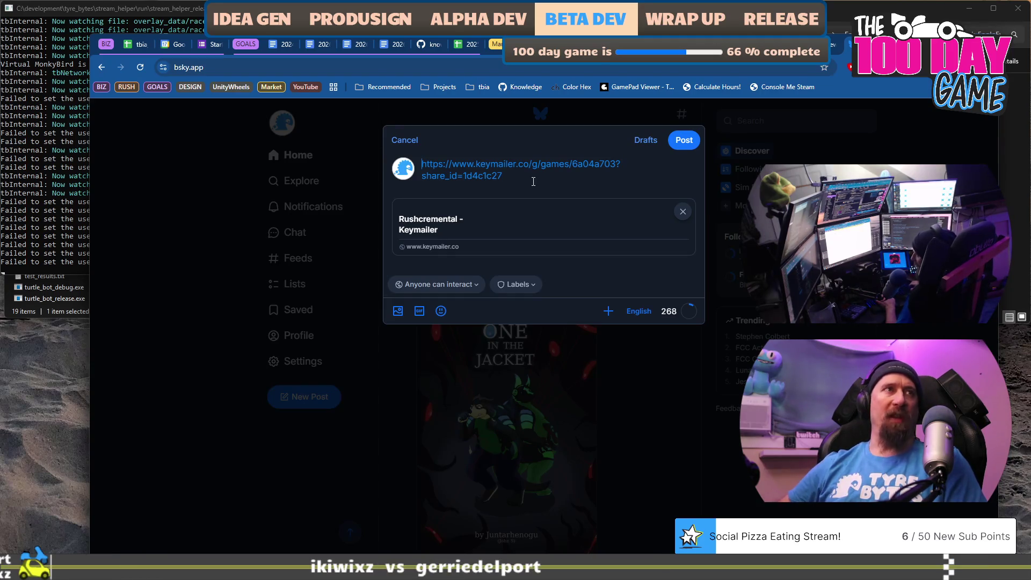
- Add a blank line above the link and drag preview_tech_tree.gif into the draft
key(Return)
key(Return)
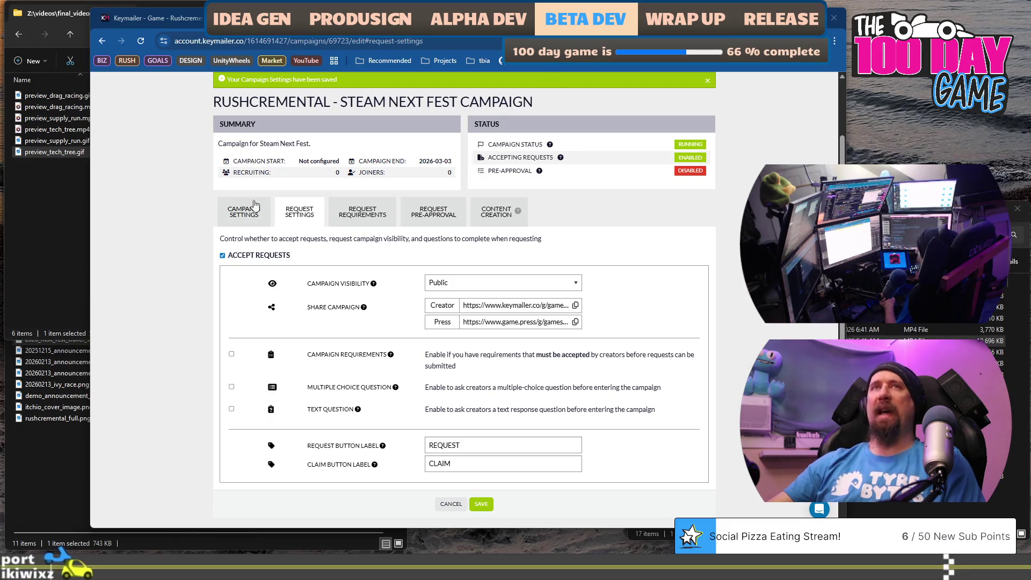
click(64, 182)
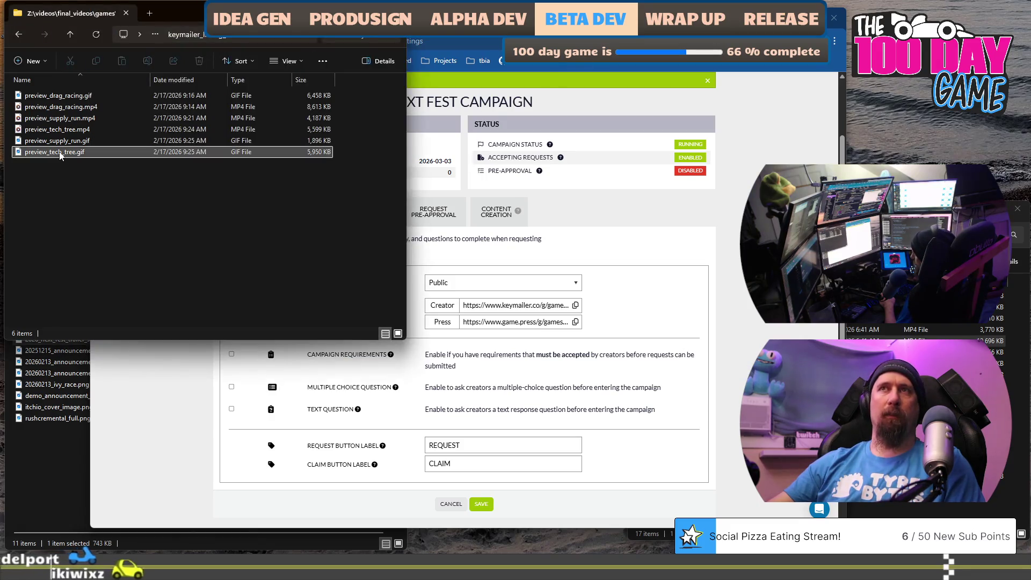
mouse_move(61, 156)
mouse_down()
mouse_move(604, 187)
mouse_move(514, 159)
mouse_move(538, 290)
mouse_up()
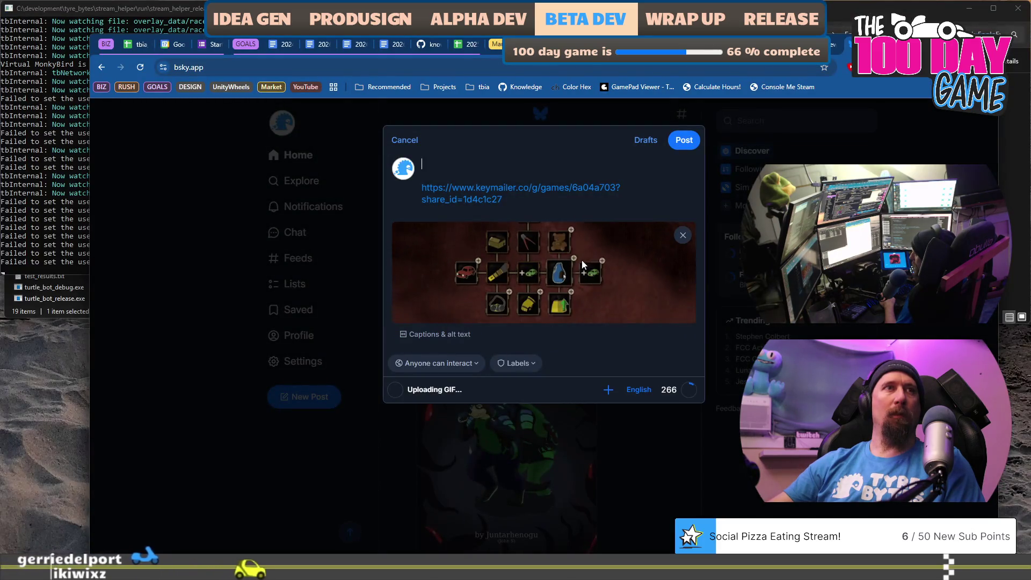
- Begin the post text with the word 'Creators' above the campaign link
click(578, 161)
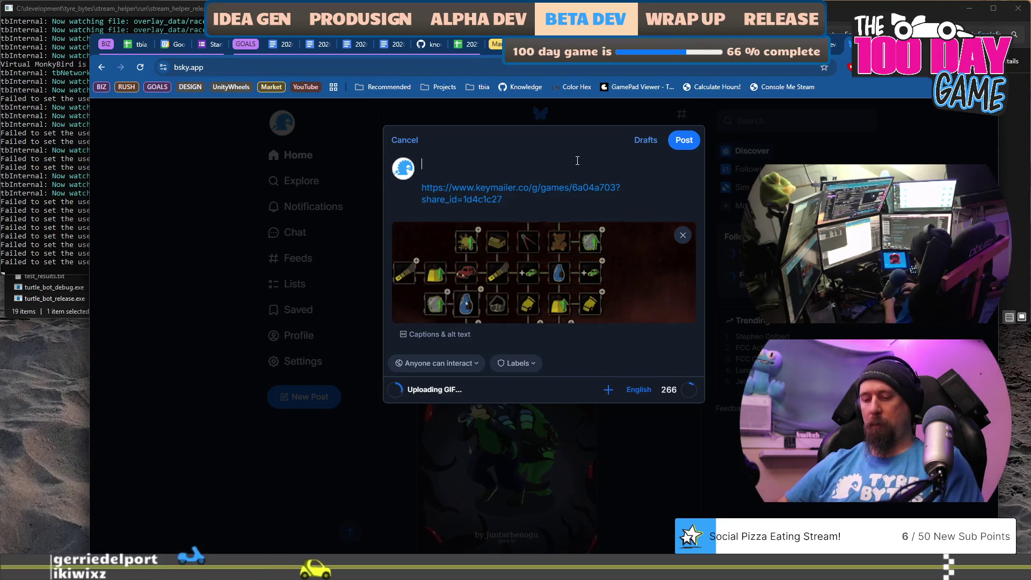
text(Come )
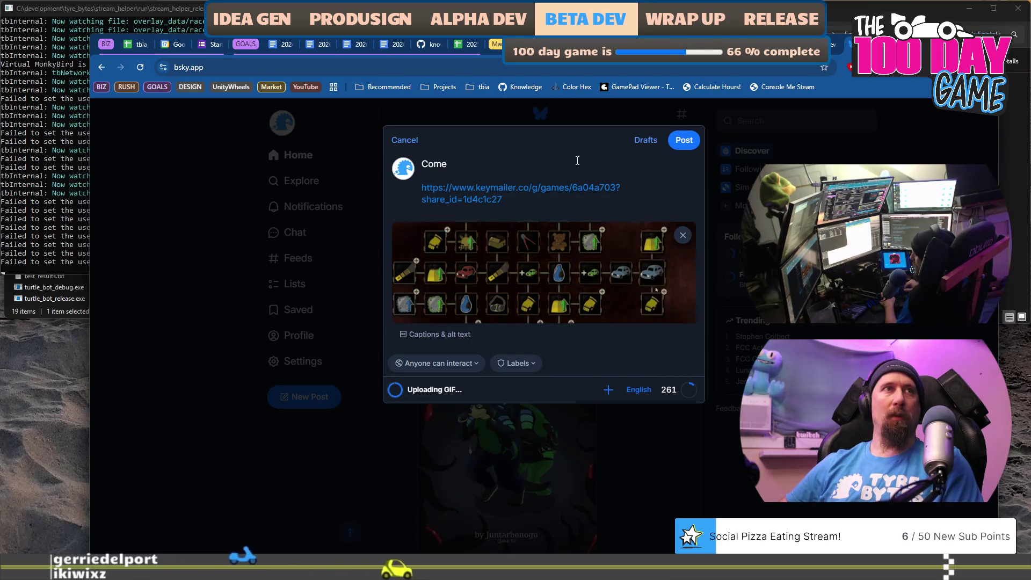
text(pl)
key(shift+Home)
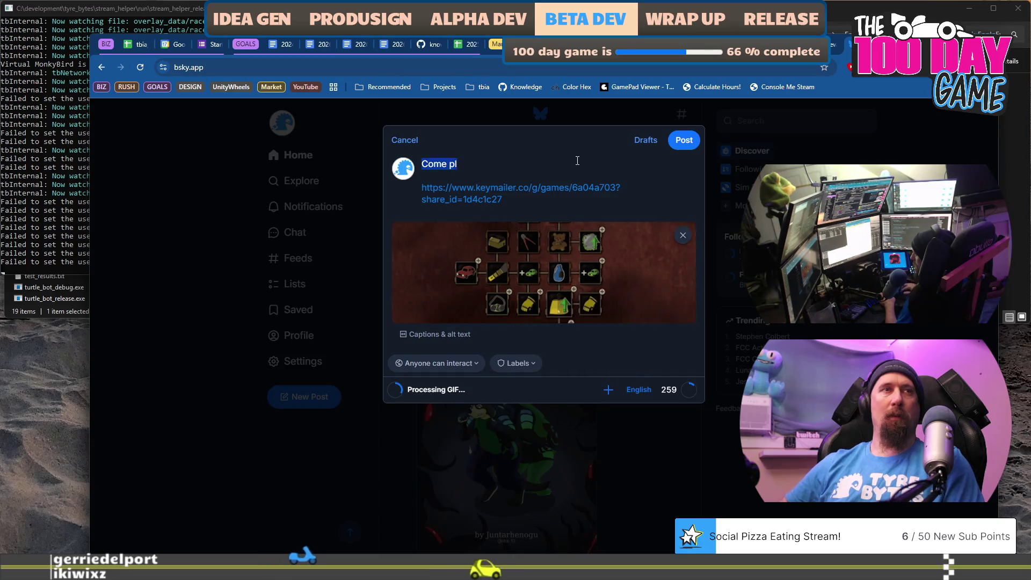
text(Created)
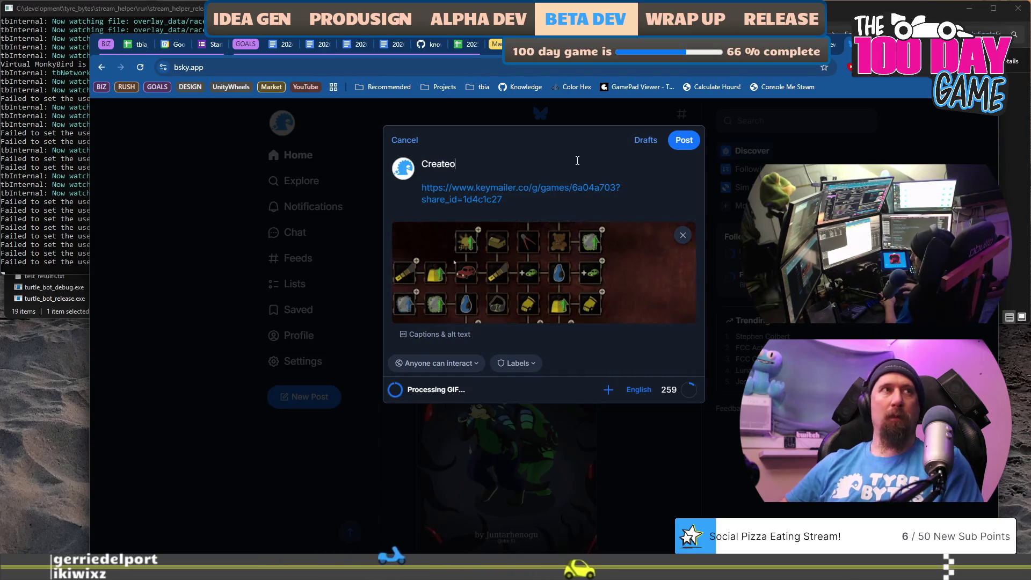
key(BackSpace)
key(BackSpace)
text(ors)
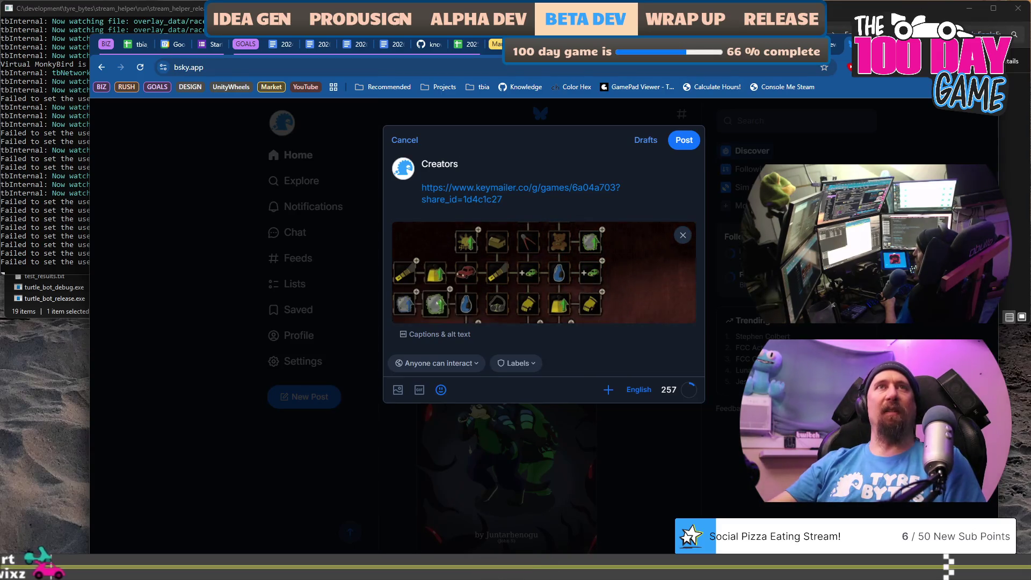
key(ctrl+t)
- Load bsky.app, open the studio profile and view the February 20th Rushcremental demo post
text(bsky)
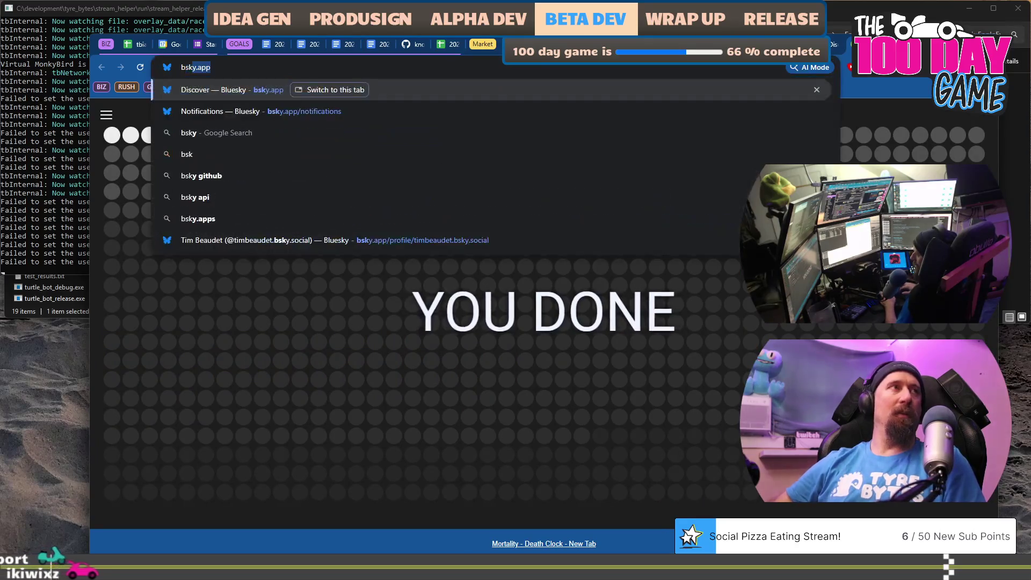
key(Return)
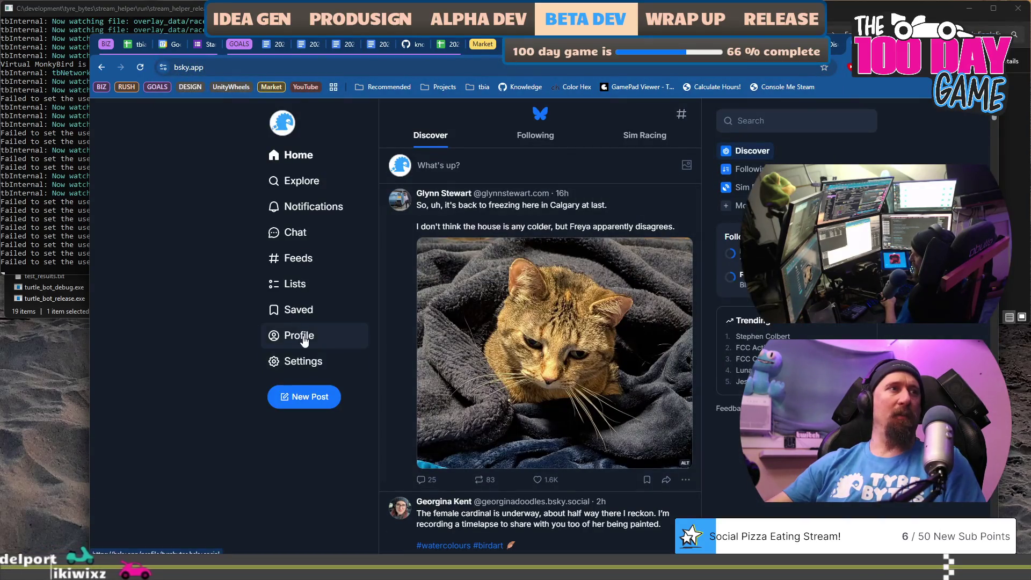
click(304, 340)
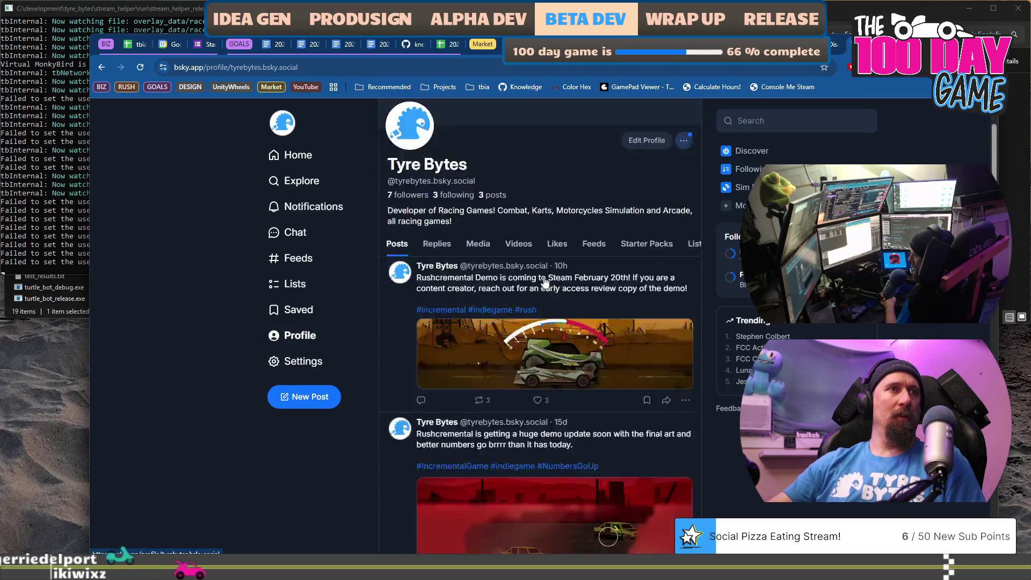
scroll(430, 349, down, 3)
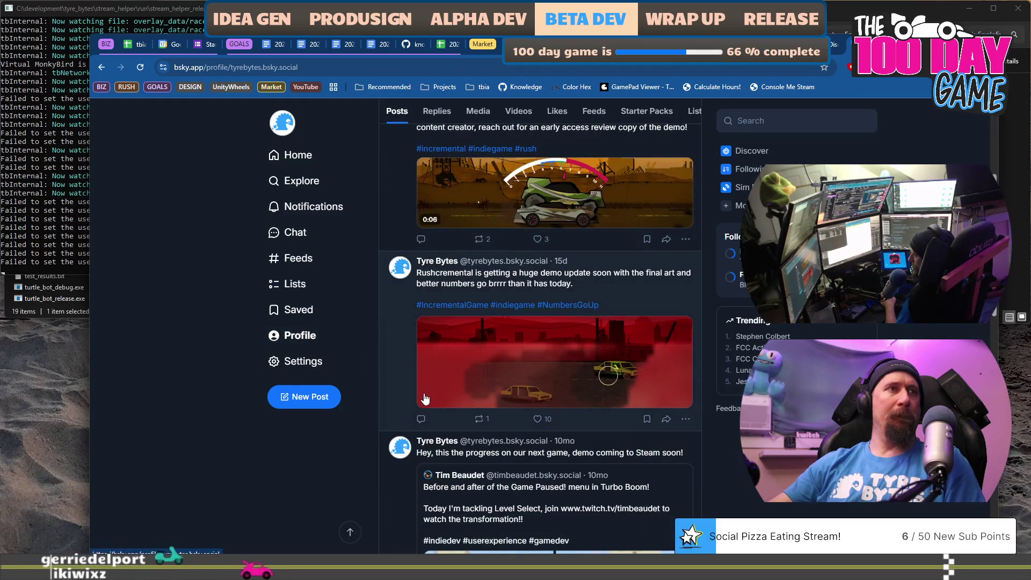
drag(454, 273, 552, 286)
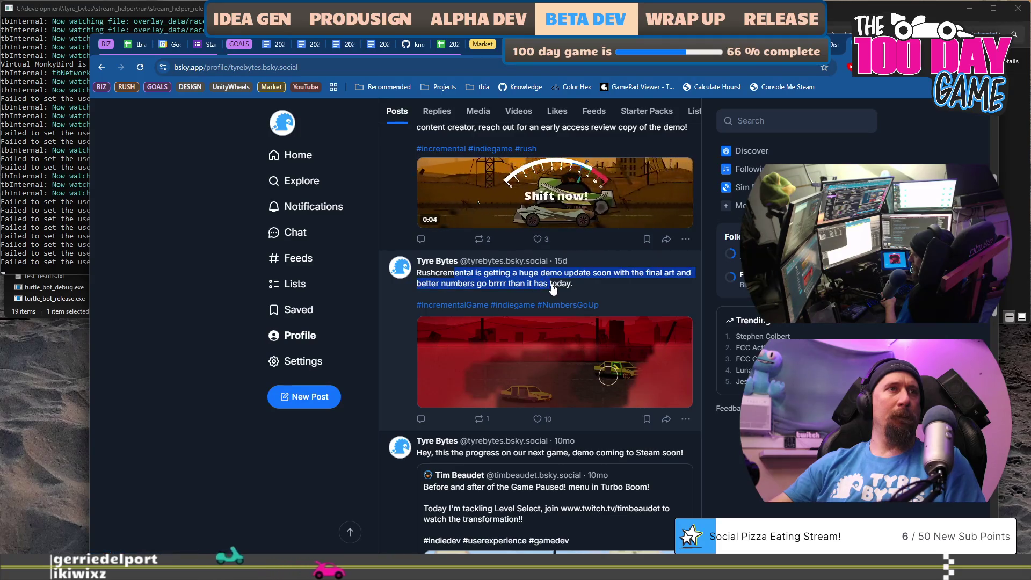
scroll(552, 289, up, 1)
drag(440, 170, 690, 187)
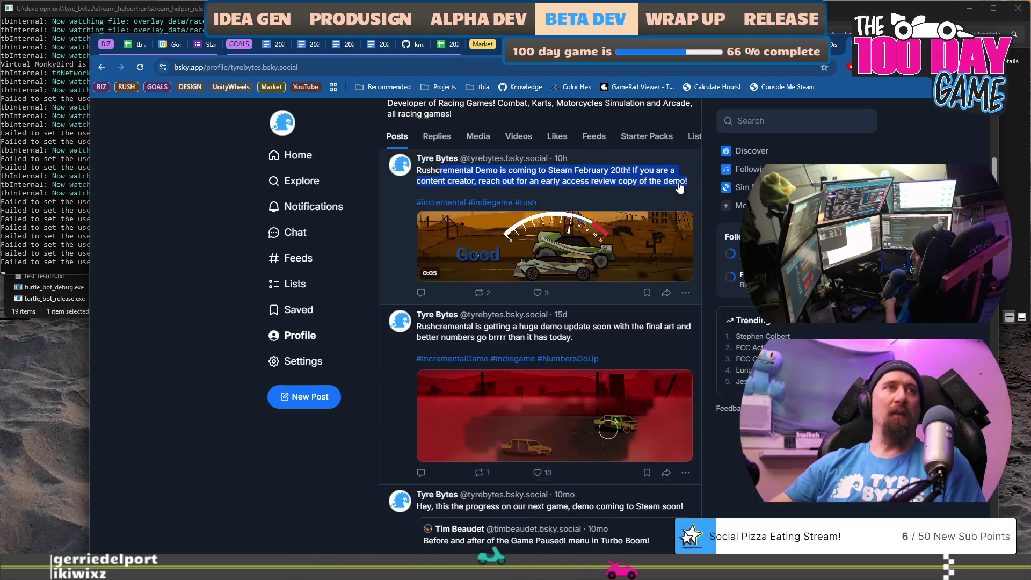
click(616, 183)
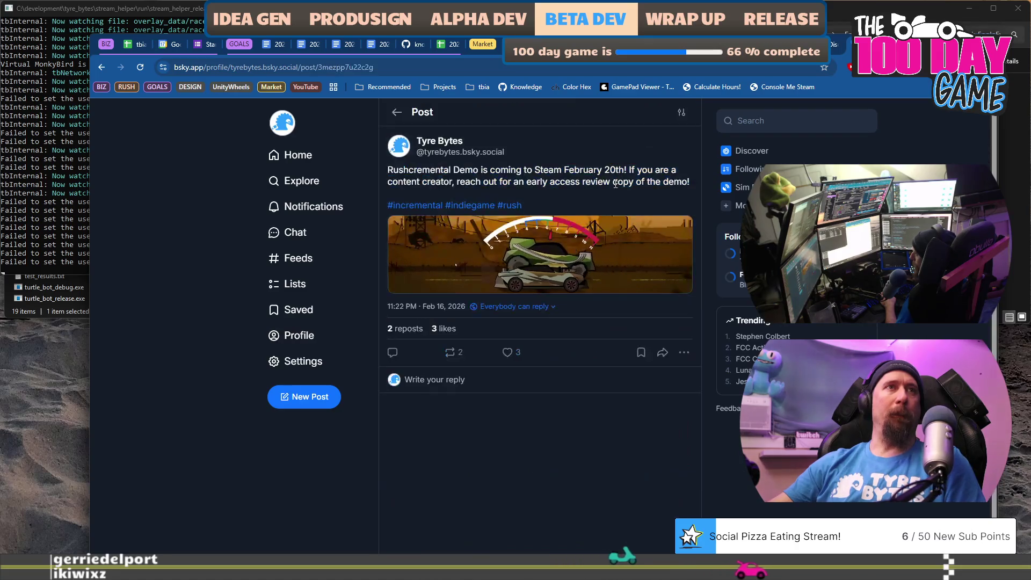
click(101, 68)
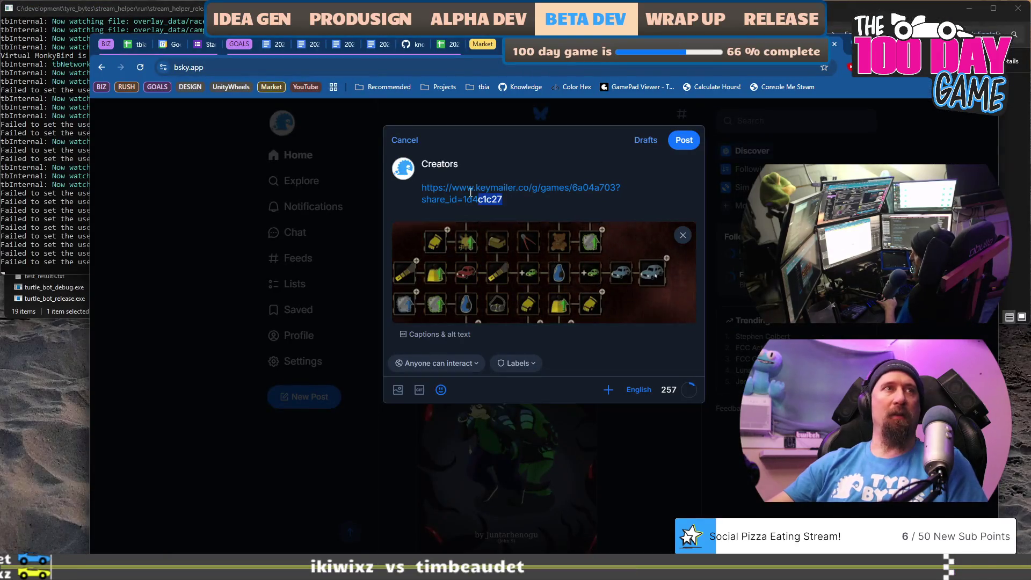
- Replace the post link with the game.press URL and retitle the opening 'Game Press'
key(ctrl+a)
text(https://www.game.press/g/games/6a04a703?share_id=1d4c1c27)
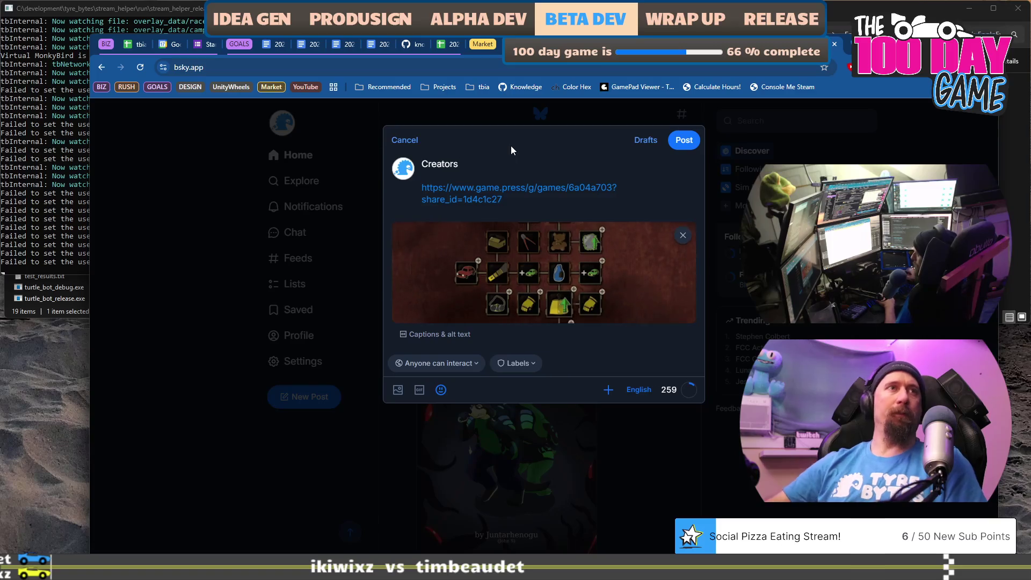
key(shift+Home)
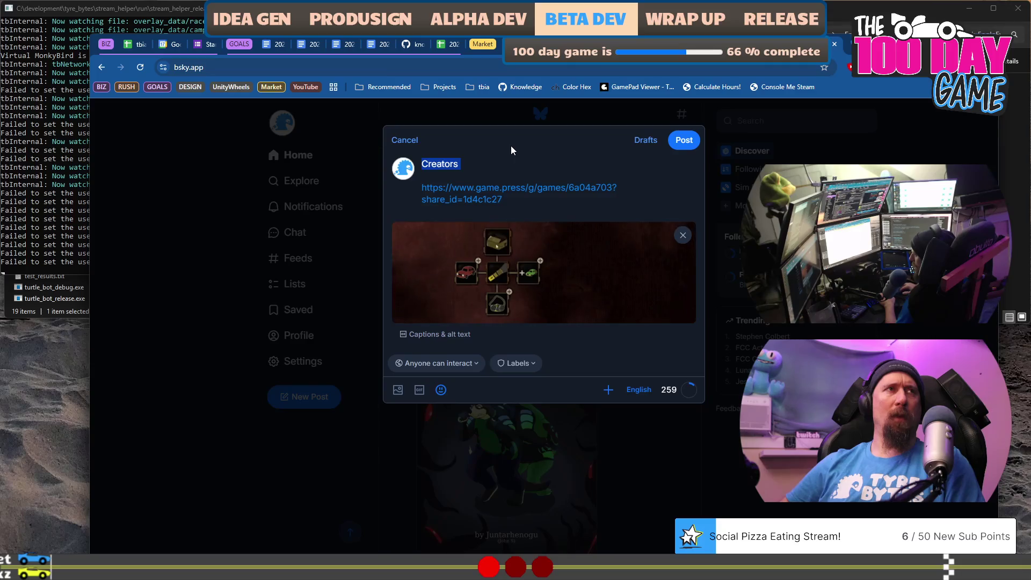
text(Game )
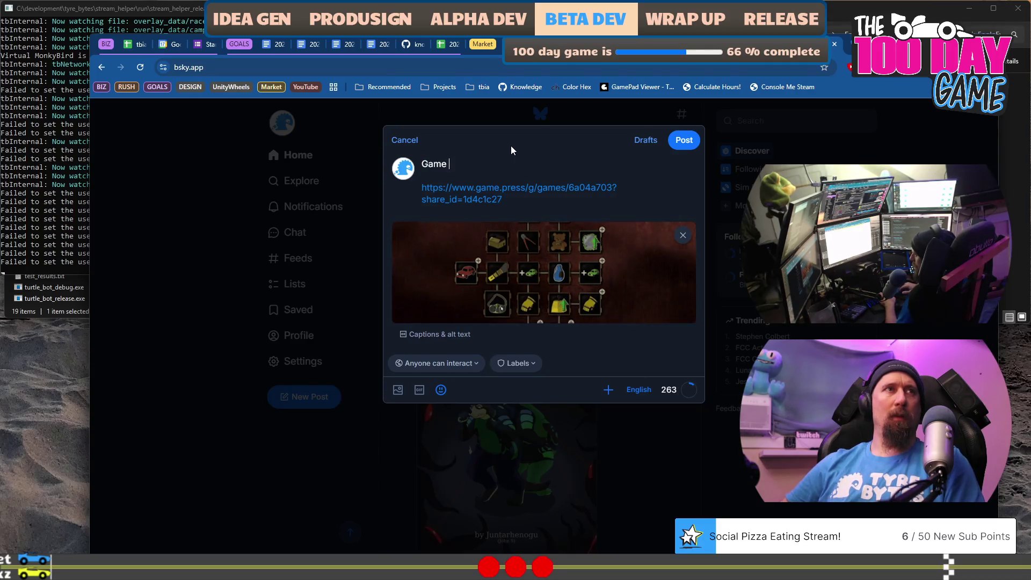
text(Press)
- Reword the opening to 'Rushcremental has a demo coming to Steam Next Fest' with a hashtag
key(shift+Home)
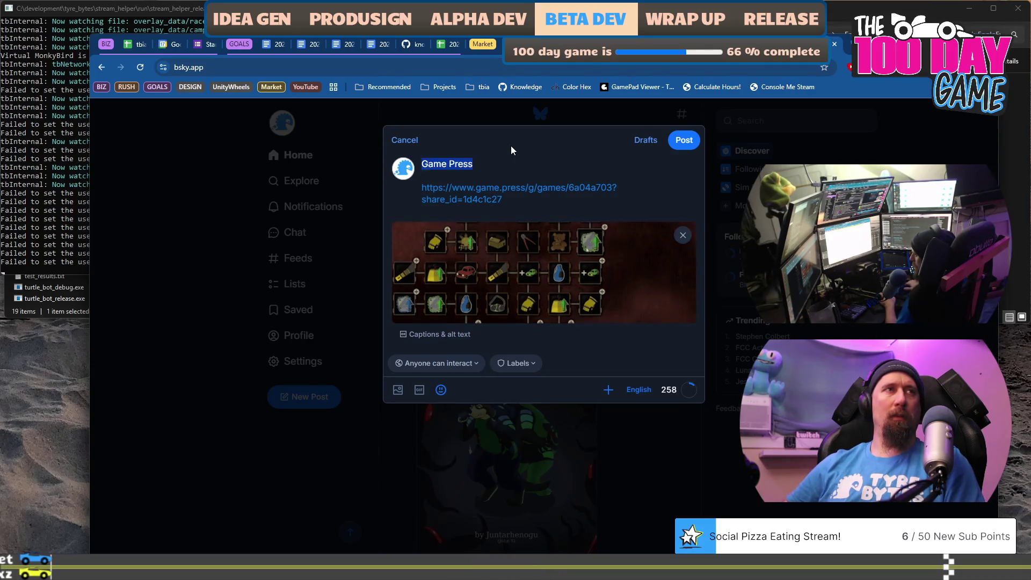
text(Rushcremental is coming to Steam Nex)
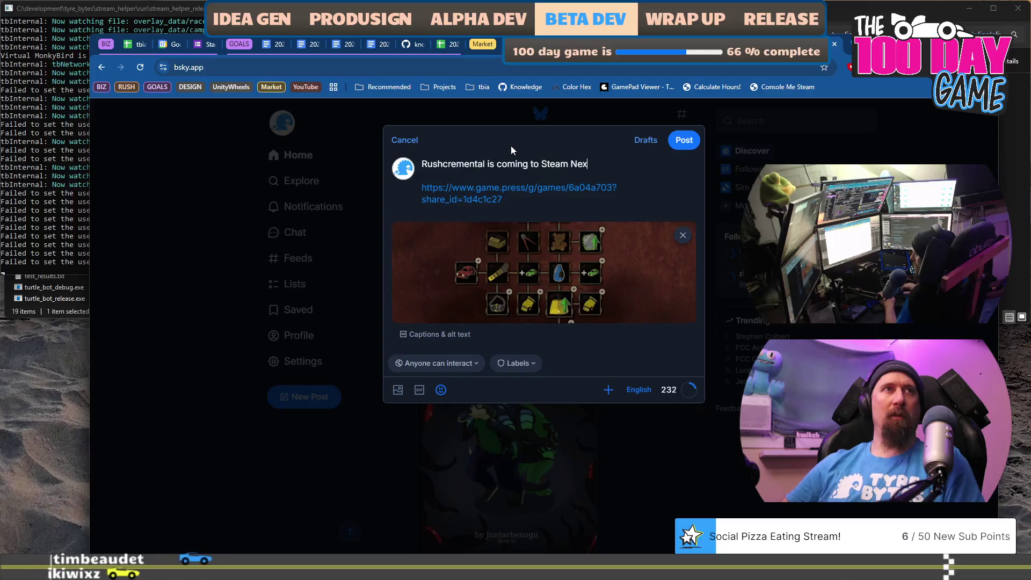
text(t fest)
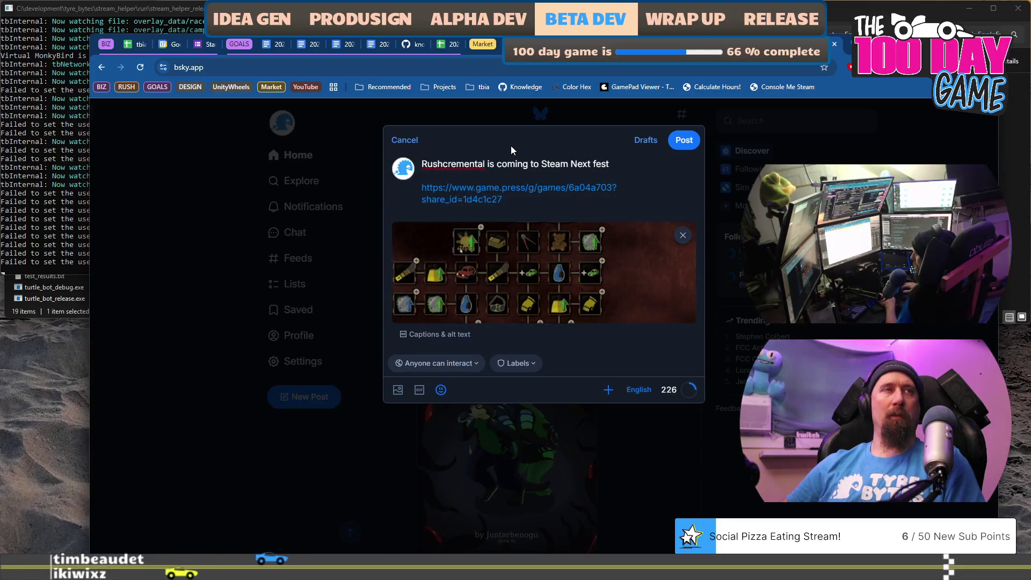
key(BackSpace)
key(BackSpace)
key(BackSpace)
text(Fest)
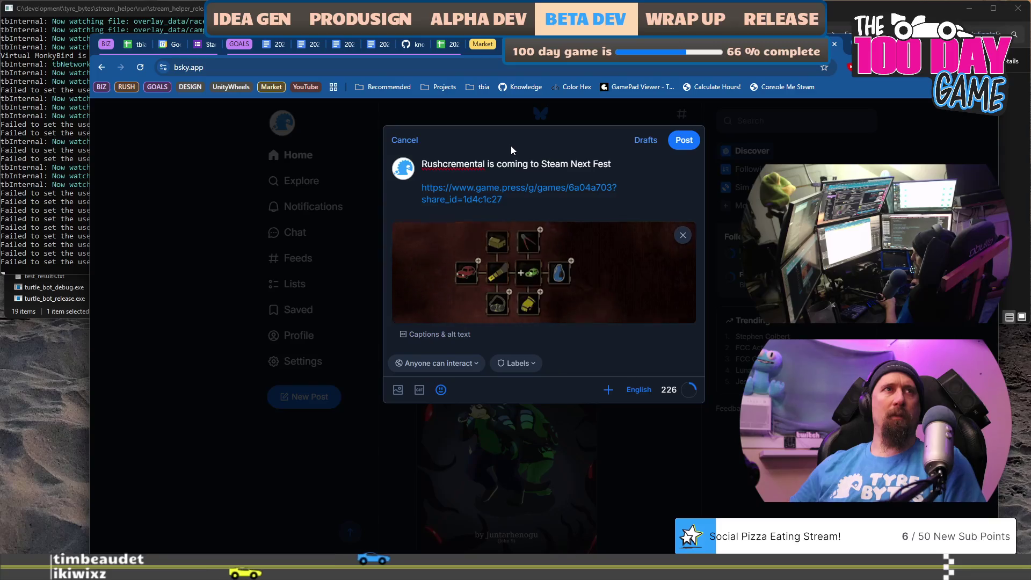
key(ctrl+Left)
key(ctrl+Left)
key(ctrl+Left)
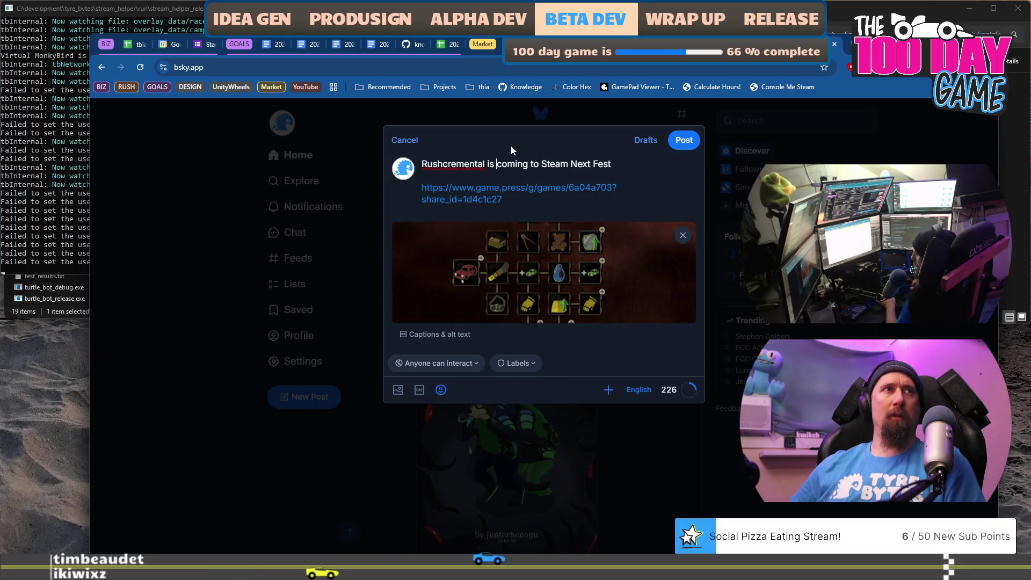
text(has a demo)
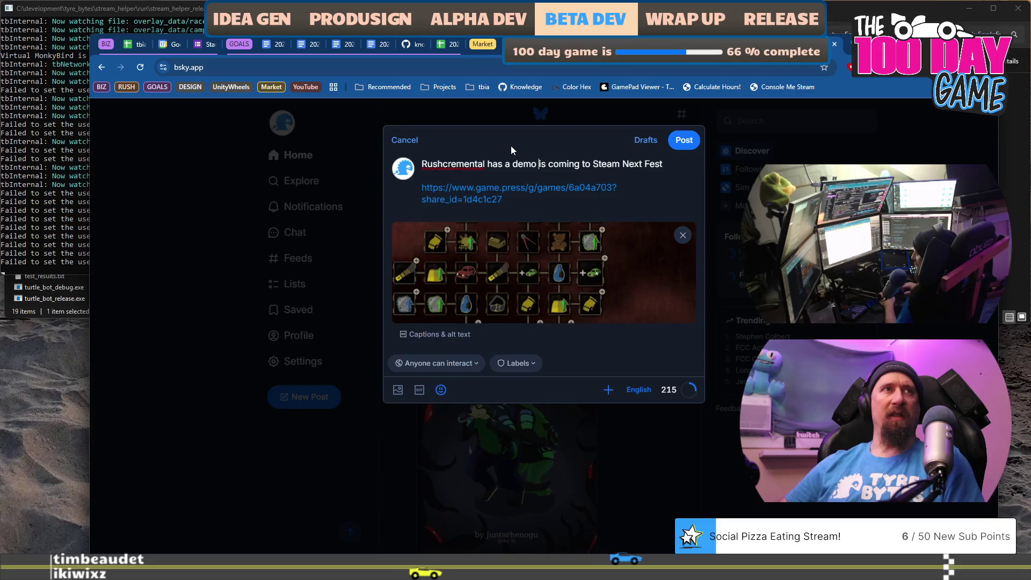
key(Delete)
key(Delete)
key(Delete)
key(End)
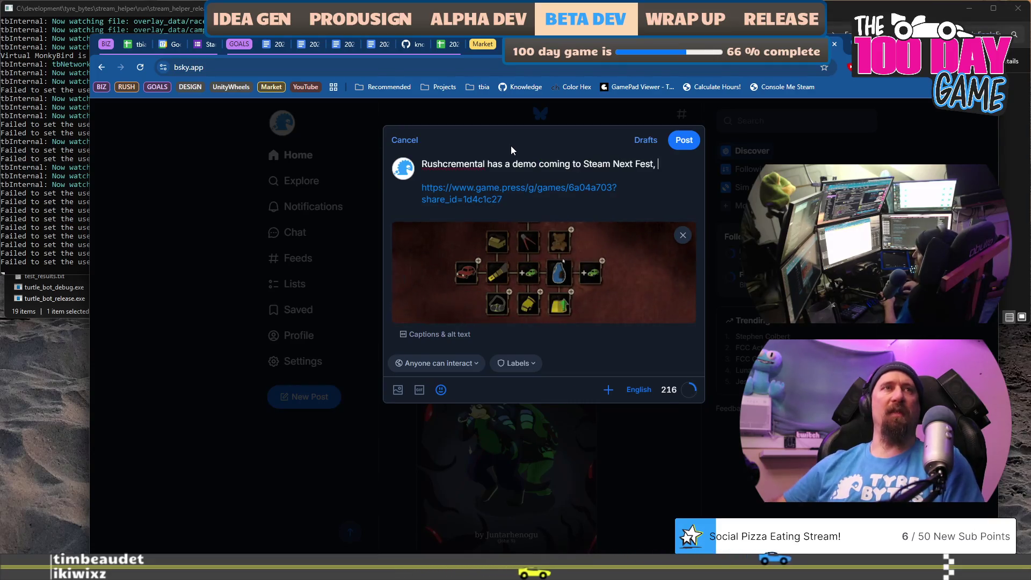
text(, Pres)
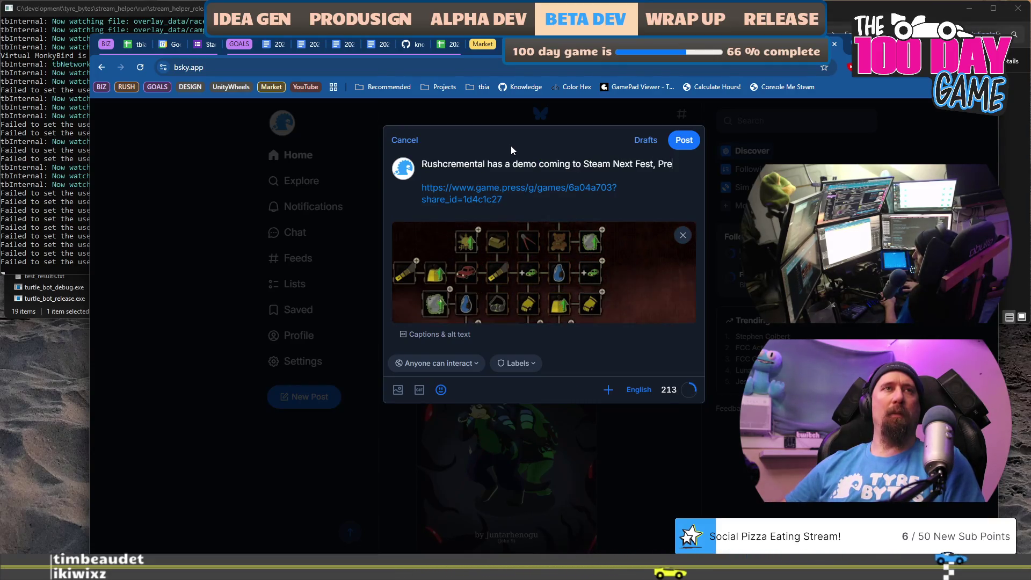
key(BackSpace)
key(BackSpace)
key(BackSpace)
text(#)
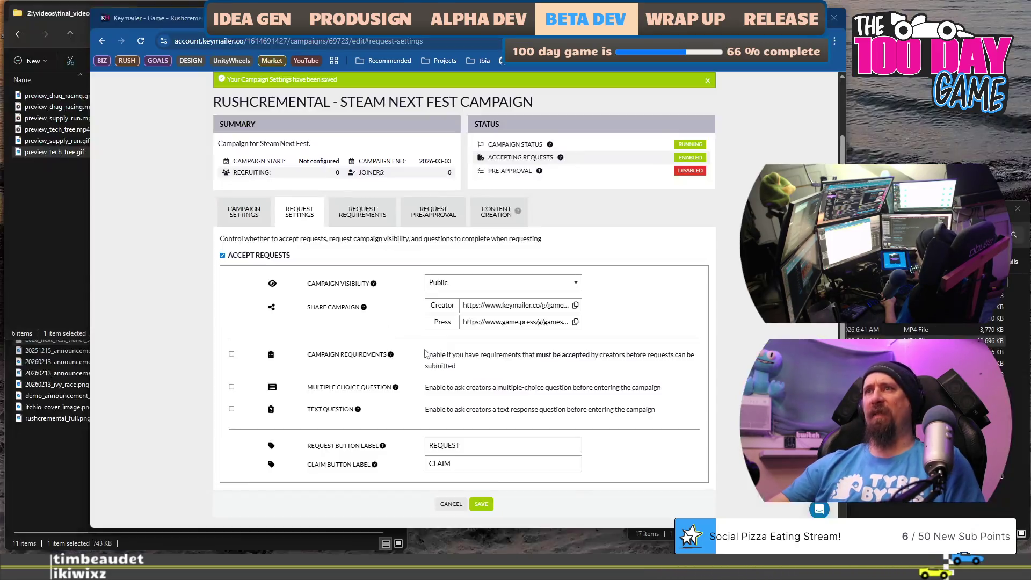
scroll(498, 406, up, 2)
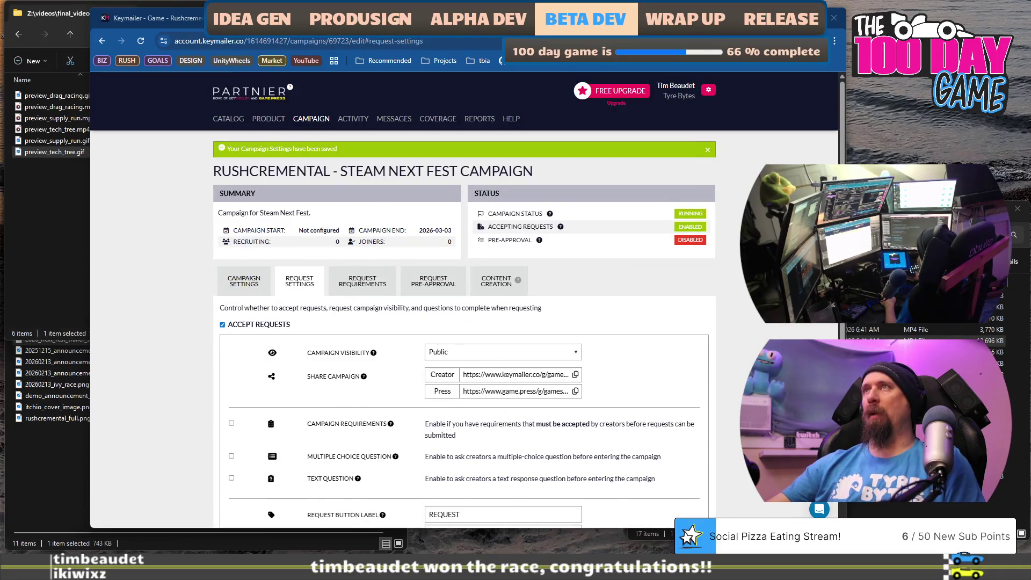
- Search Google in a new tab for 'game press hashtags'
key(ctrl+t)
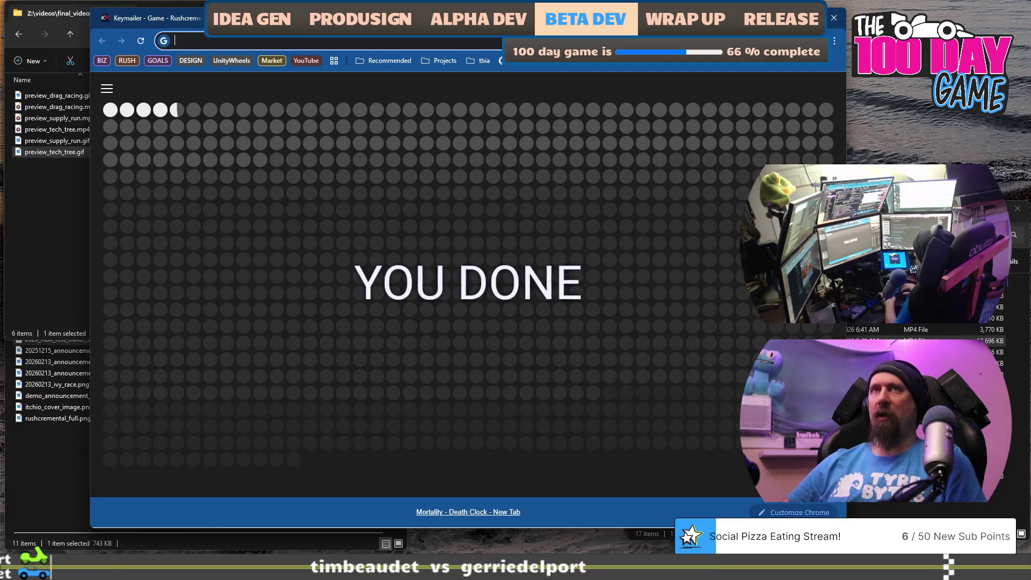
text(#press)
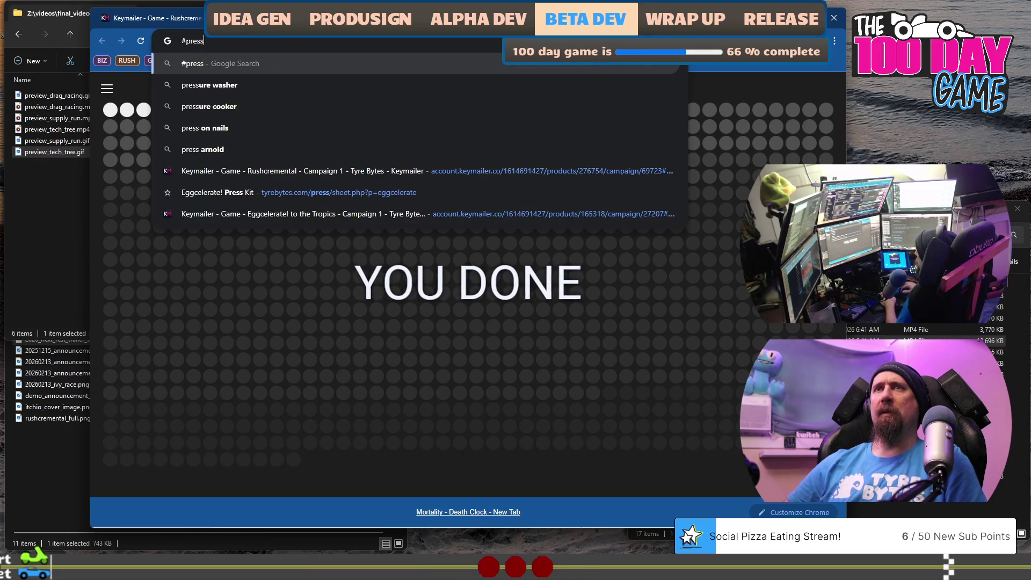
key(BackSpace)
key(BackSpace)
key(BackSpace)
text(games)
key(BackSpace)
key(BackSpace)
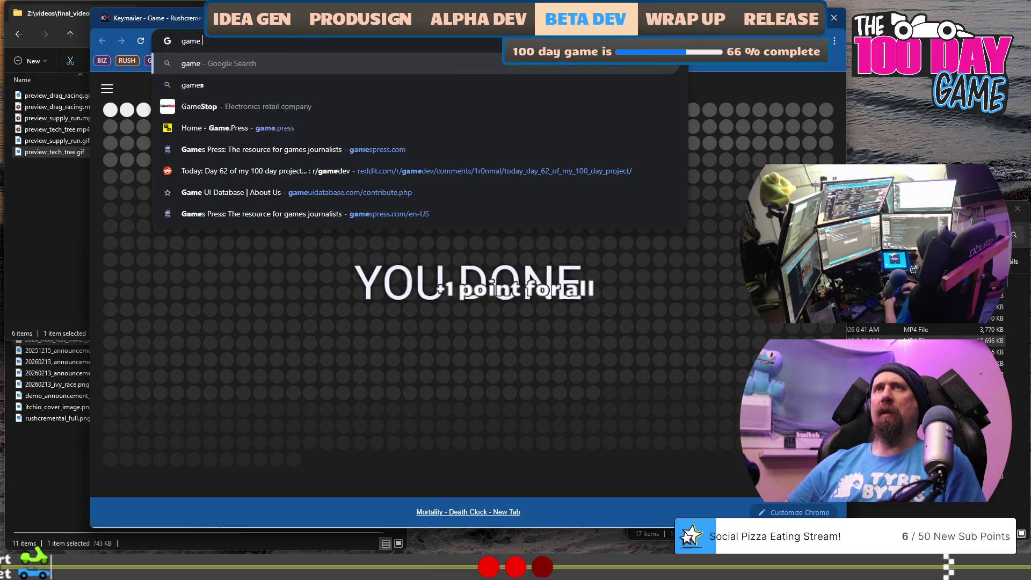
text(press hash)
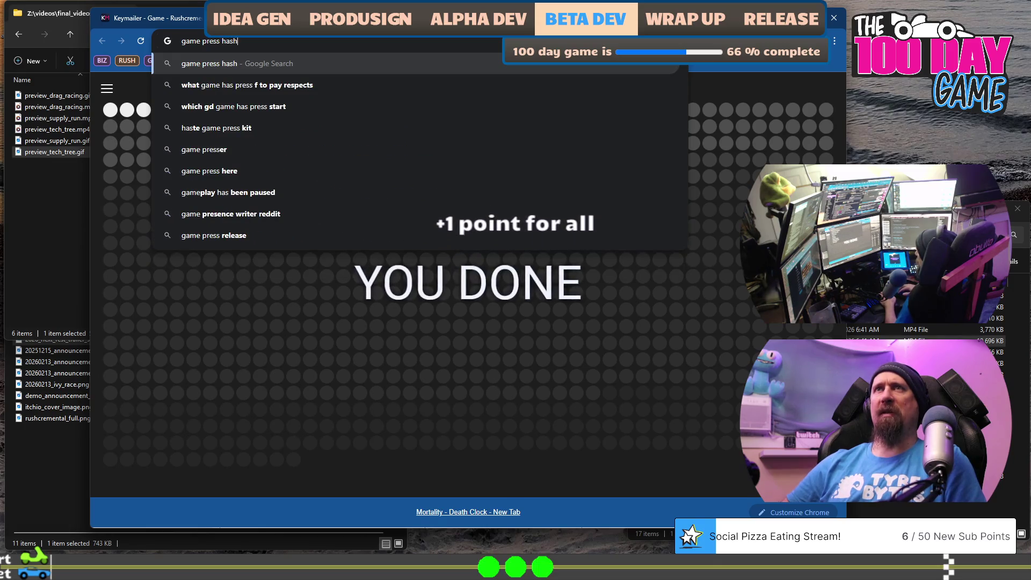
text(tags)
key(Return)
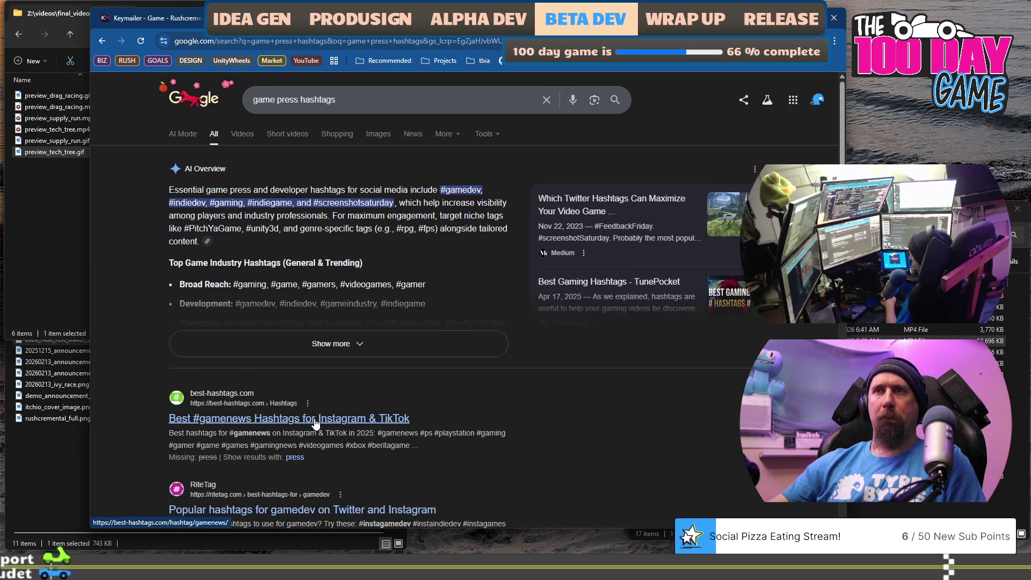
- Check the suggested #gamedev and #indiedev tags and return to the Bluesky draft
scroll(271, 246, down, 1)
scroll(271, 246, up, 1)
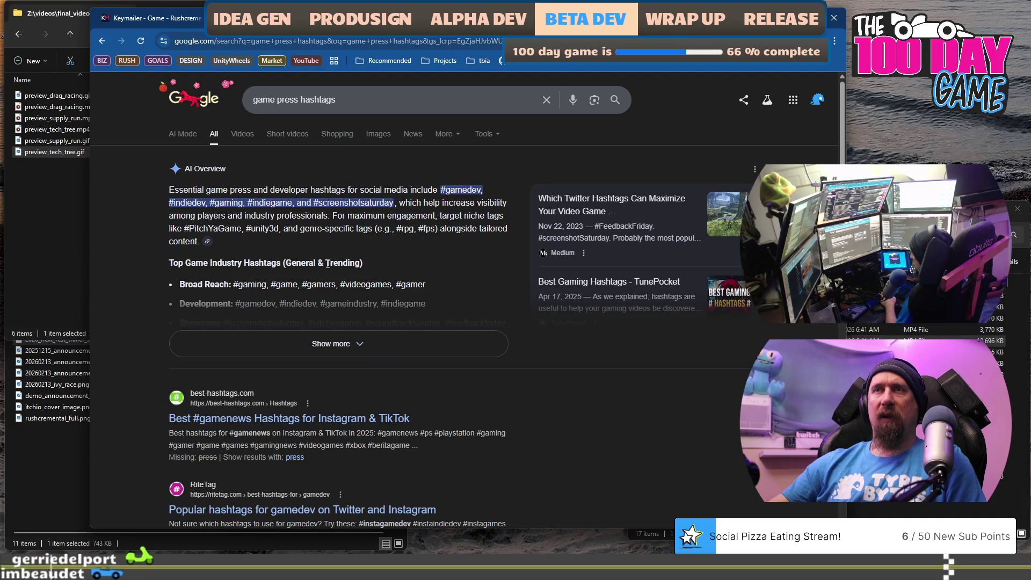
key(ctrl+super+Right)
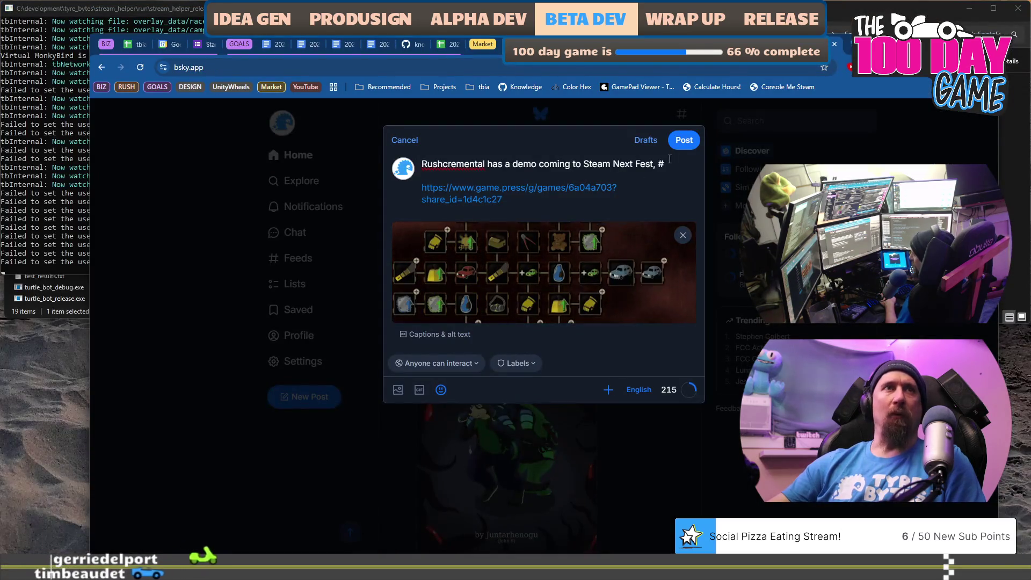
- Replace the trailing '#' with a new line reading '#incremental #gaming #', then return to the Google results
key(BackSpace)
key(BackSpace)
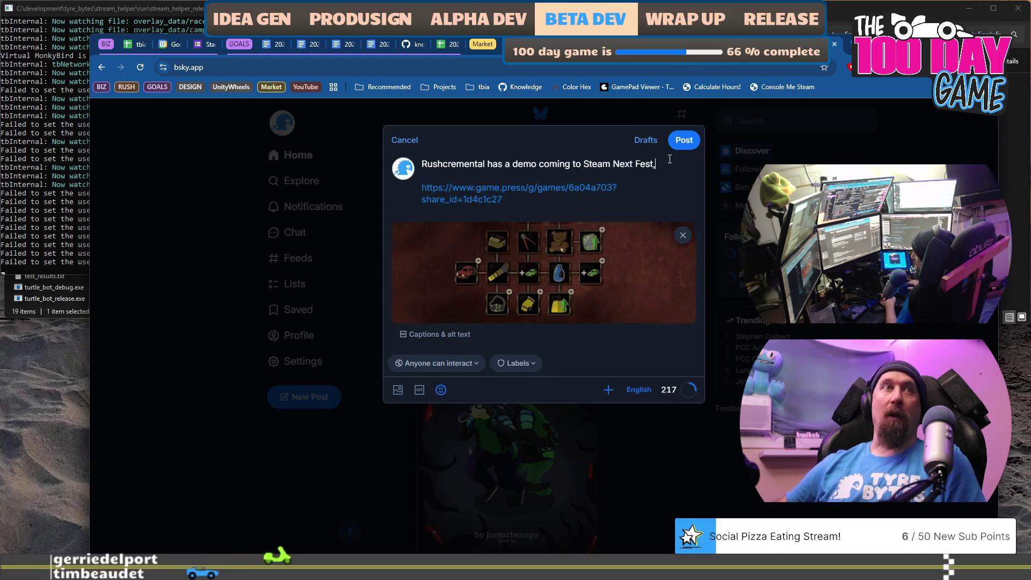
key(Return)
key(Return)
text(#incre)
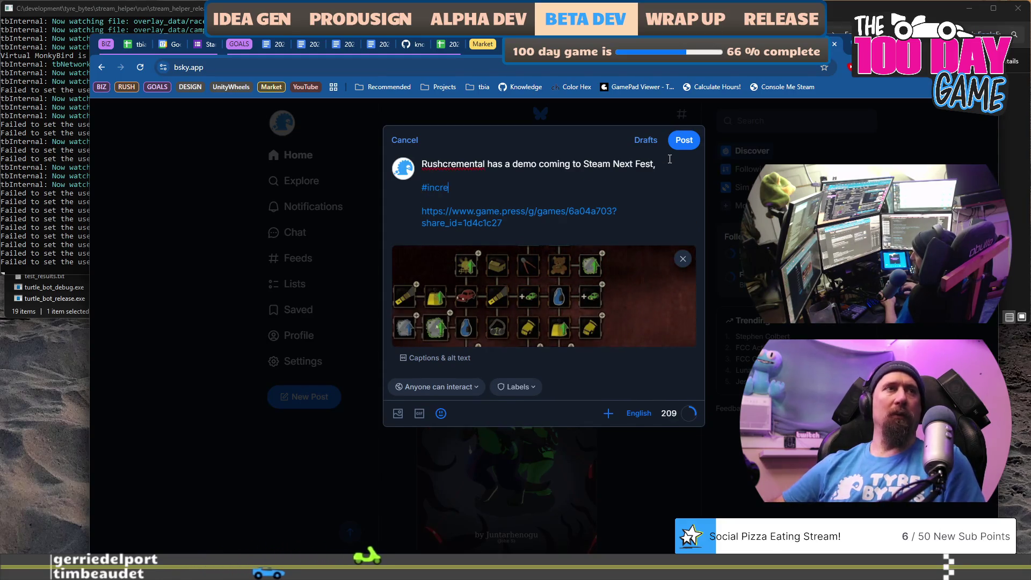
text(mental #gaming )
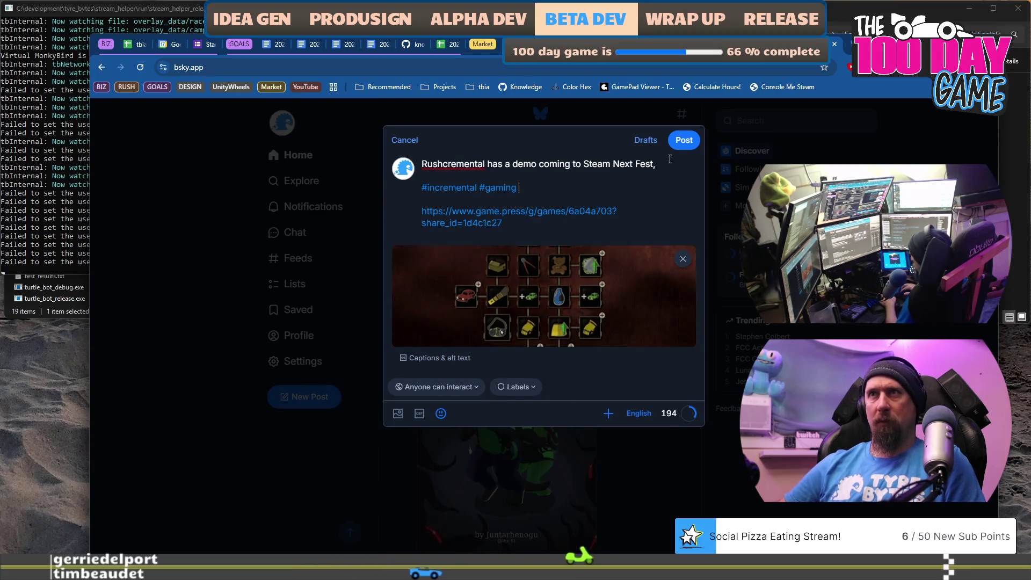
text(#)
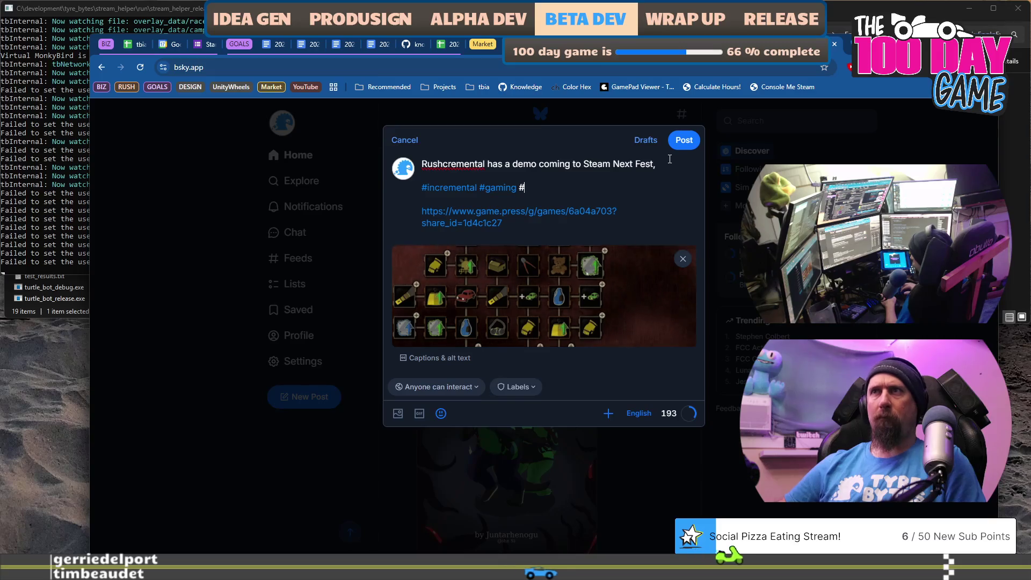
key(alt+Tab)
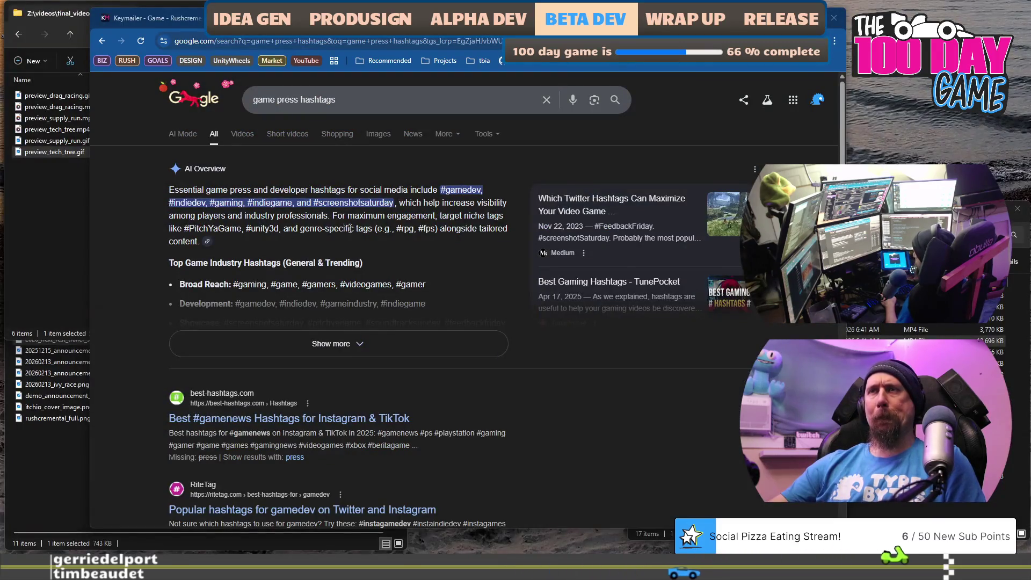
- Expand the AI Overview and read its tags, such as #gaming, #gamedev, #indiedev and #screenshotsaturday
scroll(380, 230, down, 1)
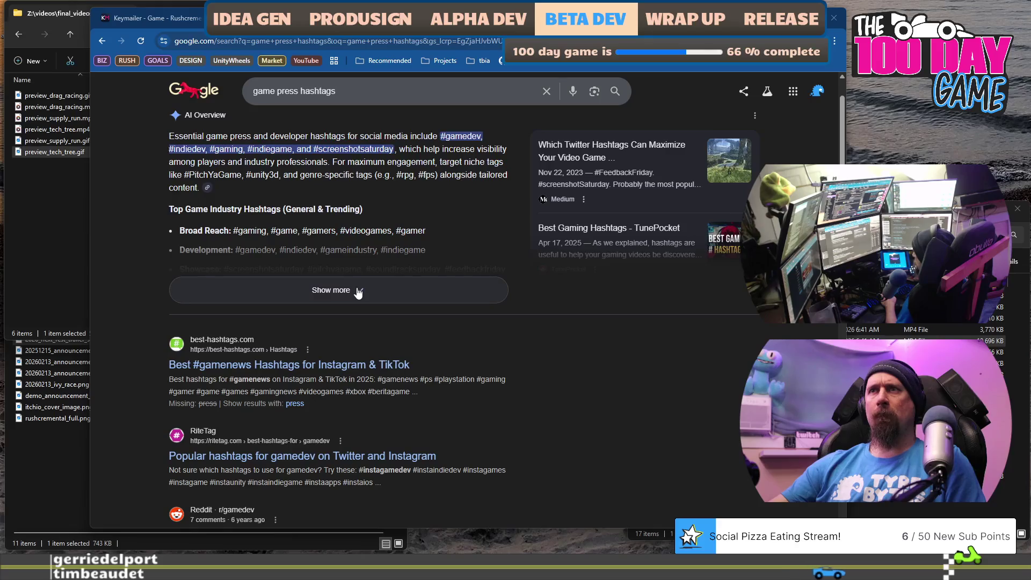
click(400, 293)
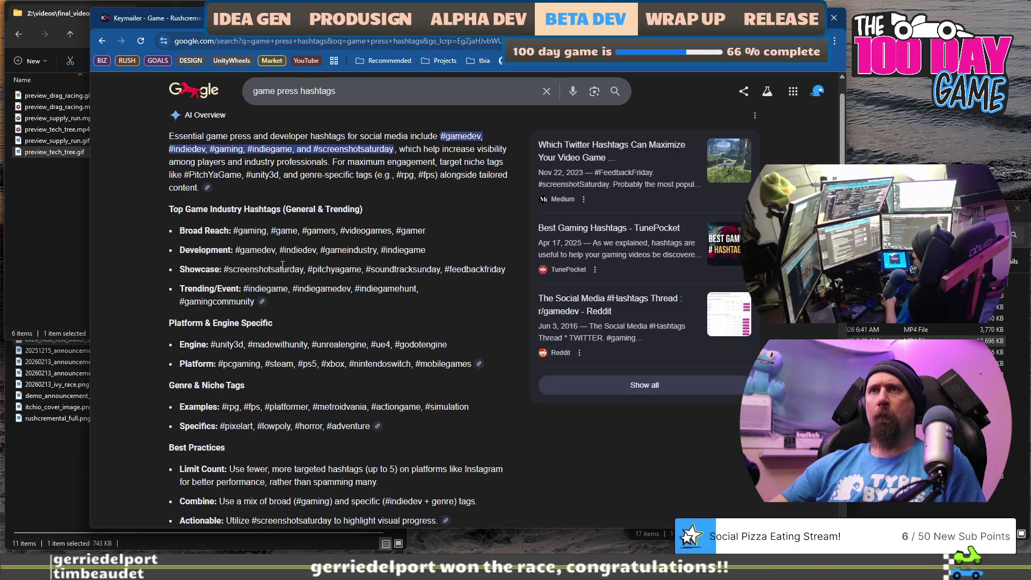
scroll(277, 273, down, 12)
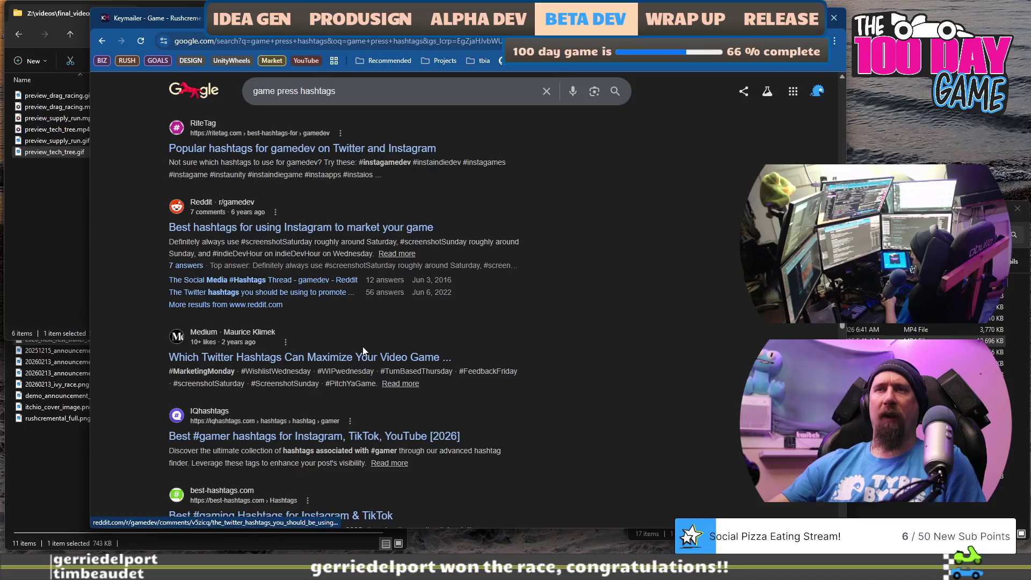
scroll(363, 350, up, 8)
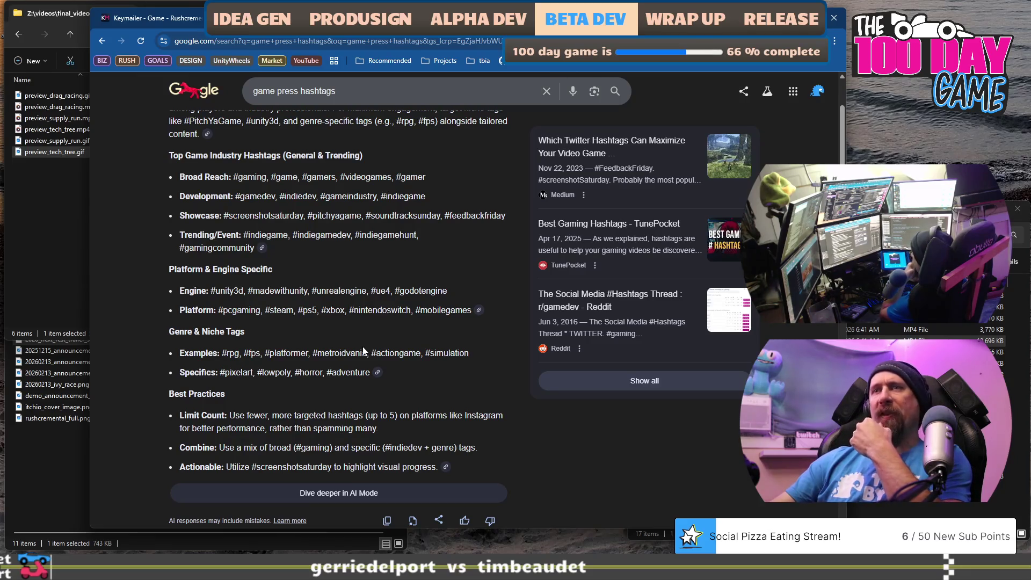
scroll(364, 352, up, 2)
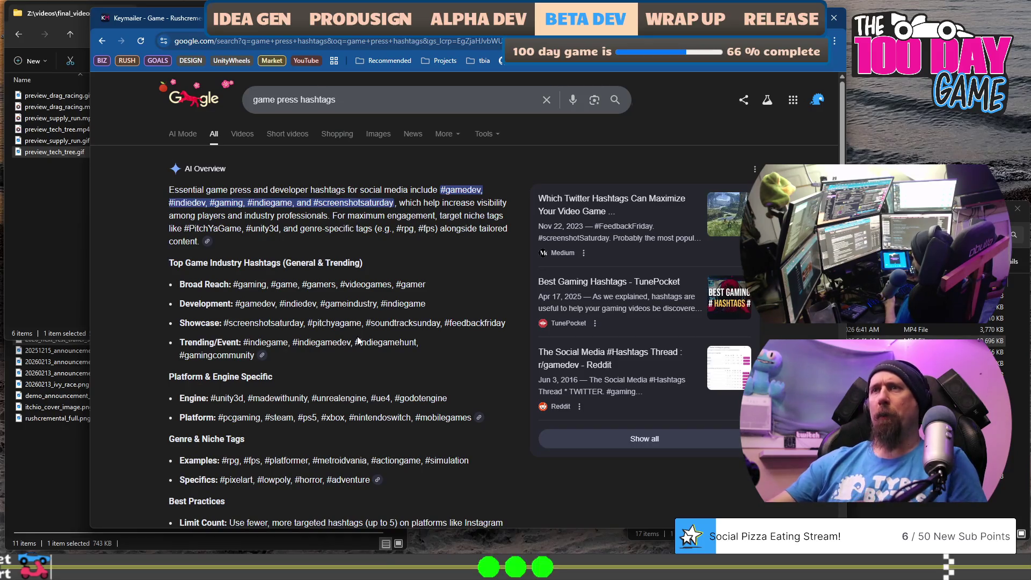
scroll(347, 348, down, 8)
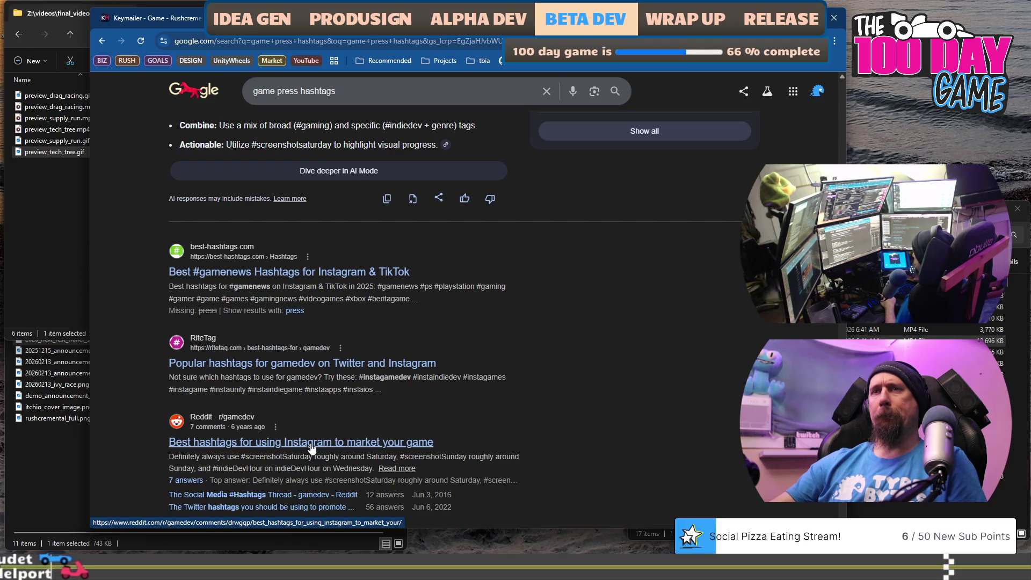
scroll(312, 446, down, 4)
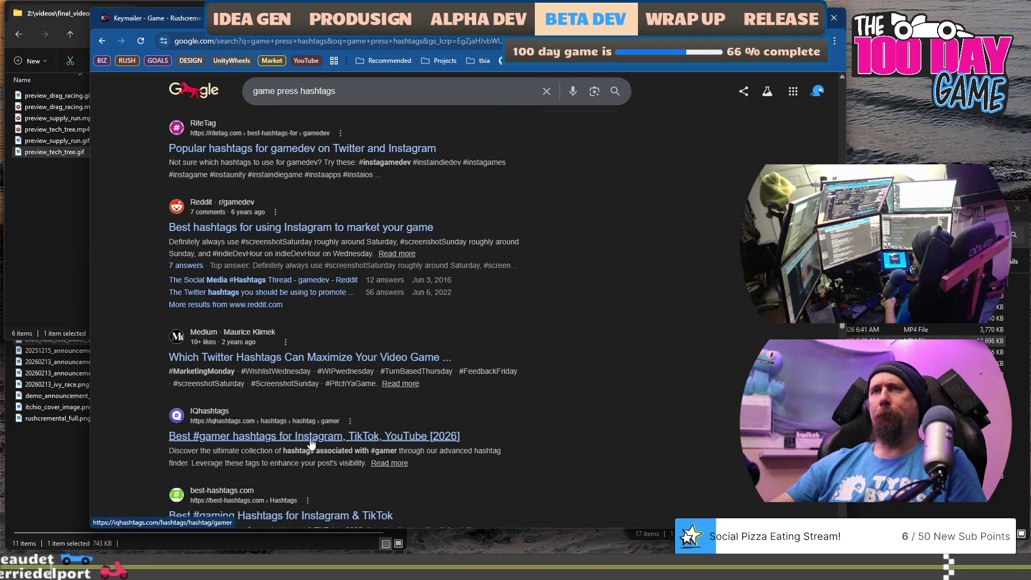
scroll(311, 444, up, 5)
double_click(288, 90)
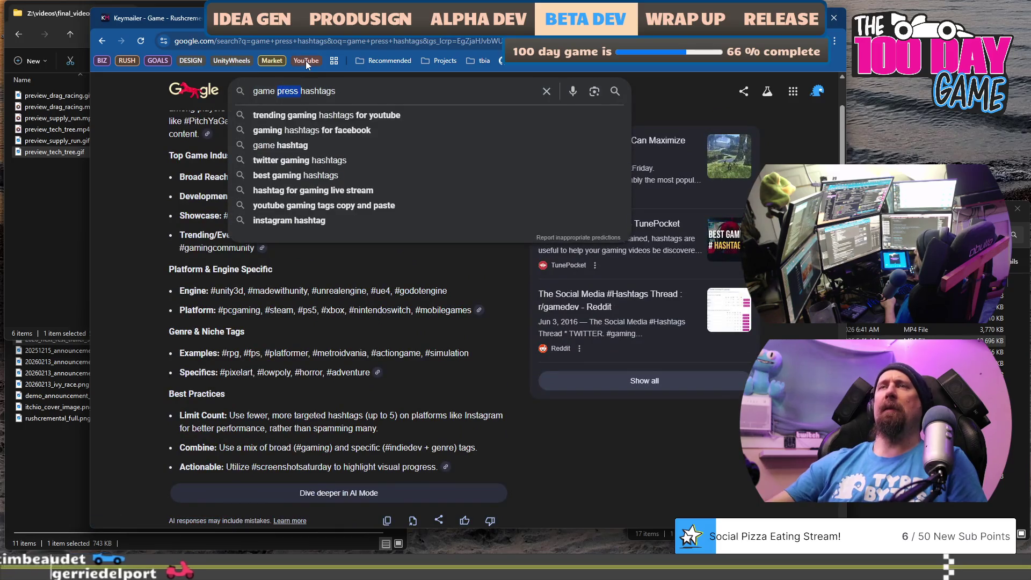
key(Right)
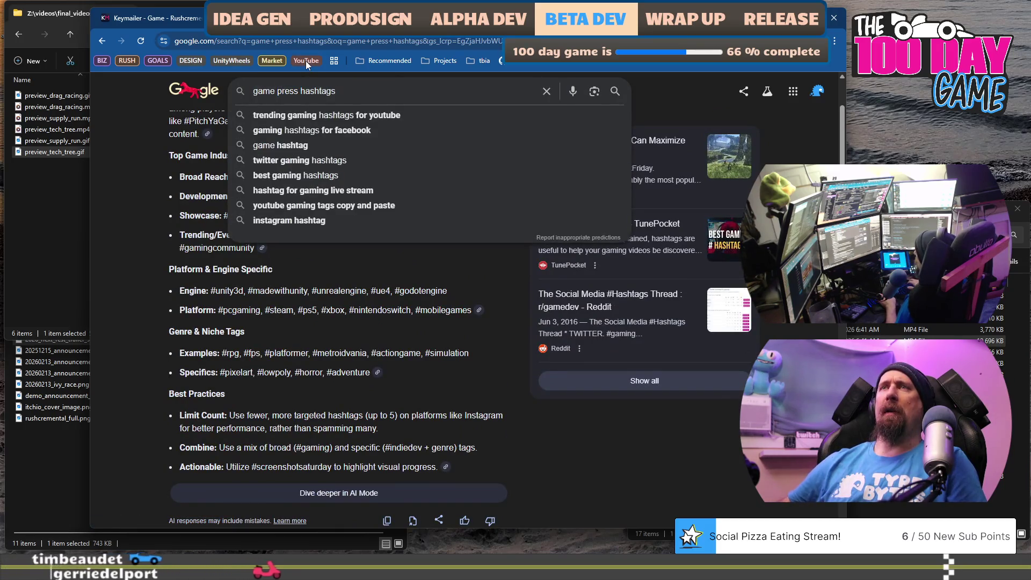
- Search Google for 'hashtags to push game to press'
key(ctrl+a)
text(hasht)
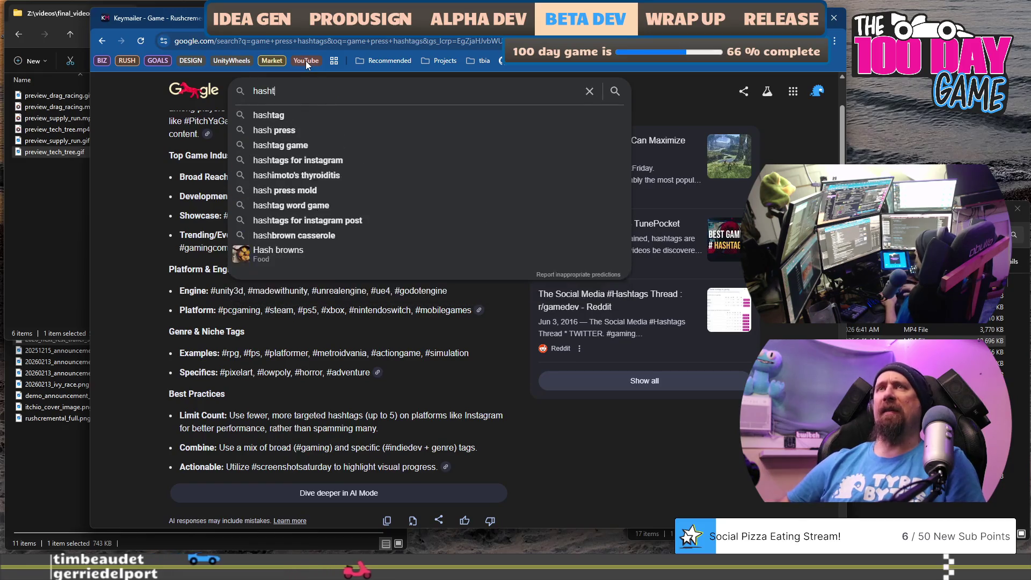
text(ags to )
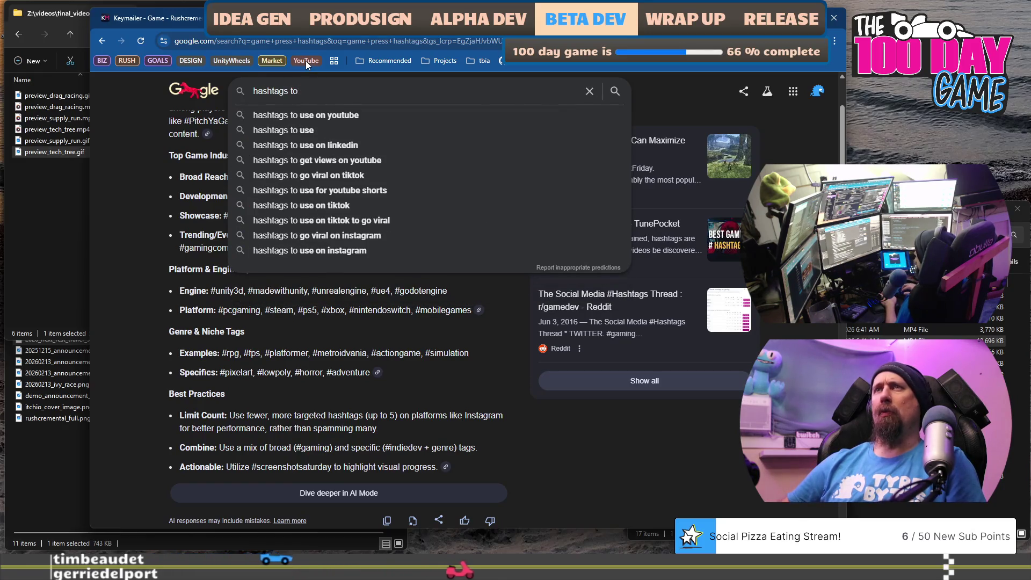
text(push game to g)
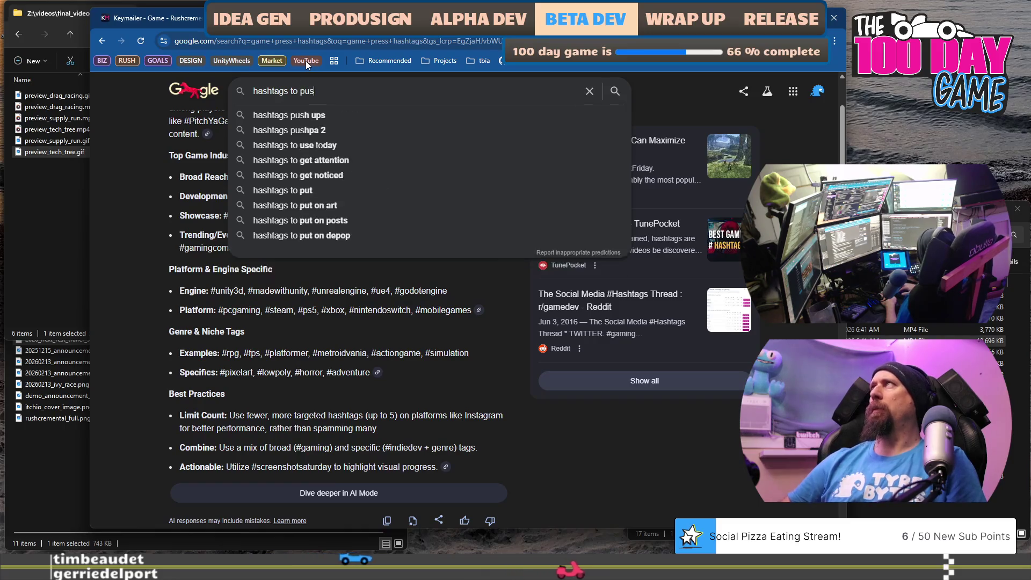
key(BackSpace)
text(press)
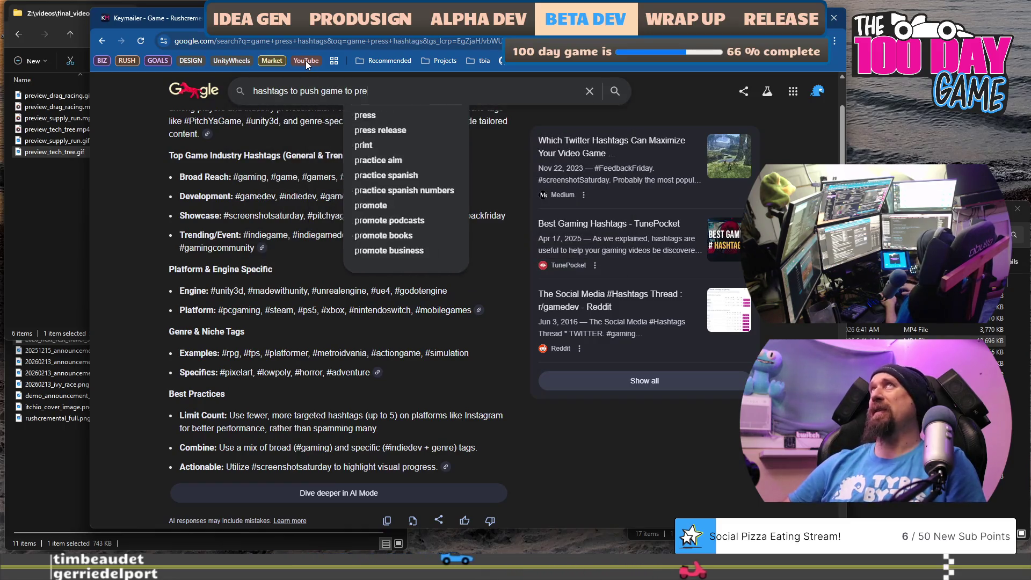
key(Return)
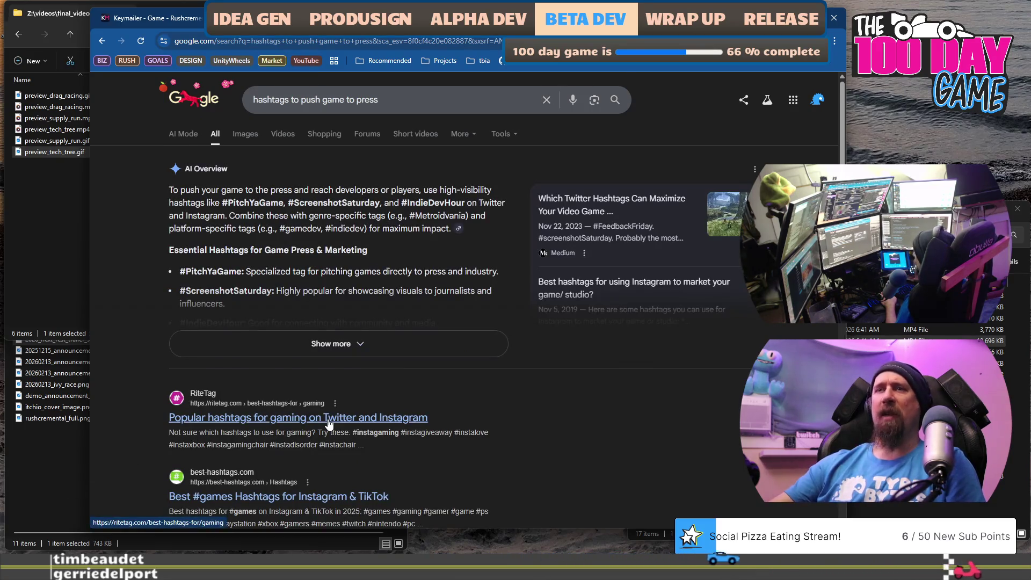
- Scan the results, which surface #PitchYaGame, and add steamgames to the draft's hashtag line
scroll(329, 425, down, 1)
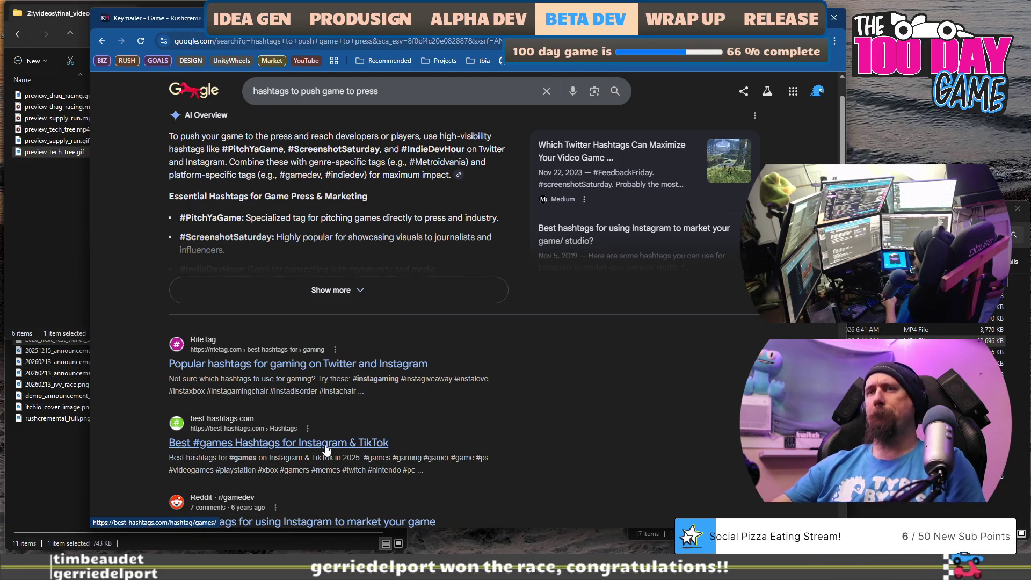
scroll(327, 450, down, 1)
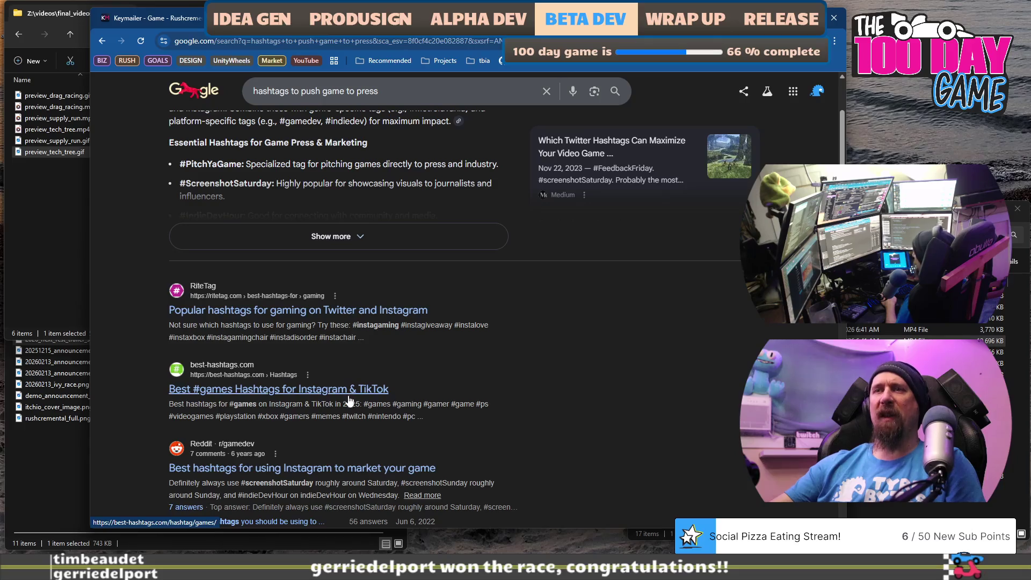
scroll(349, 400, down, 3)
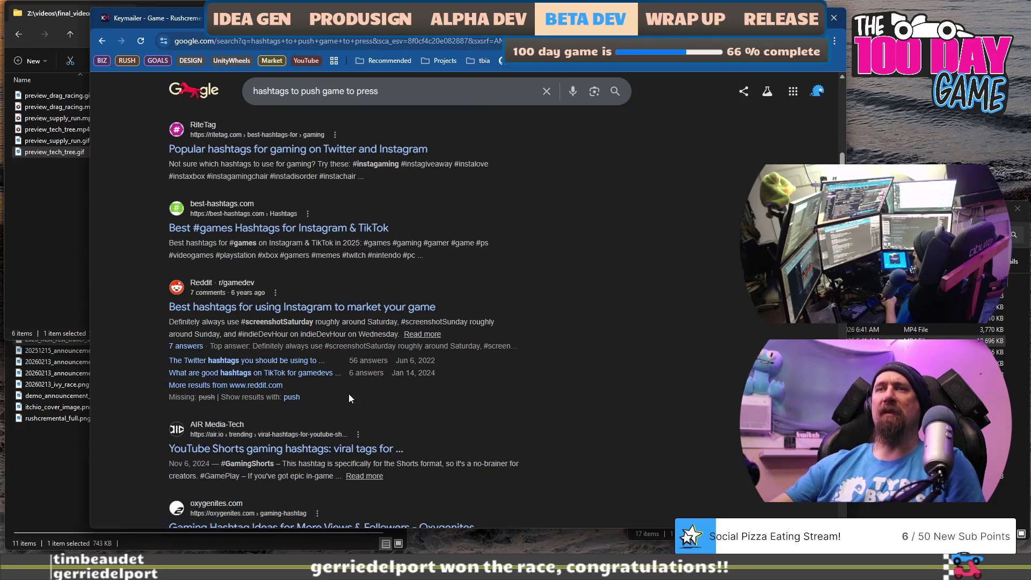
text(steam)
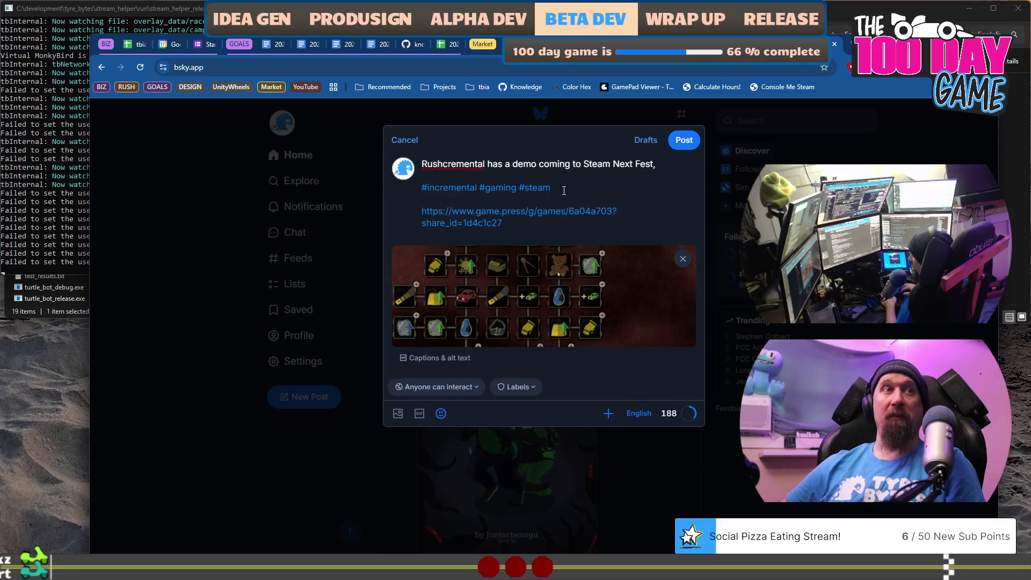
text(games)
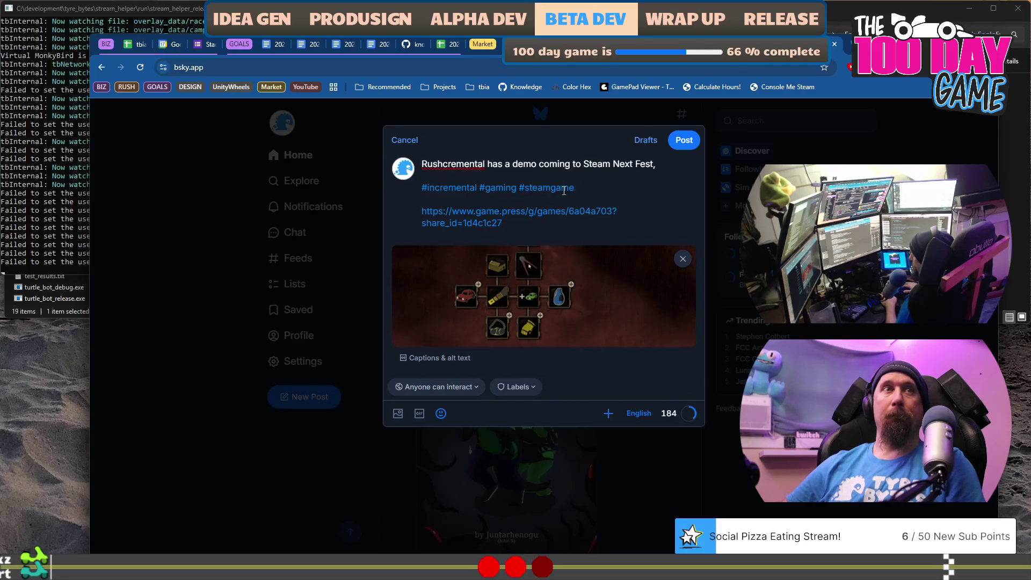
- Extend the opening sentence with 'press can request exclusive access for review & news!' and cut the game.press link
key(Up)
key(Up)
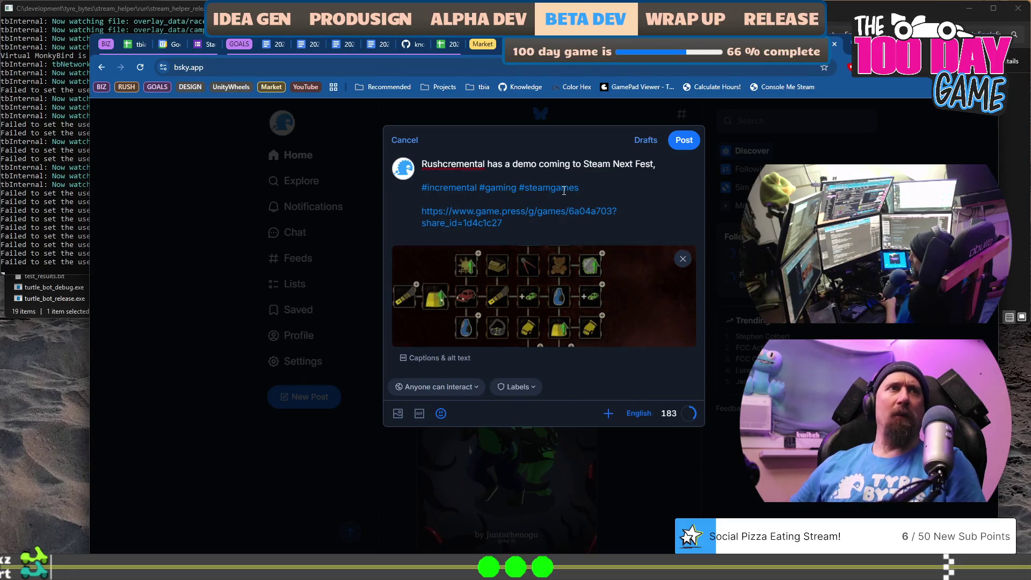
key(End)
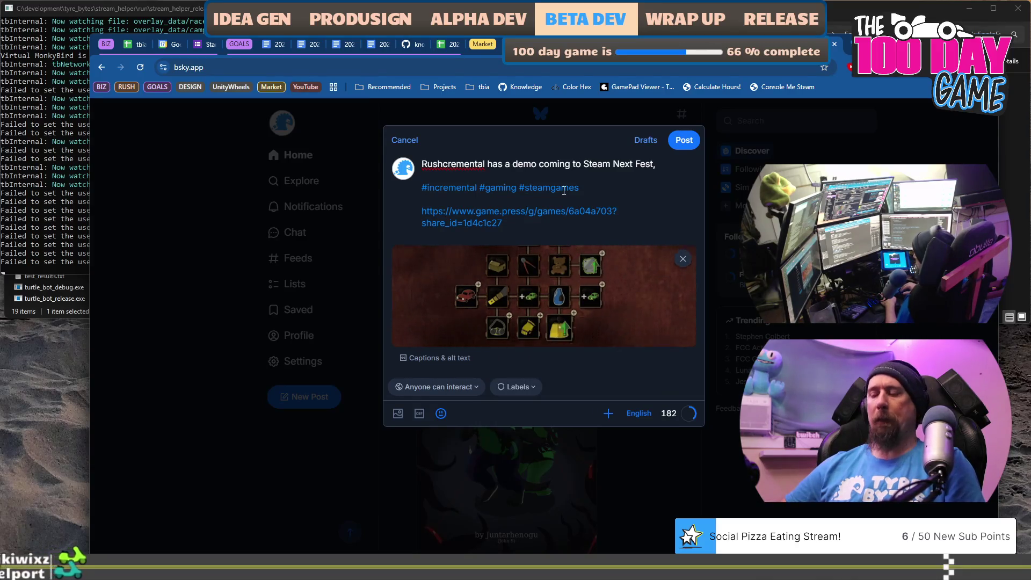
text(press and cr)
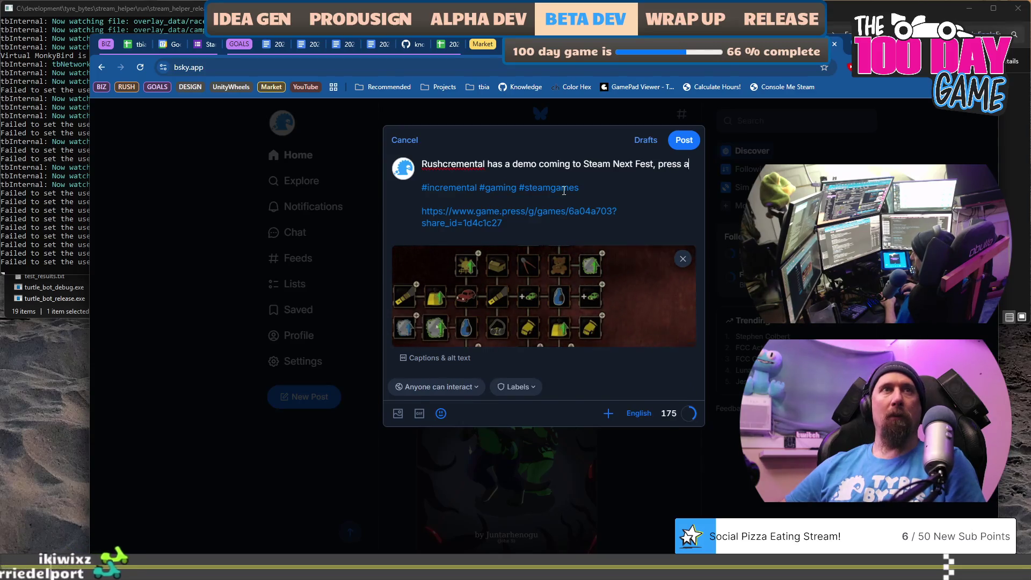
text(eators )
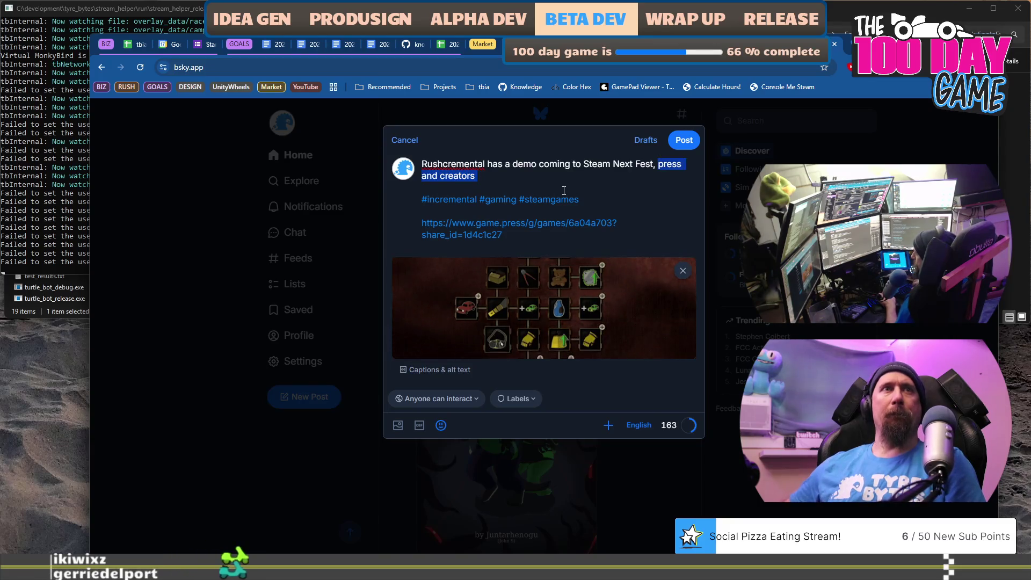
text(ex)
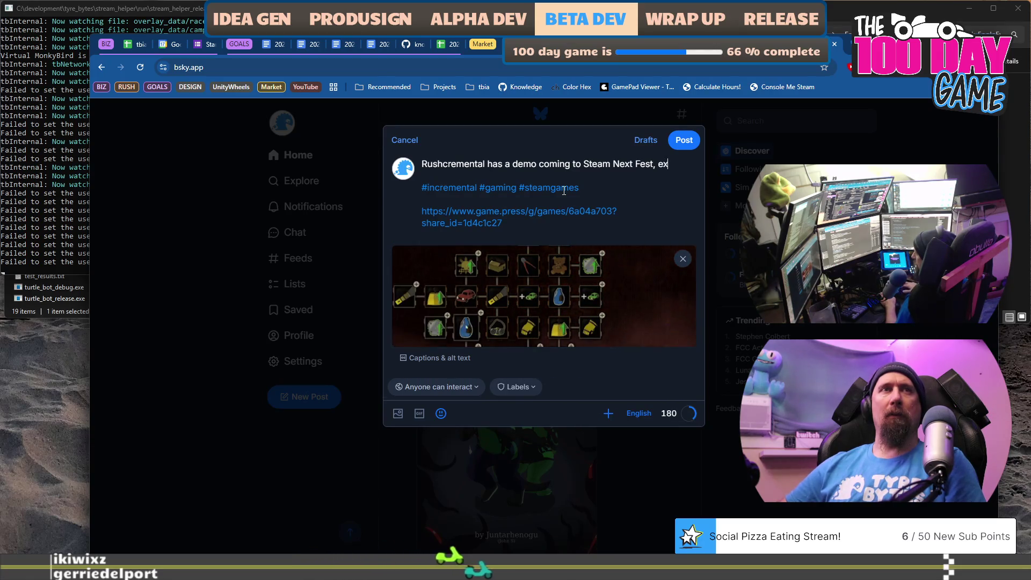
text(clusive access for press)
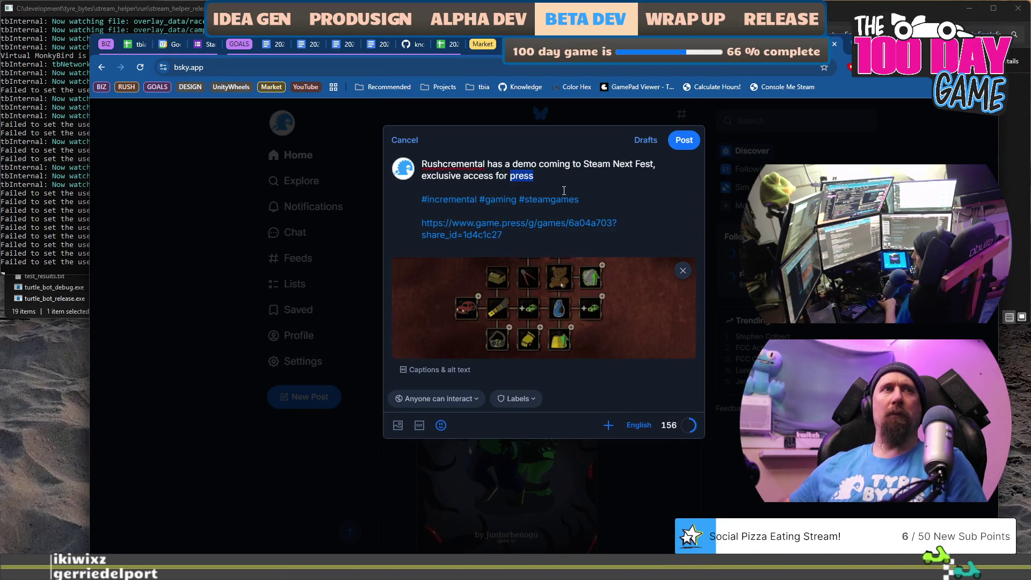
key(BackSpace)
text(press)
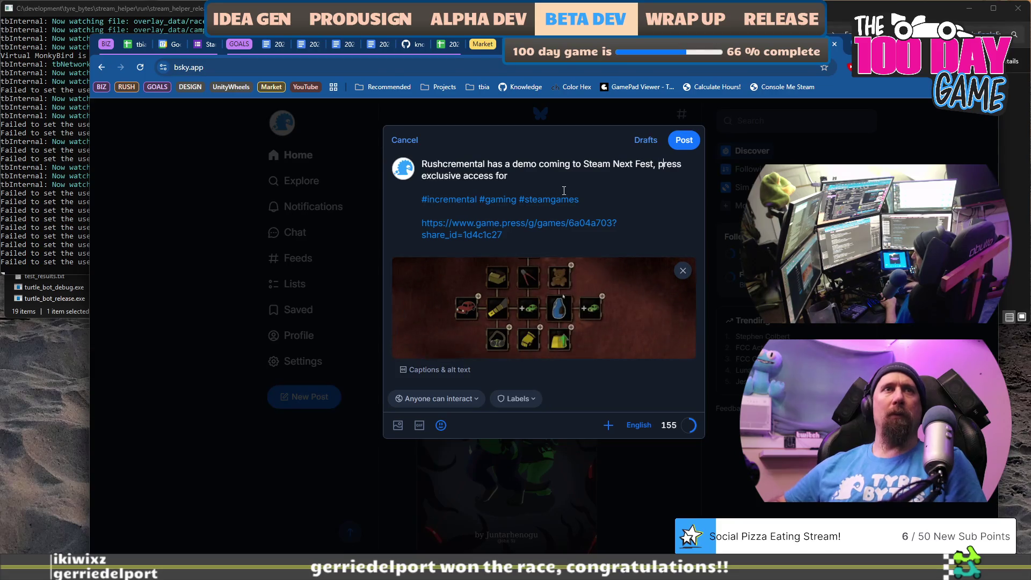
key(Down)
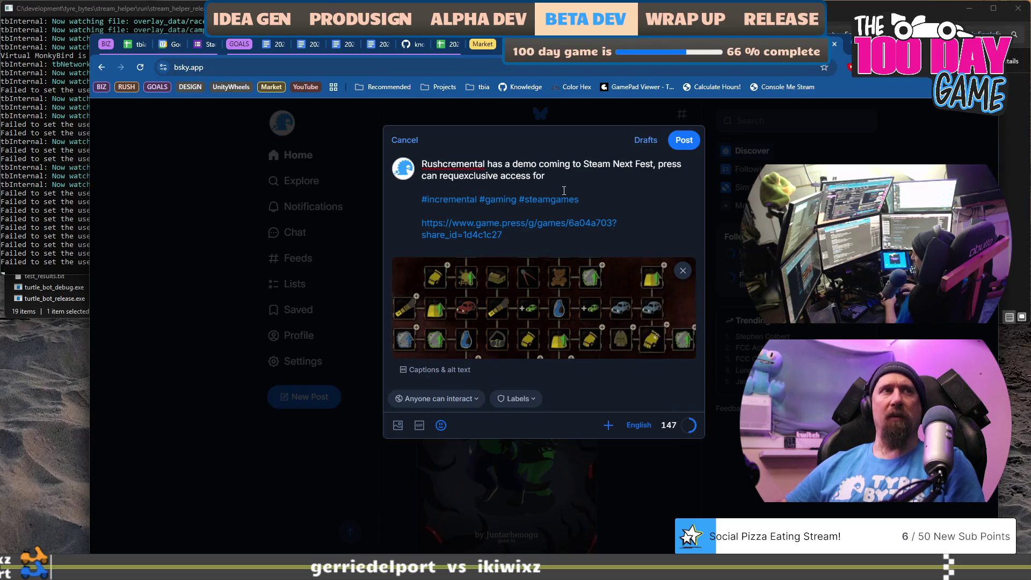
key(End)
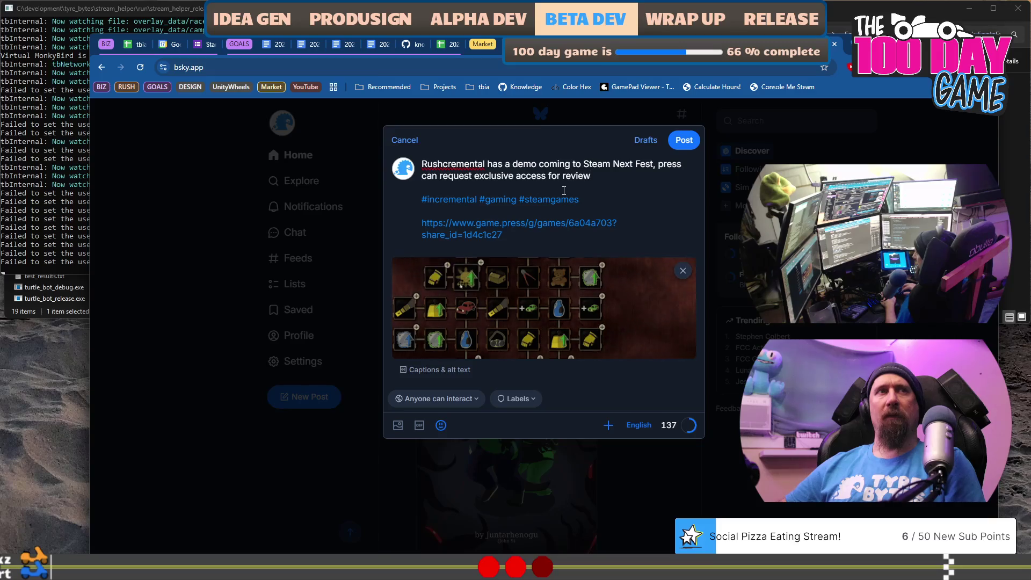
text( &)
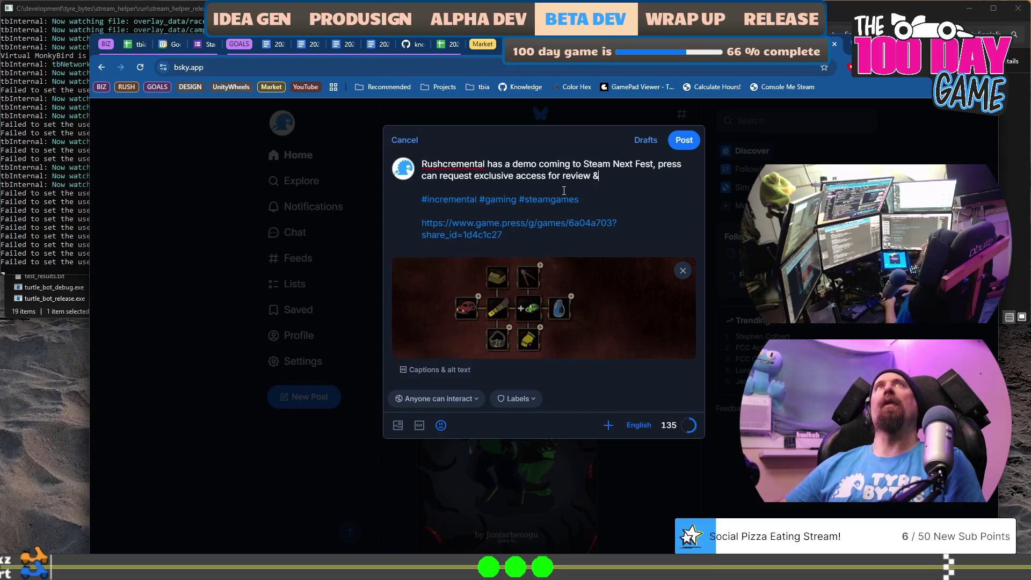
text( news)
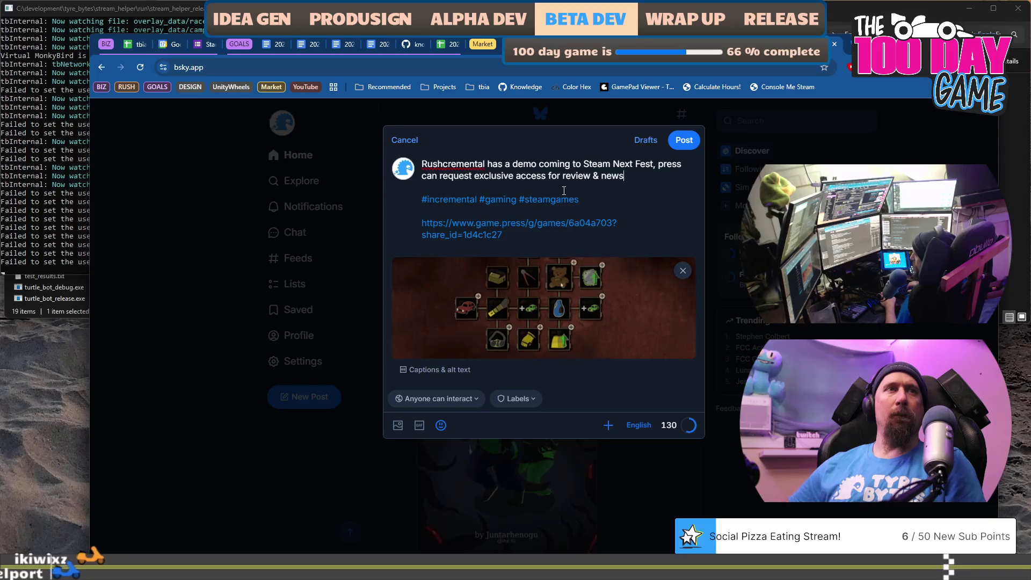
text(!)
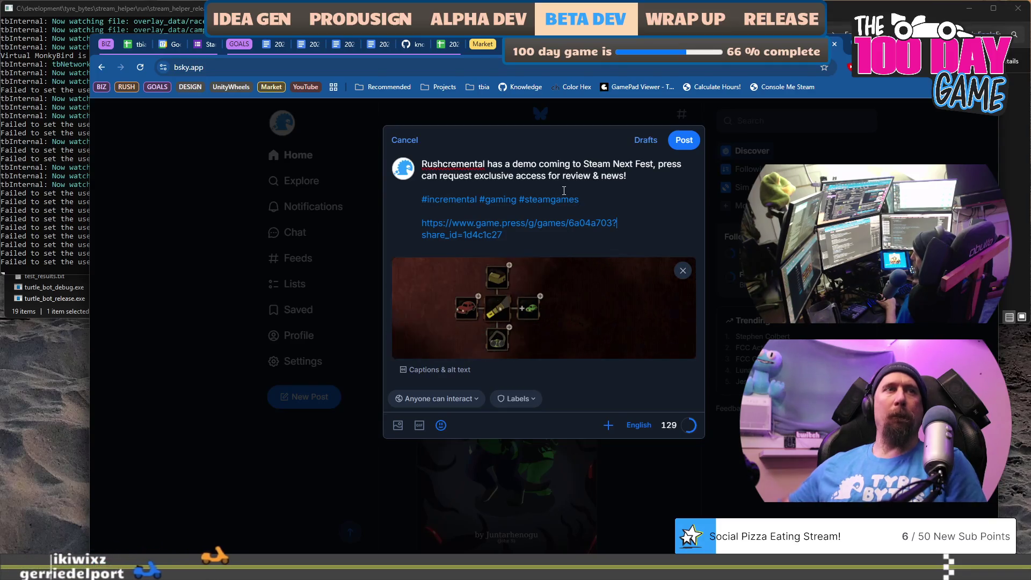
key(shift+Up)
key(shift+Up)
key(ctrl+c)
key(BackSpace)
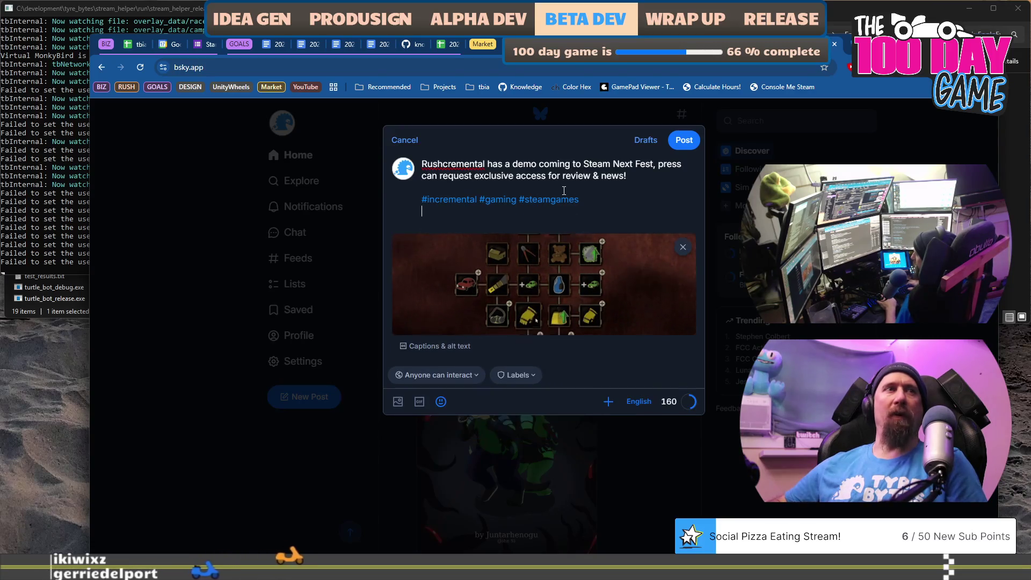
- Paste the game.press link below the opening sentence, above the hashtags, and publish the post
key(ctrl+v)
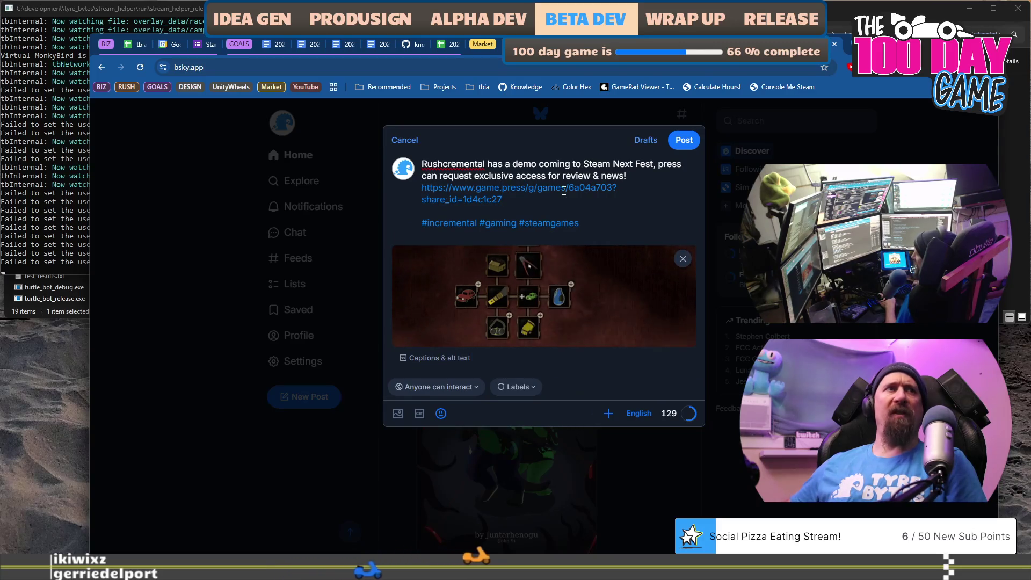
key(Return)
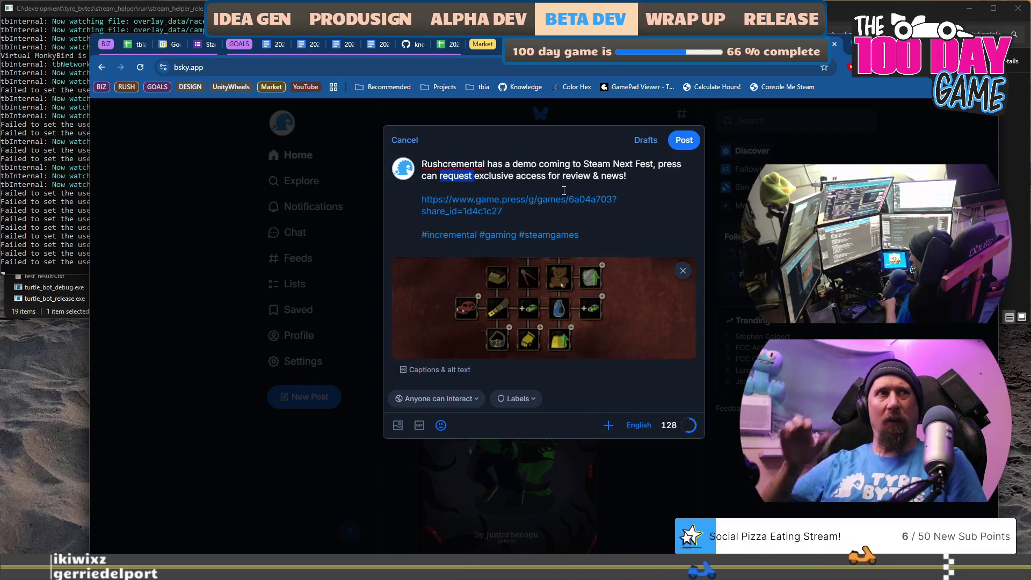
key(Left)
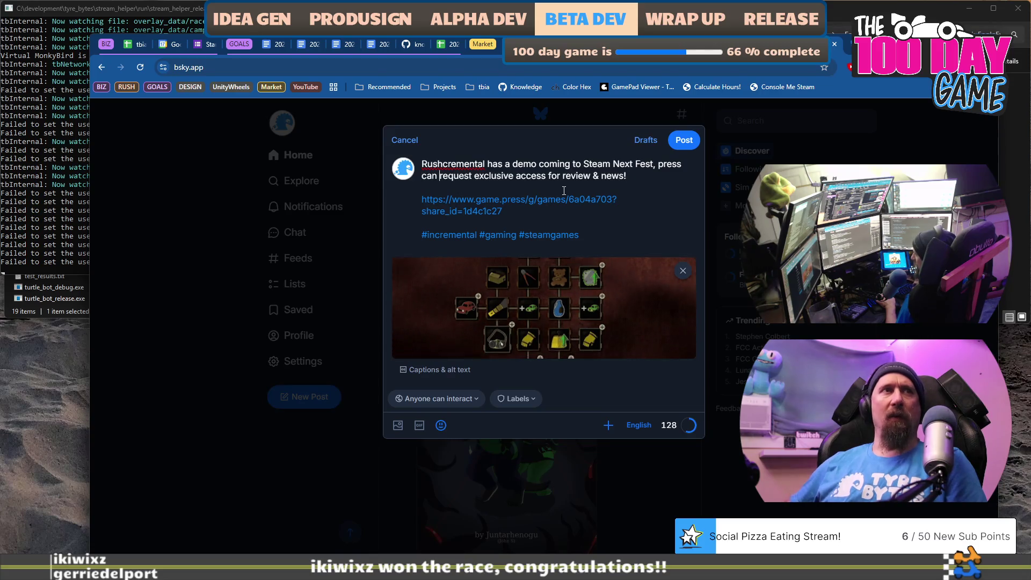
key(ctrl+shift+Right)
key(ctrl+shift+Right)
key(ctrl+shift+Right)
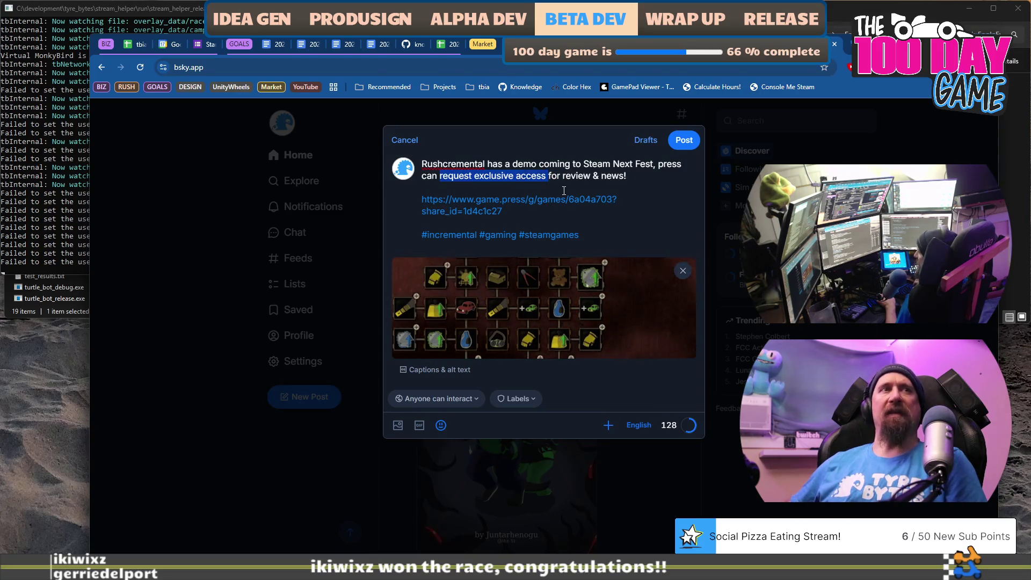
key(Down)
key(Down)
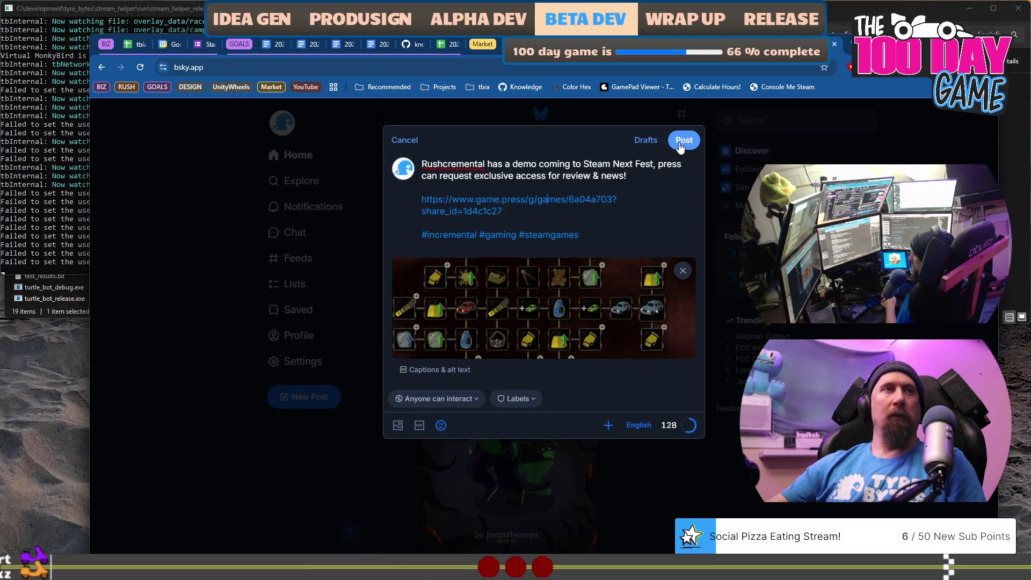
click(680, 144)
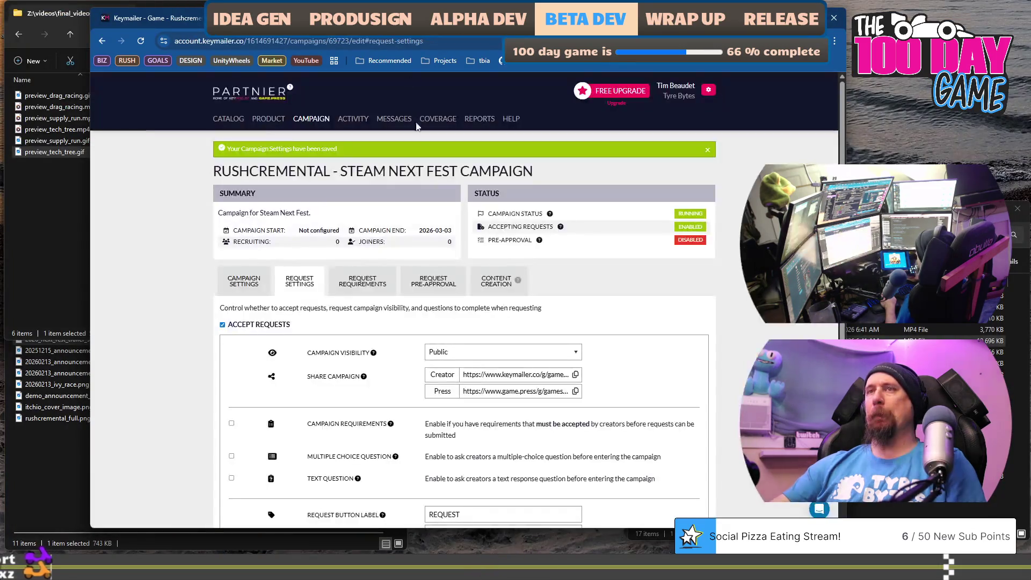
- Scroll to the Request Button Label and Claim Button Label fields, which read REQUEST and CLAIM
scroll(422, 325, down, 2)
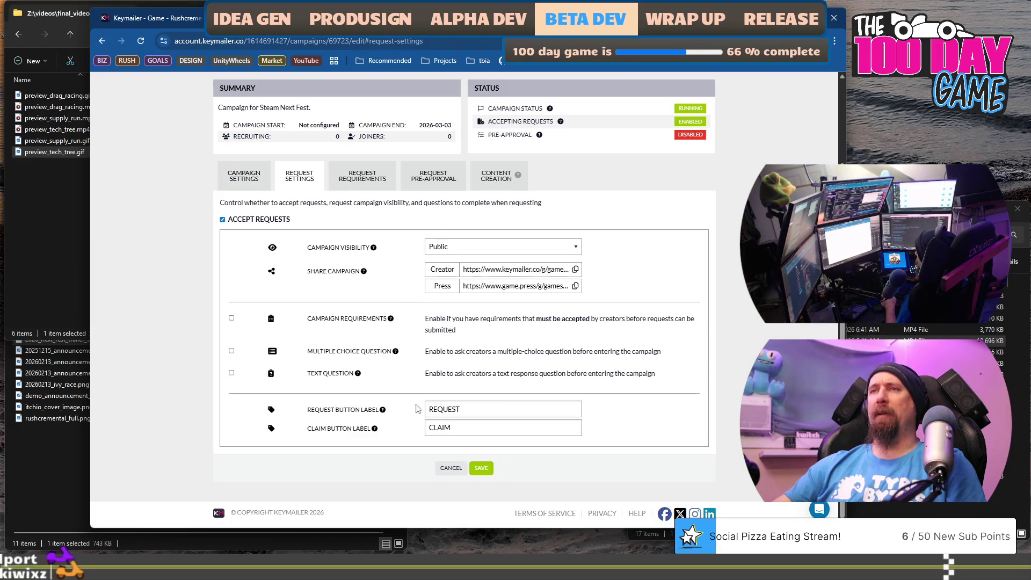
mouse_move(383, 414)
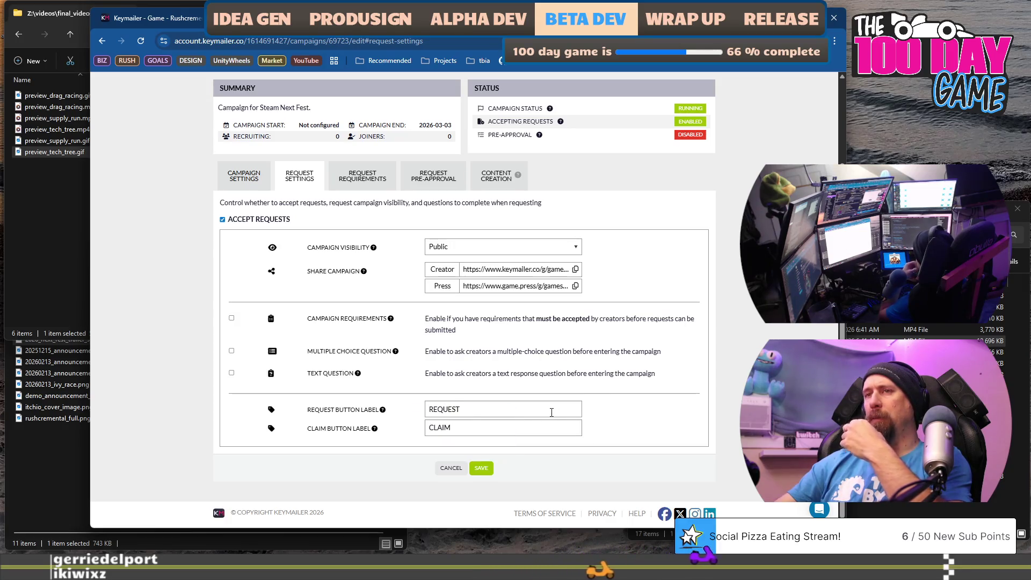
- Change the button labels to REQUEST DEMO and CLAIM DEMO and save the request settings
click(521, 413)
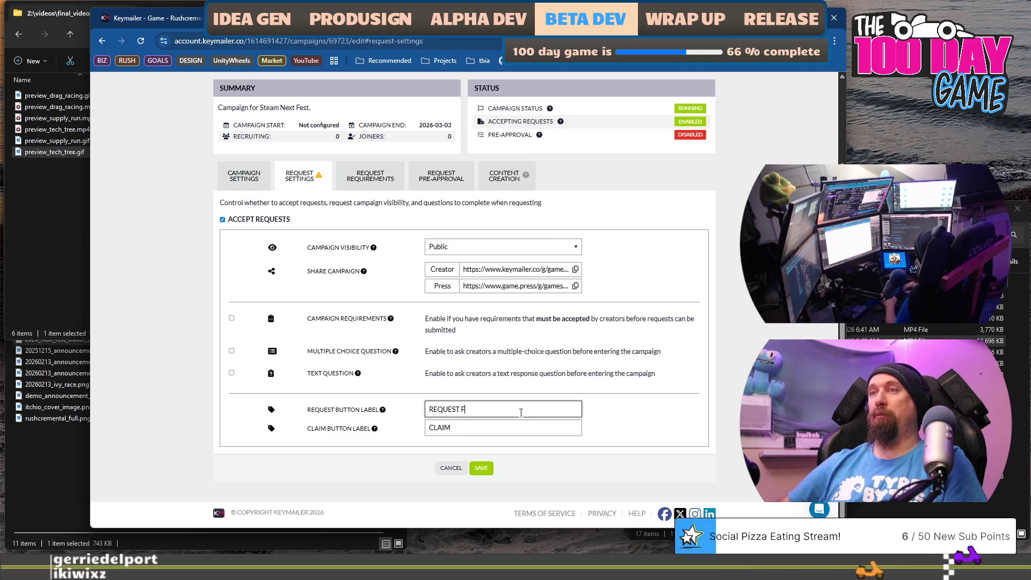
key(Tab)
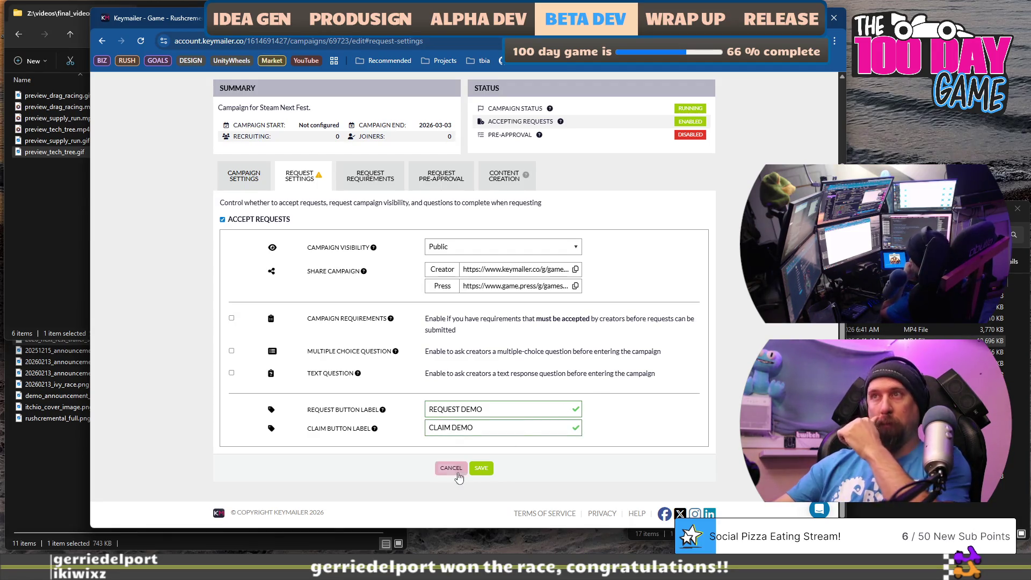
click(482, 467)
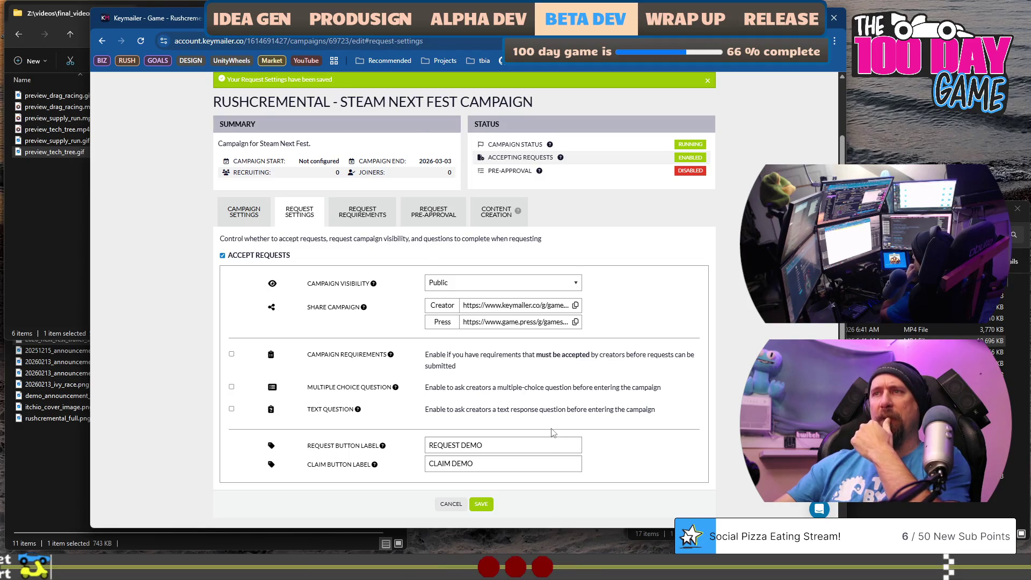
scroll(553, 433, down, 1)
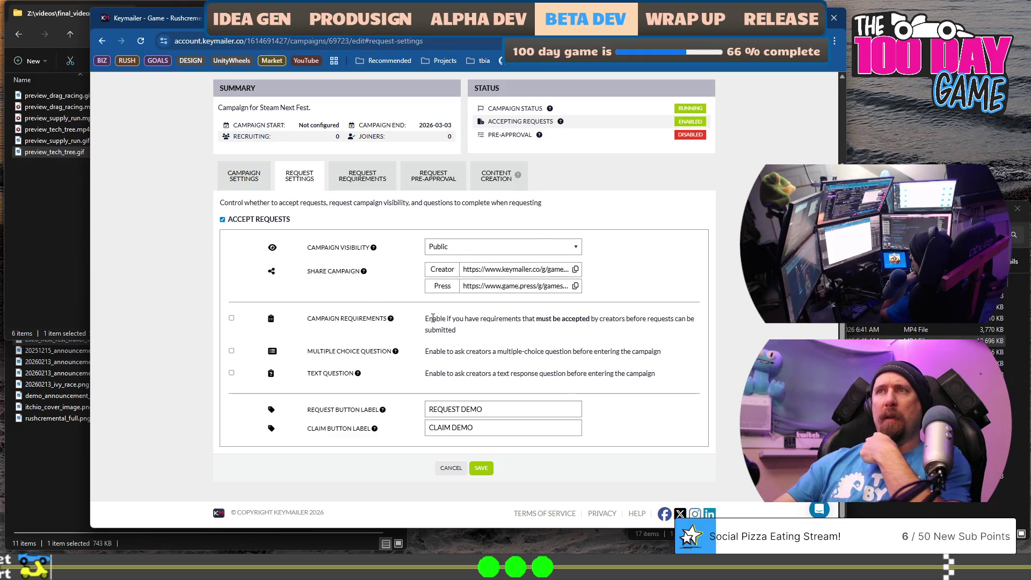
drag(456, 320, 465, 332)
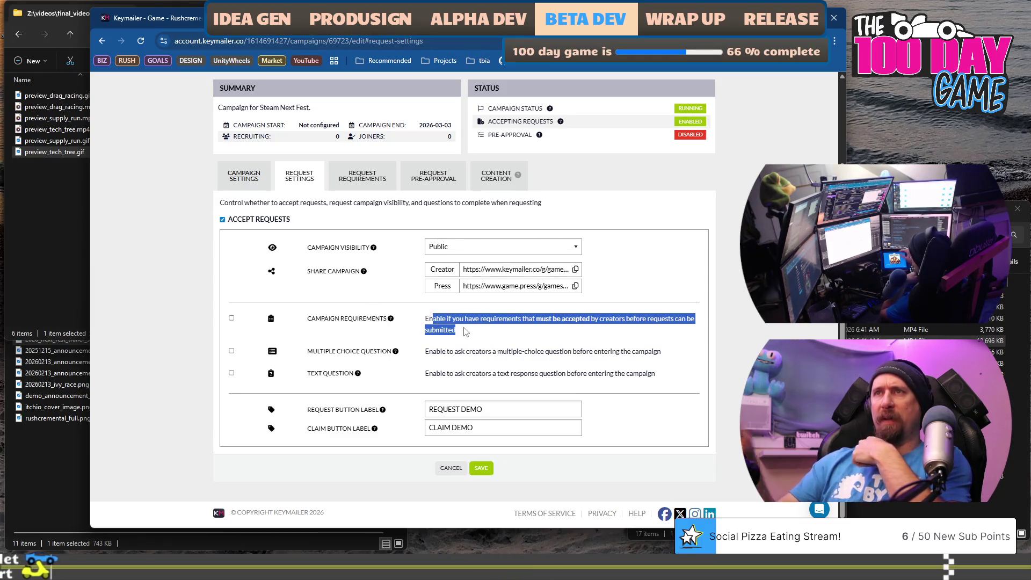
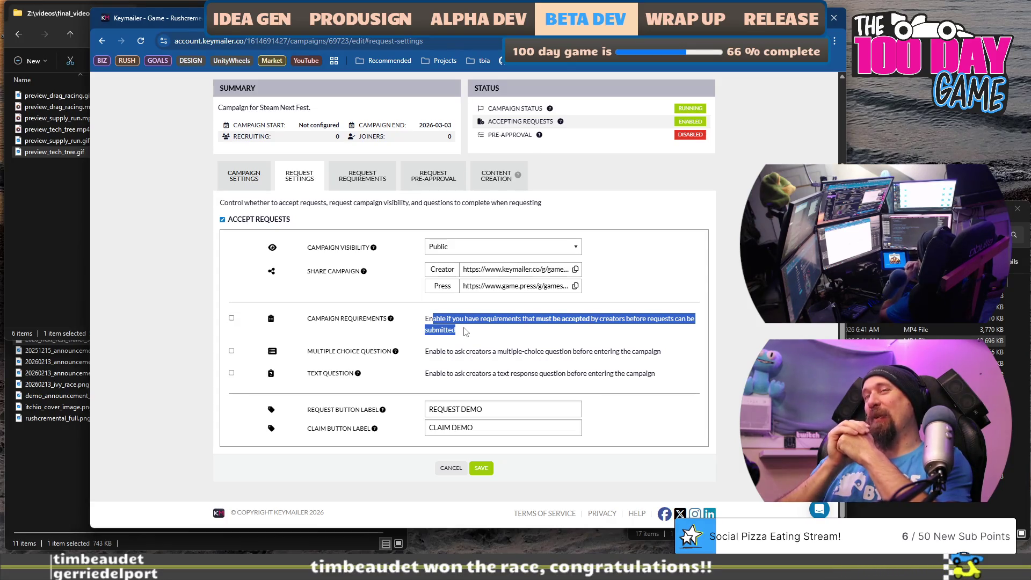
- Save the request settings with Public visibility and campaign requirements and multiple-choice question both off
click(231, 319)
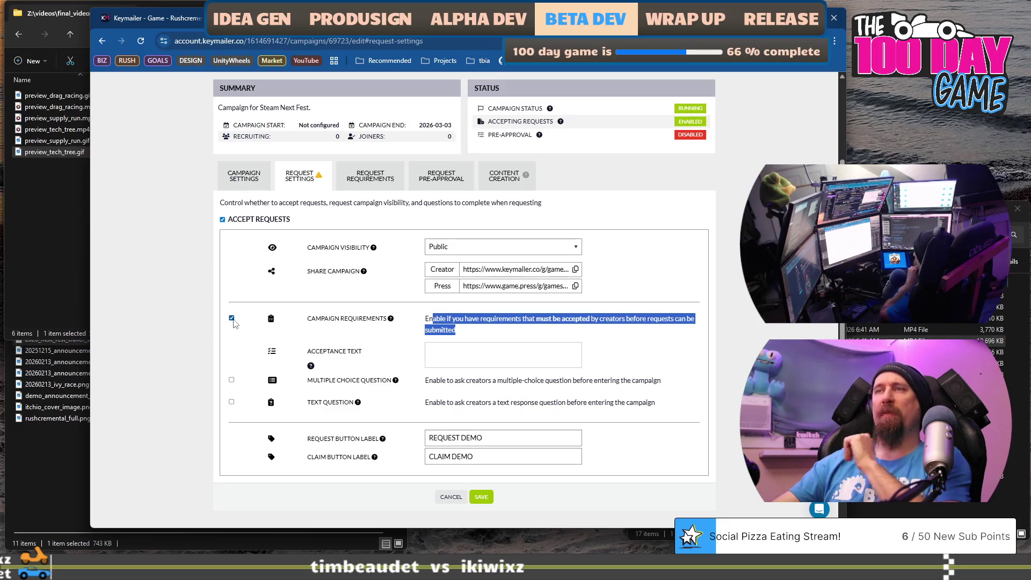
click(231, 318)
click(231, 351)
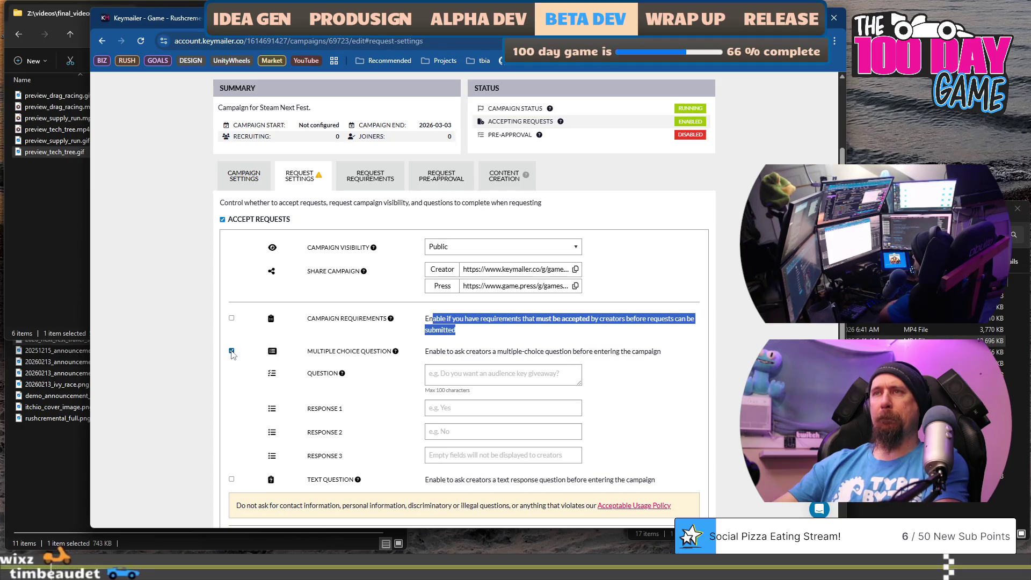
click(231, 352)
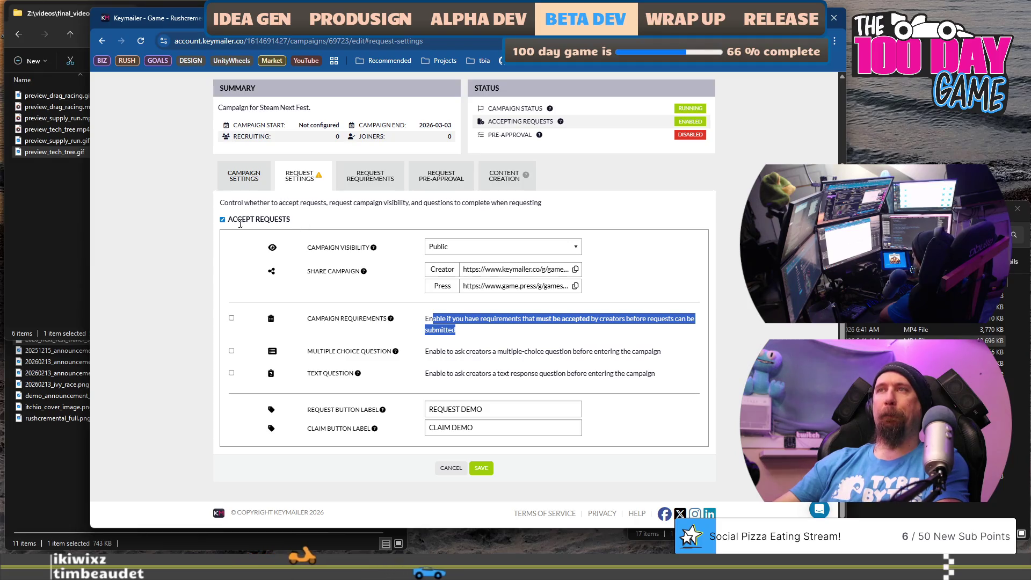
click(466, 247)
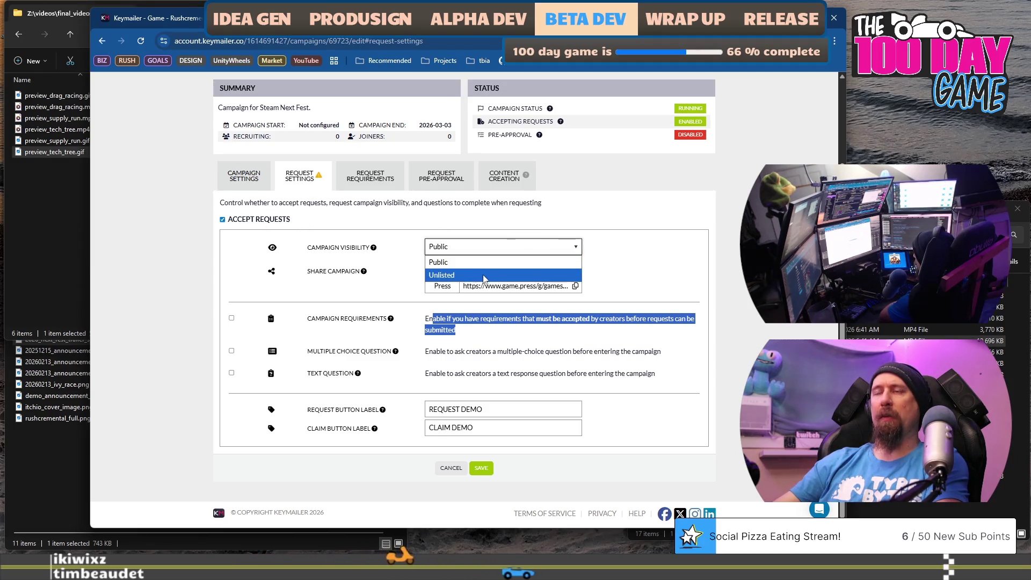
click(564, 329)
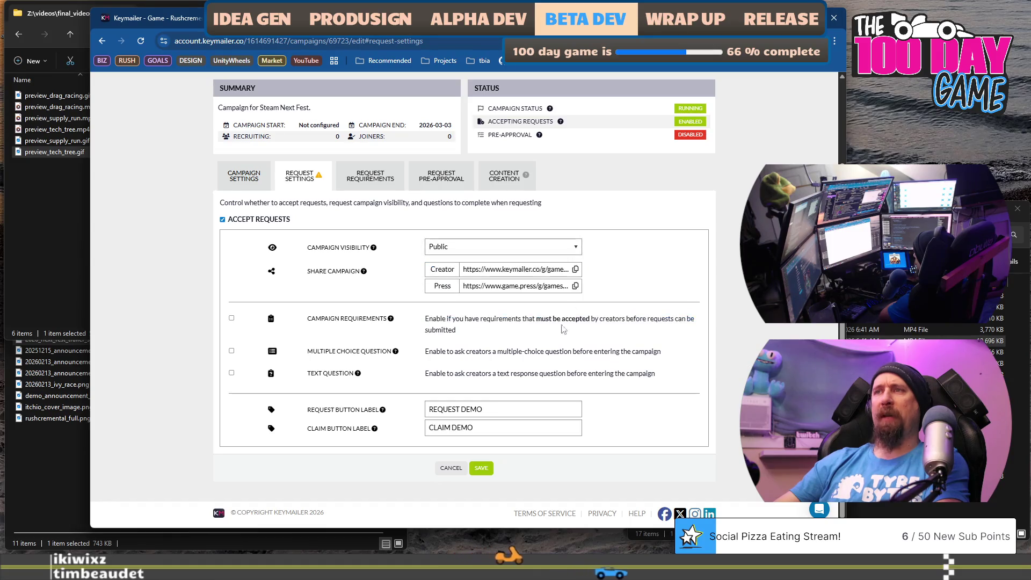
click(489, 472)
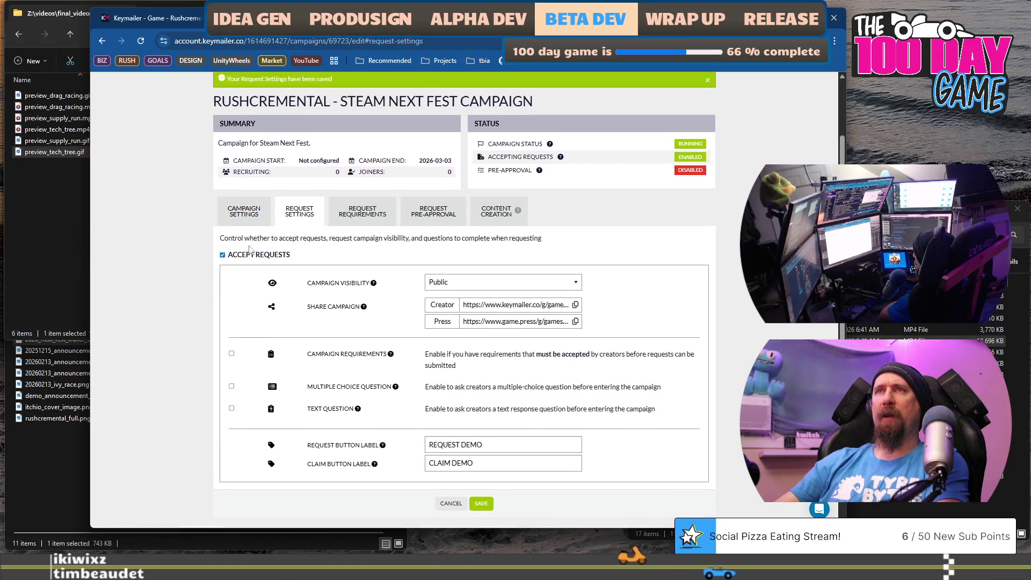
- Show the Request Requirements tab and scroll to its YouTube and Twitch criteria
click(363, 213)
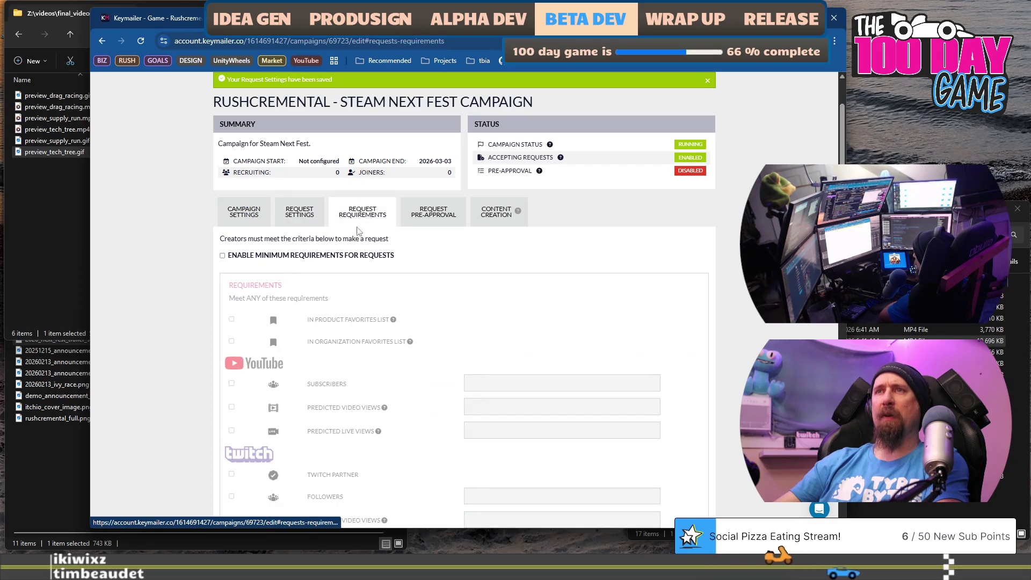
scroll(363, 213, down, 1)
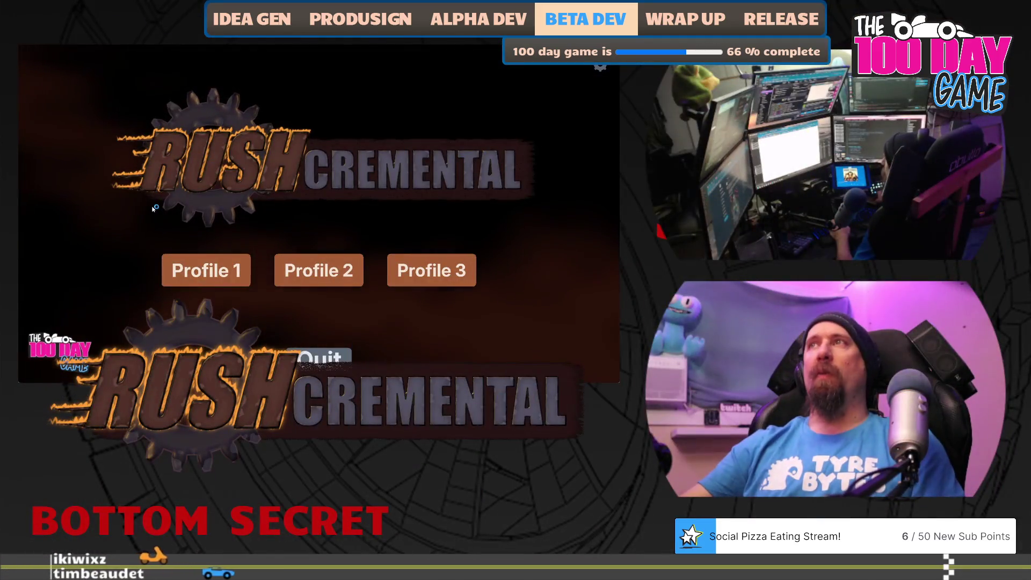
- Load a profile, play a first supply run, and buy two Better Searching levels
click(192, 260)
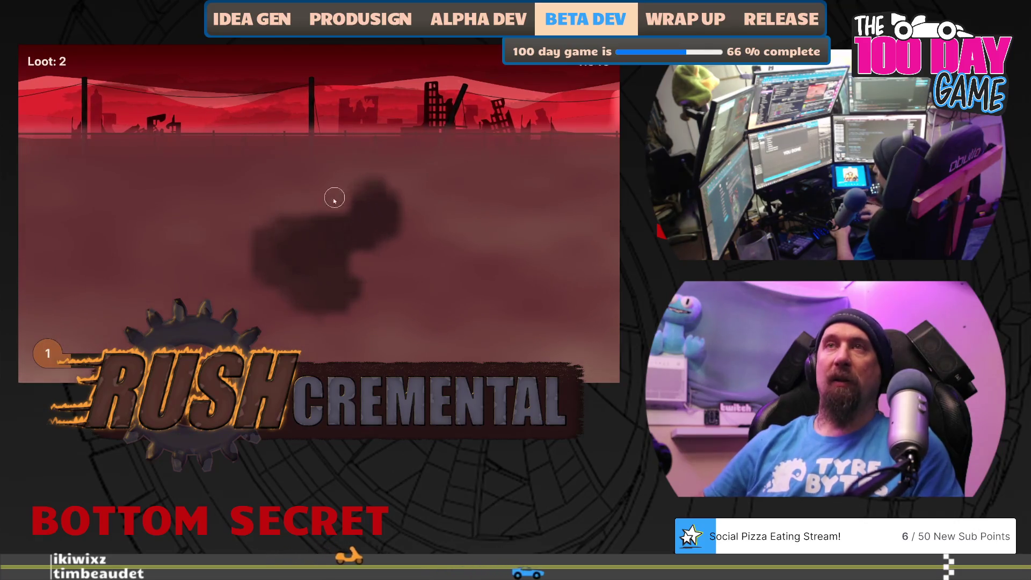
mouse_move(320, 216)
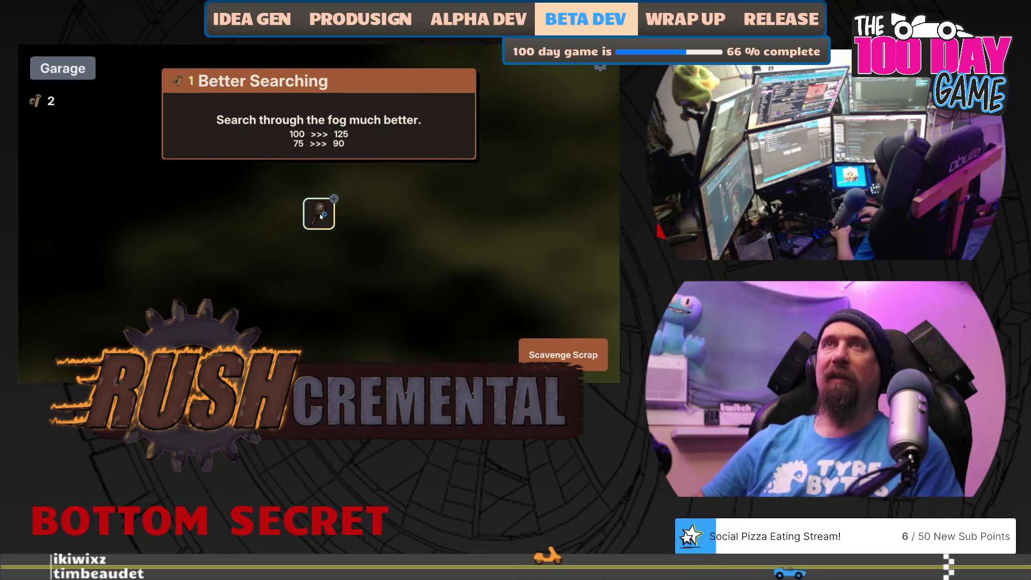
click(320, 214)
click(320, 215)
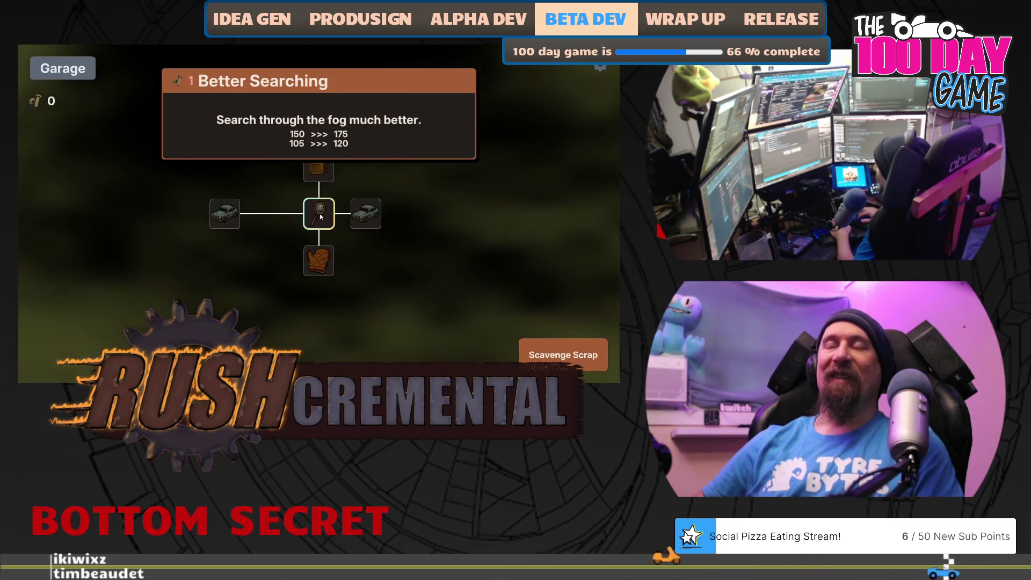
- Buy the more-world-loot upgrade between scavenging runs, reaching 7 total bolts
click(563, 355)
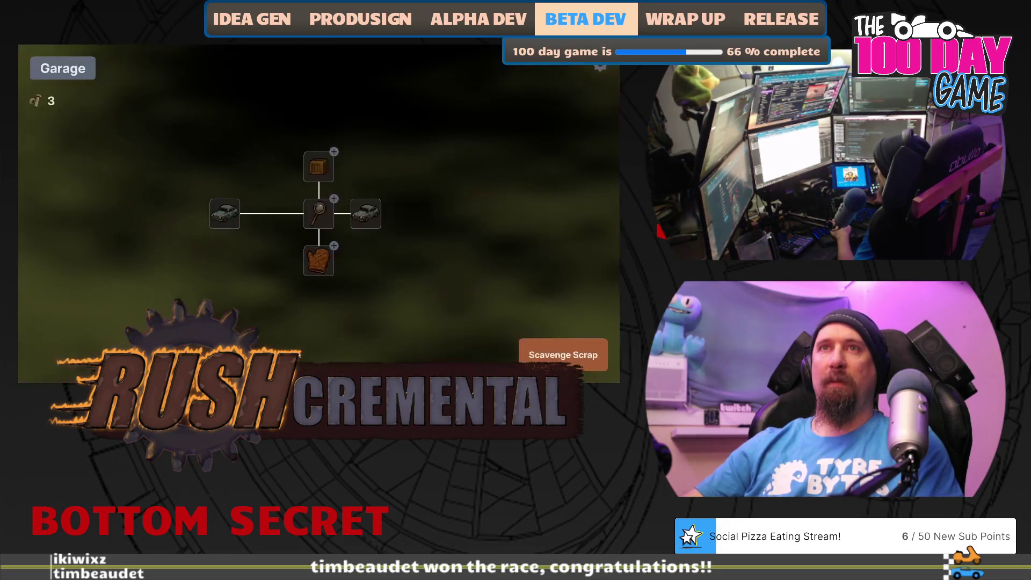
mouse_move(320, 217)
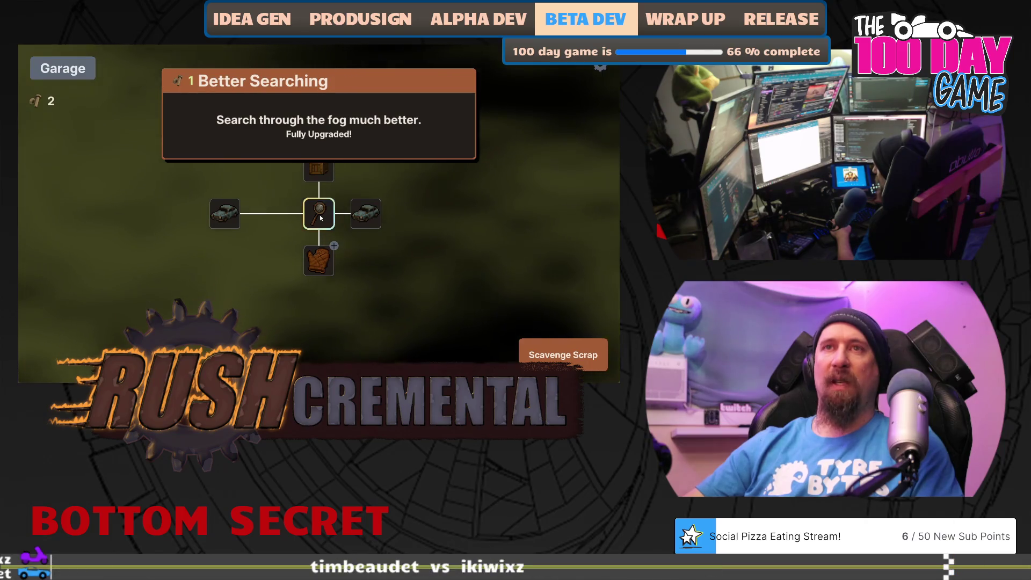
click(322, 170)
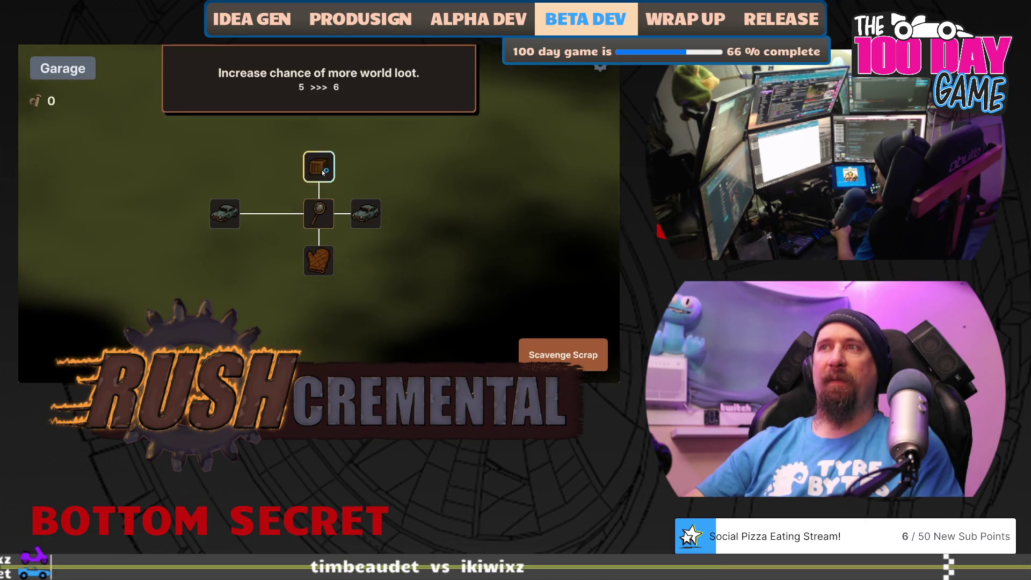
click(563, 355)
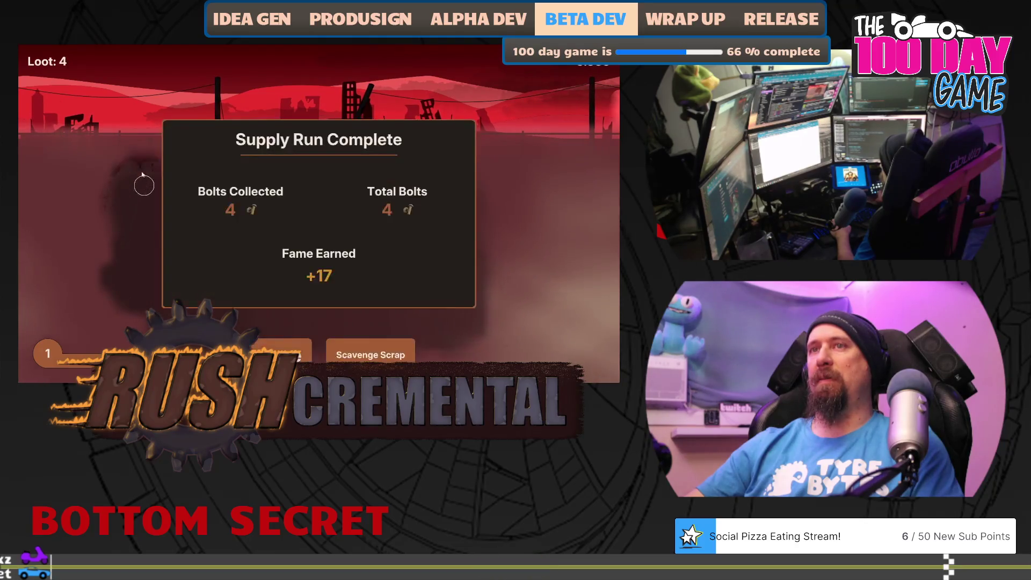
click(287, 352)
mouse_move(364, 223)
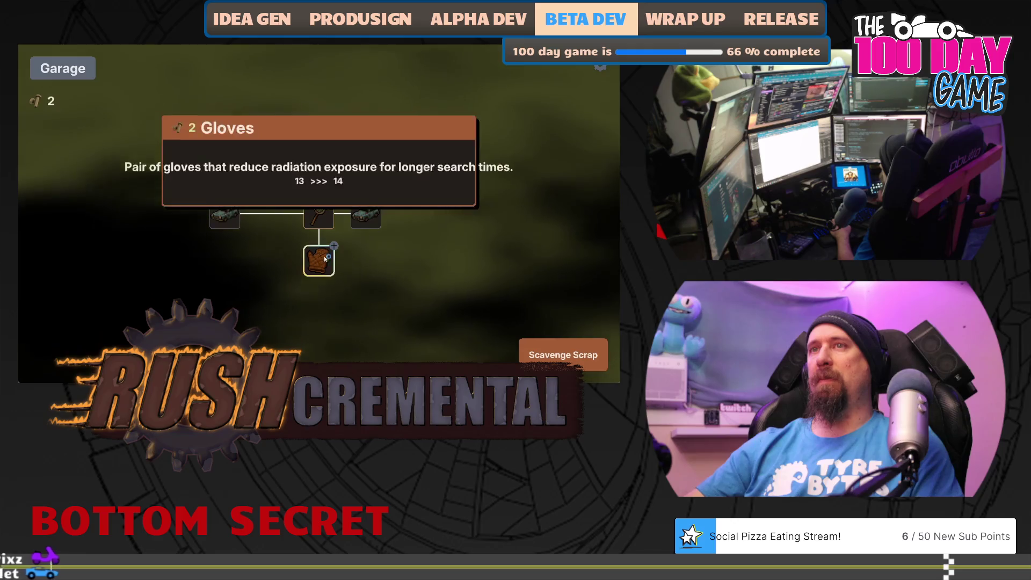
click(563, 355)
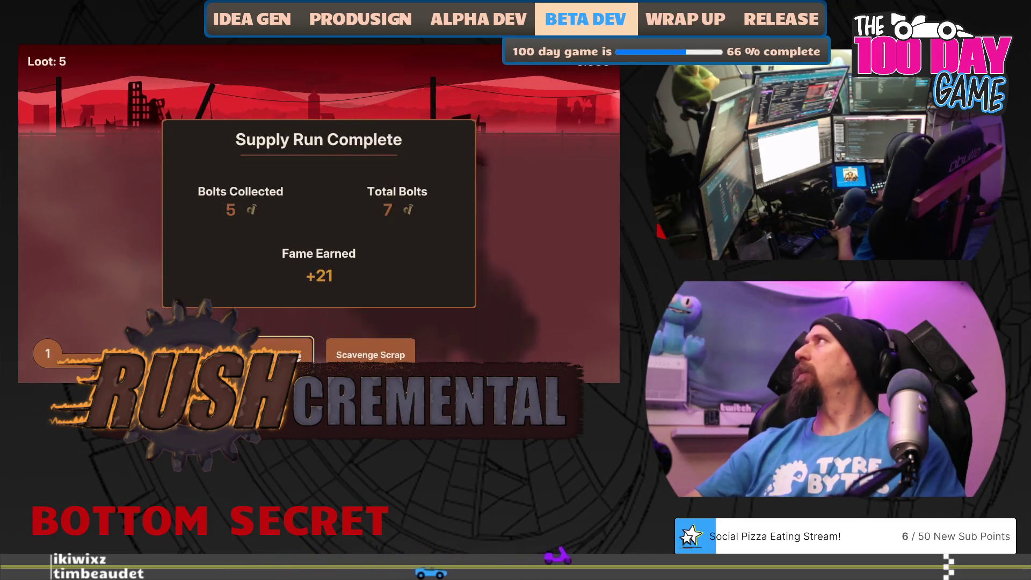
- Buy More Cars, then the first Crow Bar level, and scavenge the next run
click(285, 353)
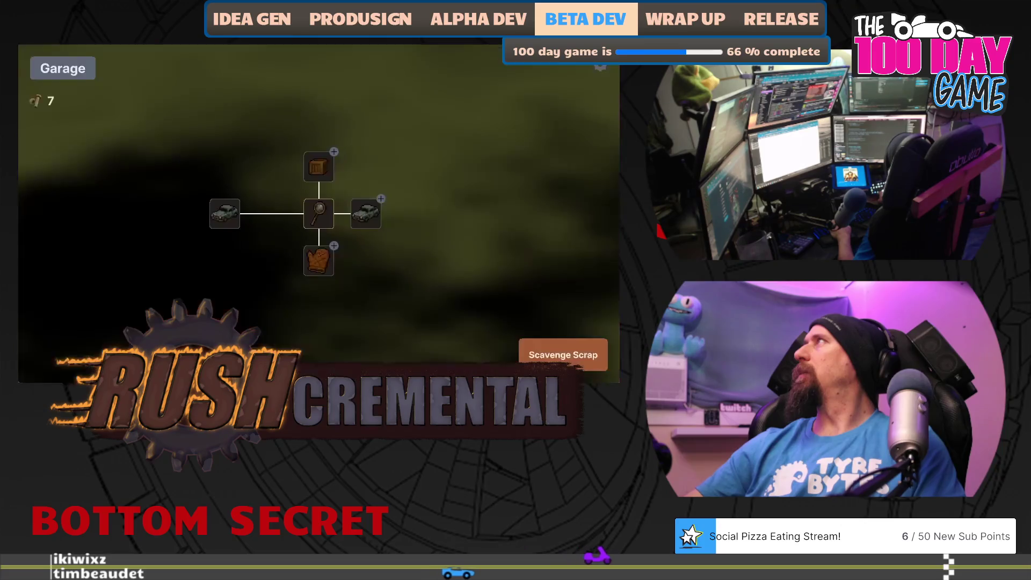
click(366, 217)
click(562, 354)
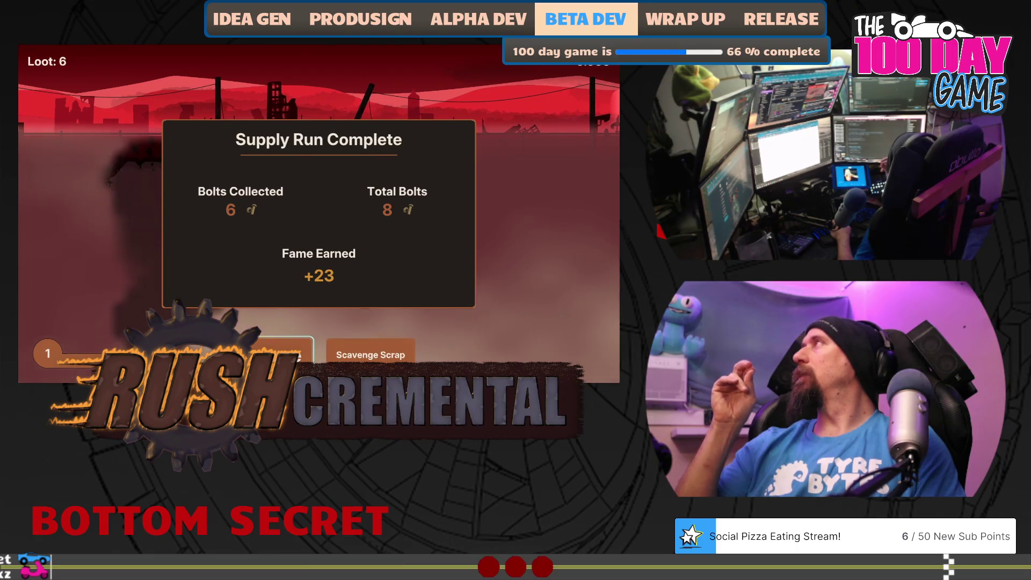
click(279, 351)
click(366, 263)
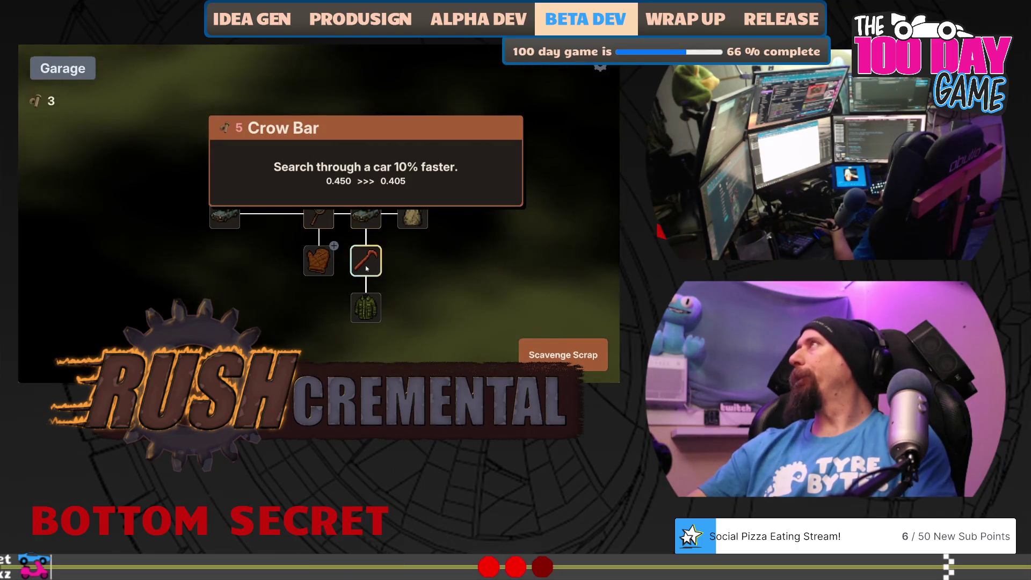
key(space)
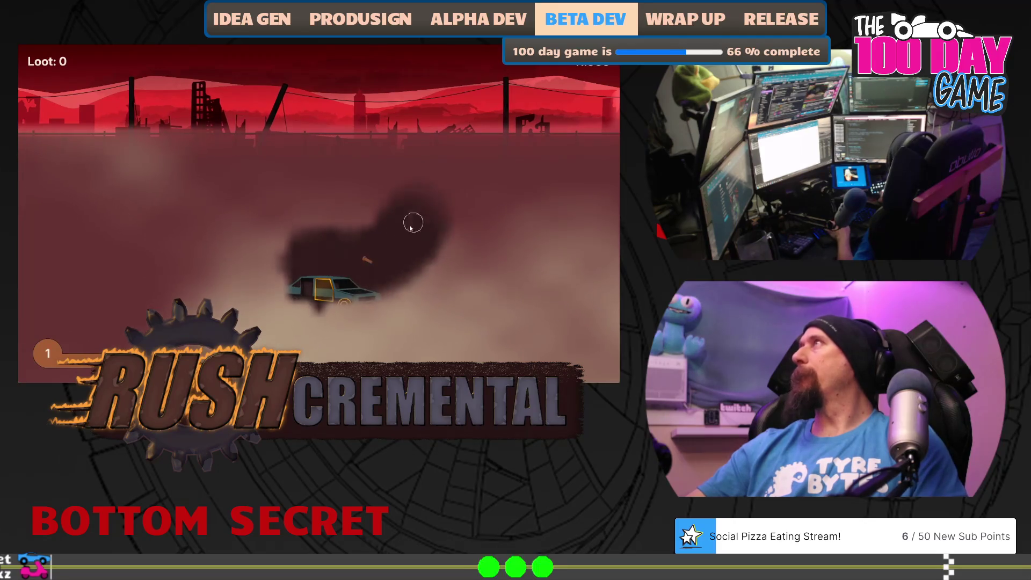
mouse_move(369, 260)
mouse_down()
mouse_move(476, 203)
mouse_move(491, 290)
mouse_move(459, 306)
mouse_move(477, 302)
mouse_move(299, 331)
mouse_move(129, 300)
mouse_move(131, 194)
mouse_move(323, 184)
mouse_move(320, 203)
mouse_move(326, 191)
mouse_move(194, 281)
mouse_move(335, 297)
mouse_up()
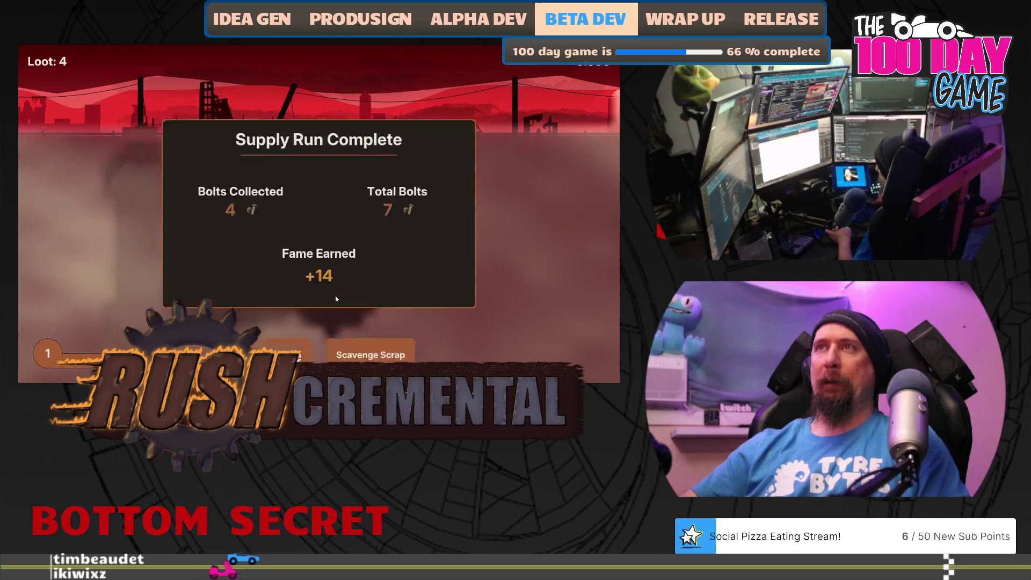
- Buy a second Crow Bar level, finish another run, and return to the garage
click(282, 355)
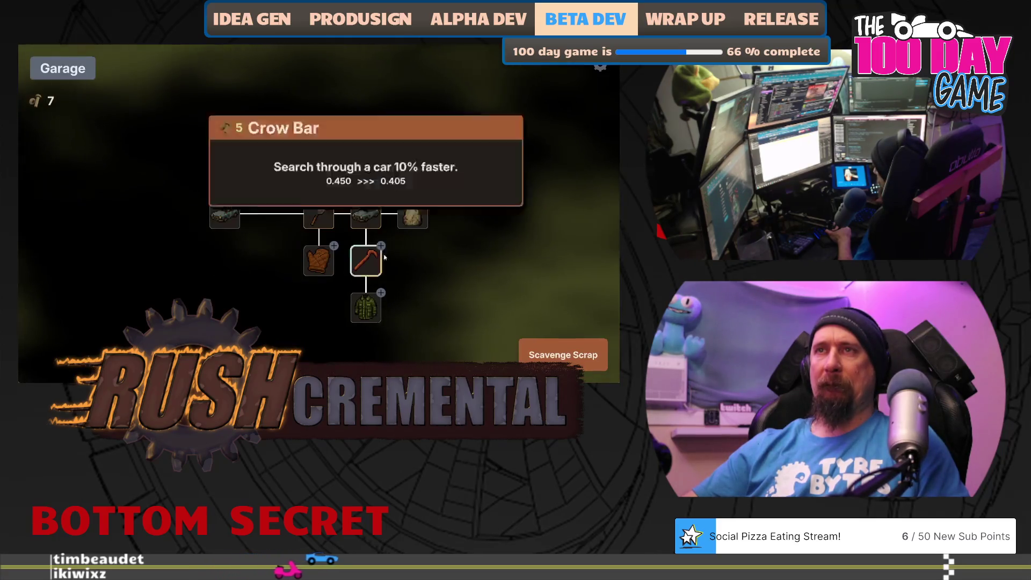
click(366, 260)
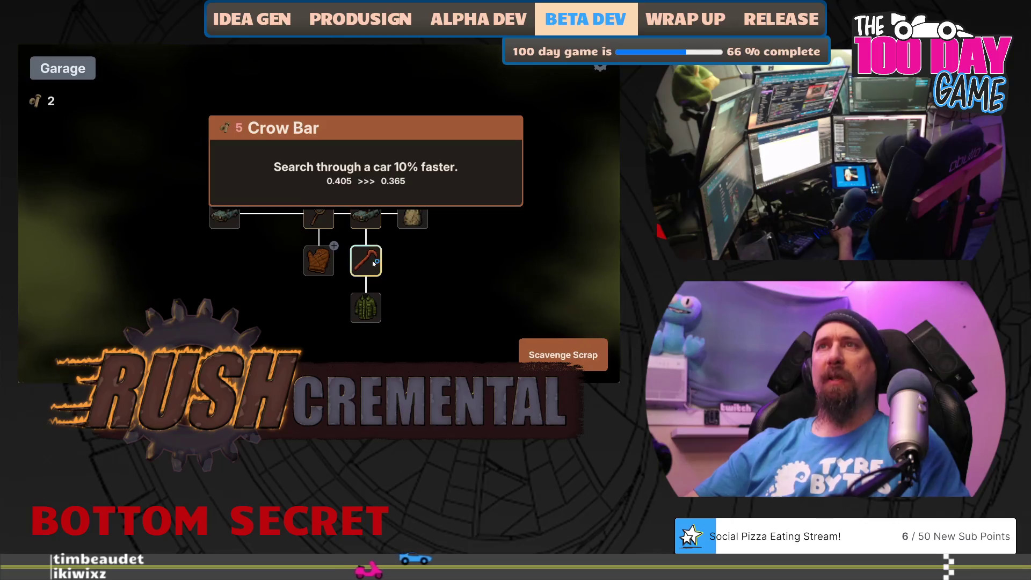
click(563, 354)
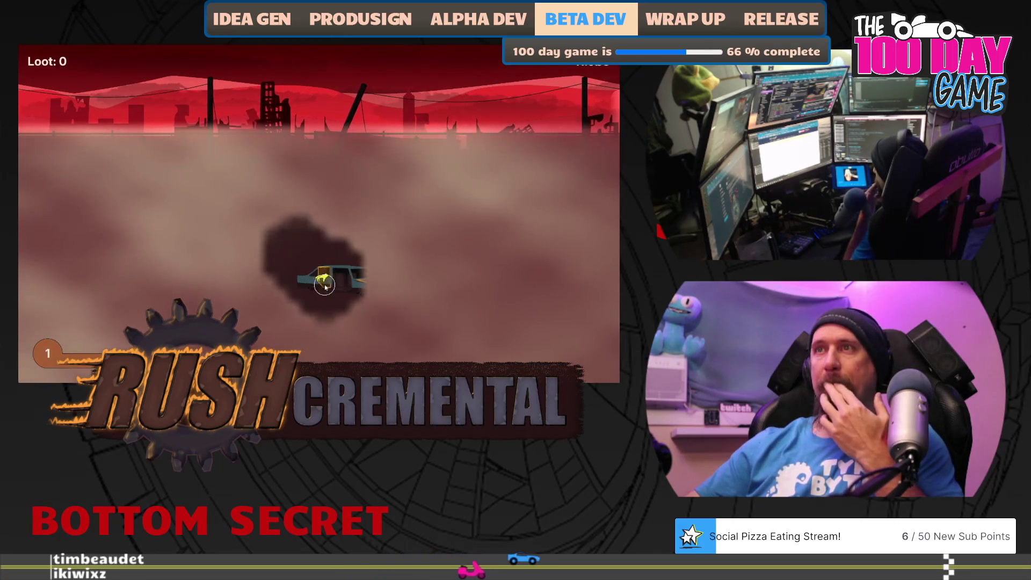
mouse_move(324, 283)
mouse_down()
mouse_move(376, 276)
mouse_move(304, 309)
mouse_move(376, 281)
mouse_move(355, 308)
mouse_move(200, 214)
mouse_move(161, 309)
mouse_move(369, 323)
mouse_move(239, 303)
mouse_up()
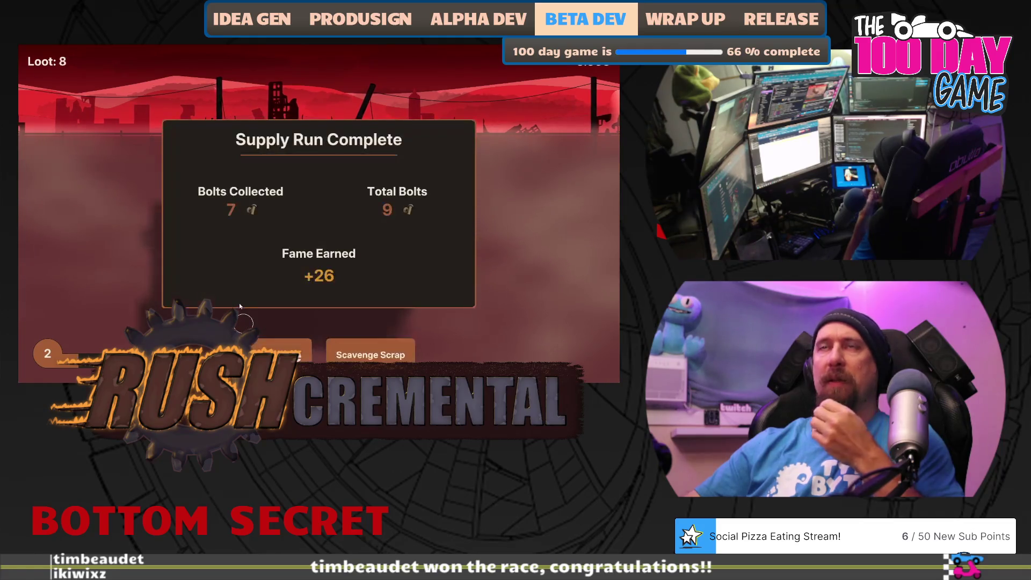
click(268, 346)
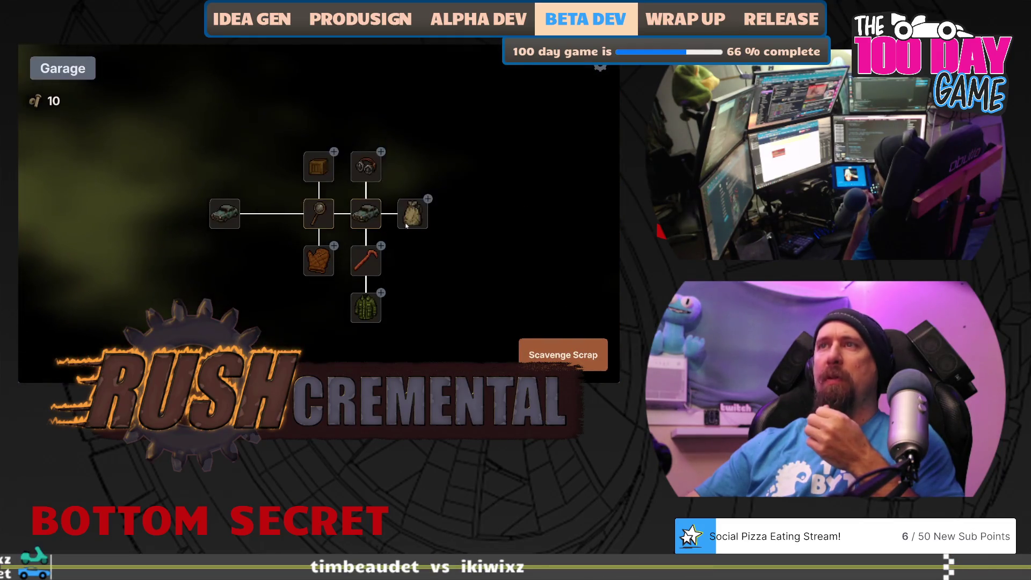
- Sweep the fog beside the car on a new run to collect loot
mouse_move(407, 222)
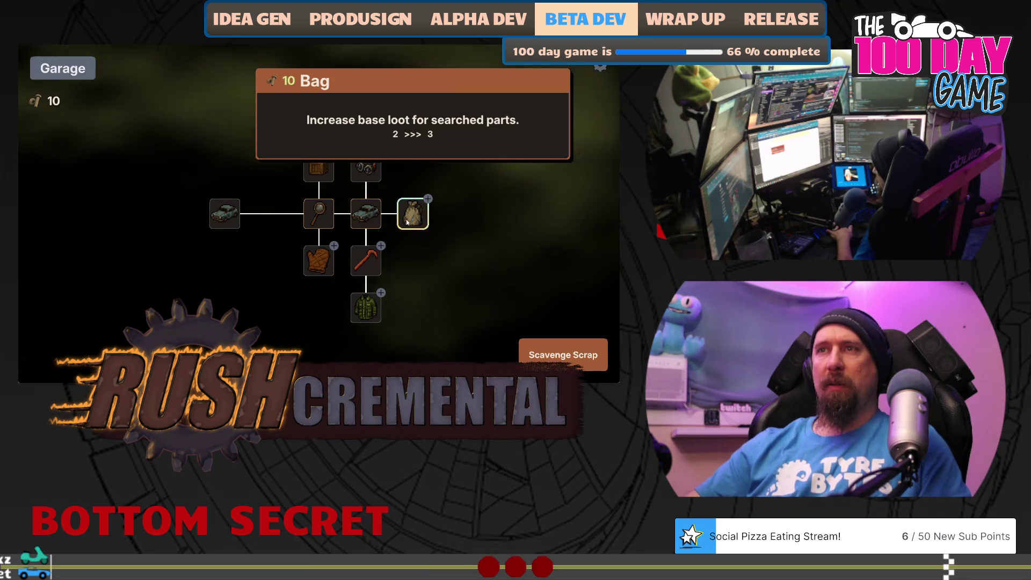
click(563, 354)
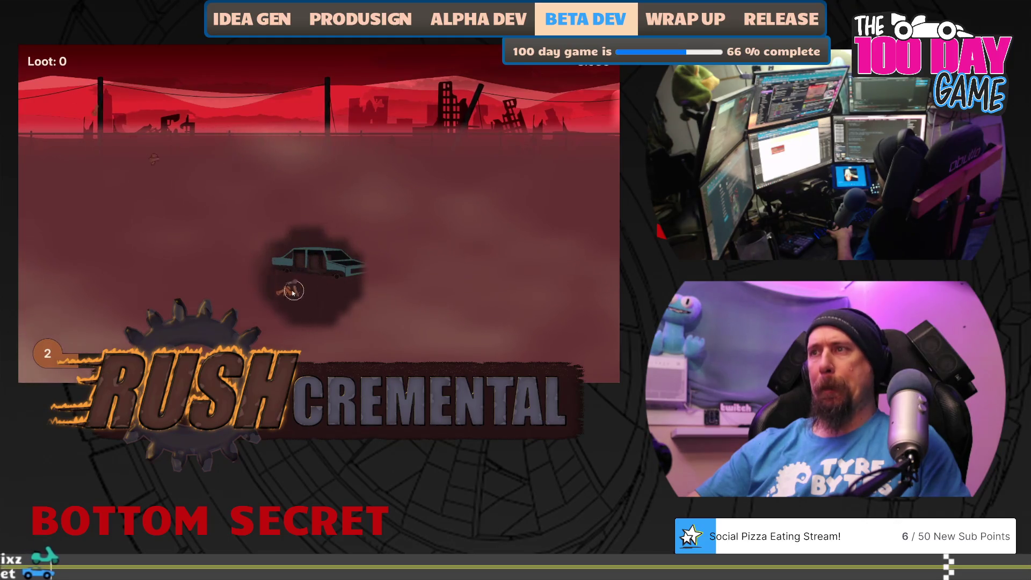
click(218, 273)
mouse_move(231, 278)
mouse_down()
mouse_move(150, 202)
mouse_move(161, 216)
mouse_move(396, 191)
mouse_move(324, 215)
mouse_move(452, 200)
mouse_move(408, 236)
mouse_move(445, 193)
mouse_move(437, 189)
mouse_up()
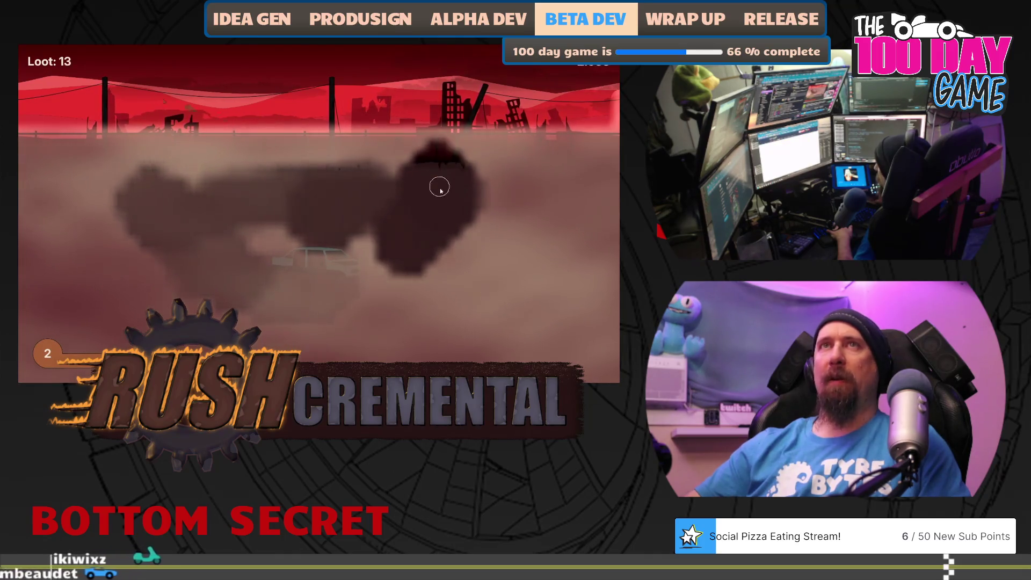
- Buy the final Crow Bar level and grab three loot pieces on the next run
click(285, 351)
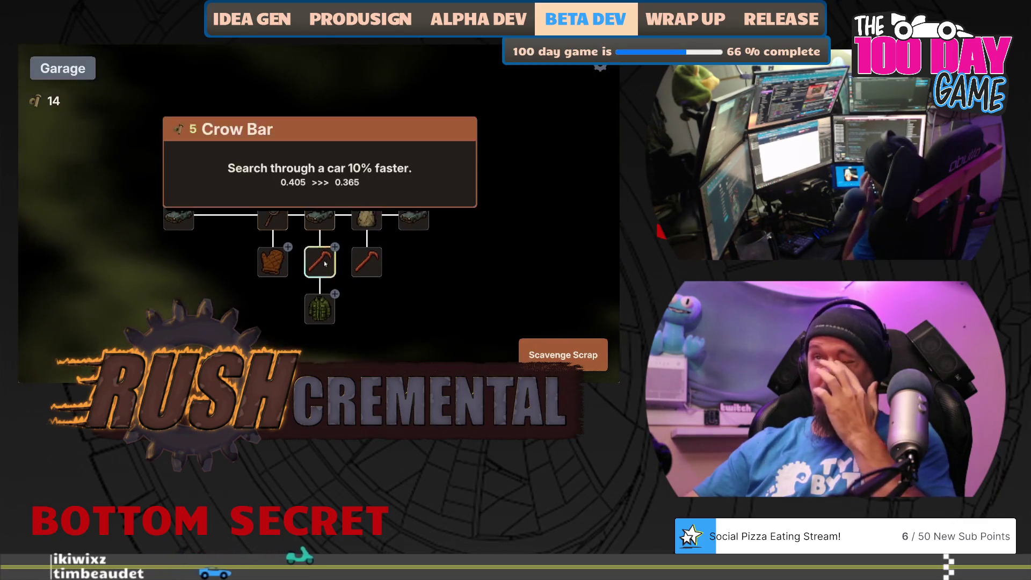
click(325, 263)
click(537, 355)
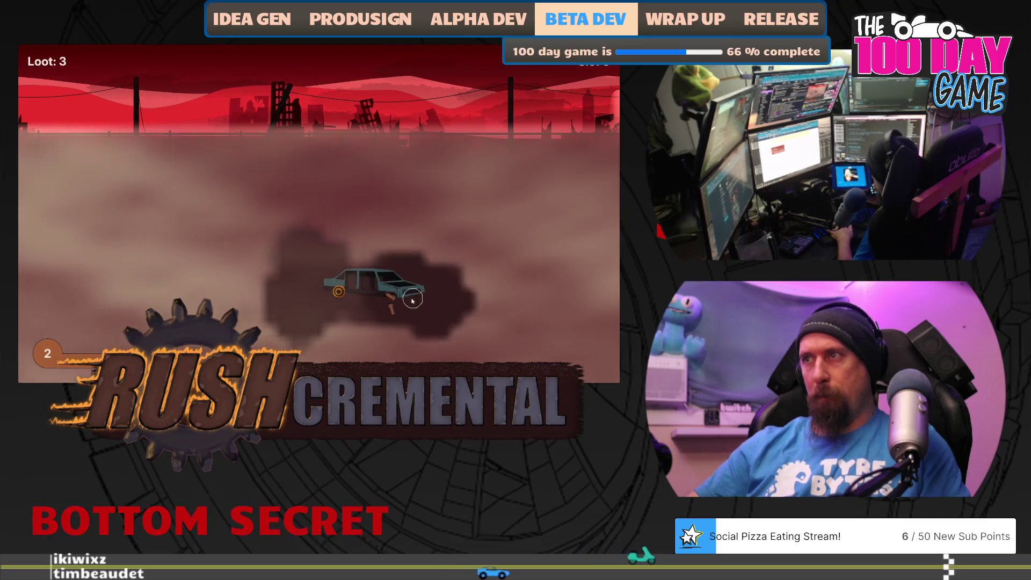
click(339, 291)
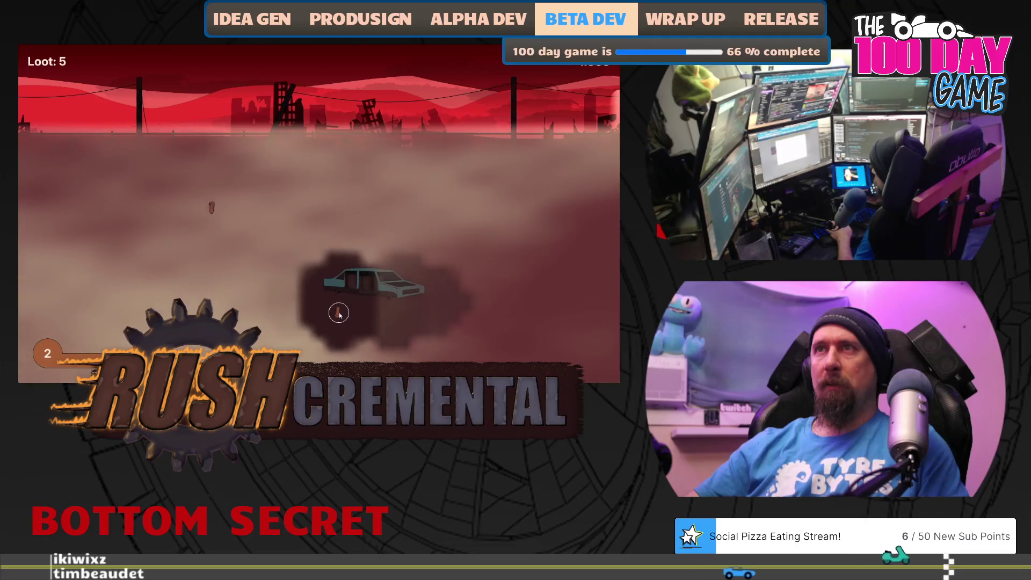
click(339, 314)
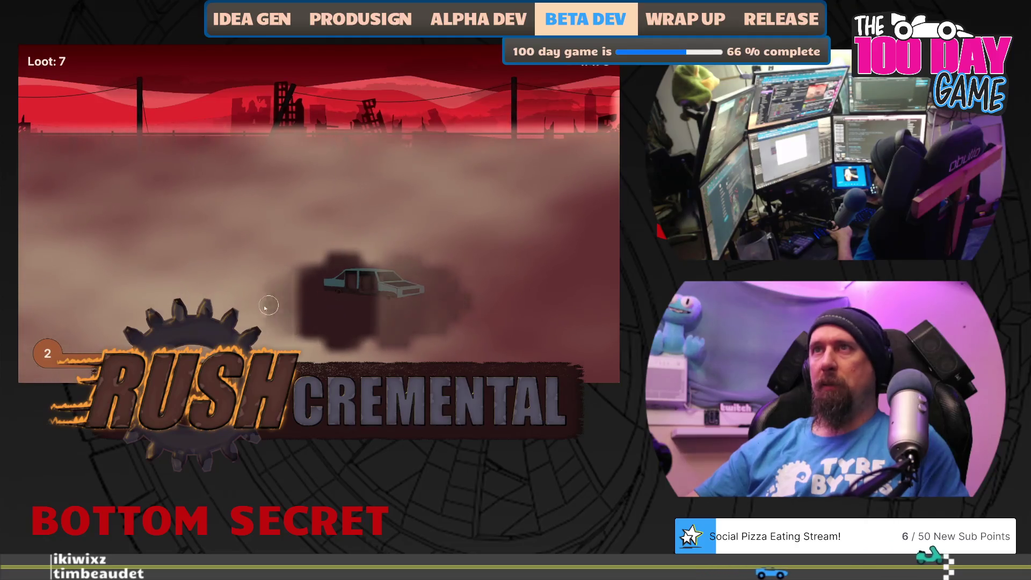
click(176, 290)
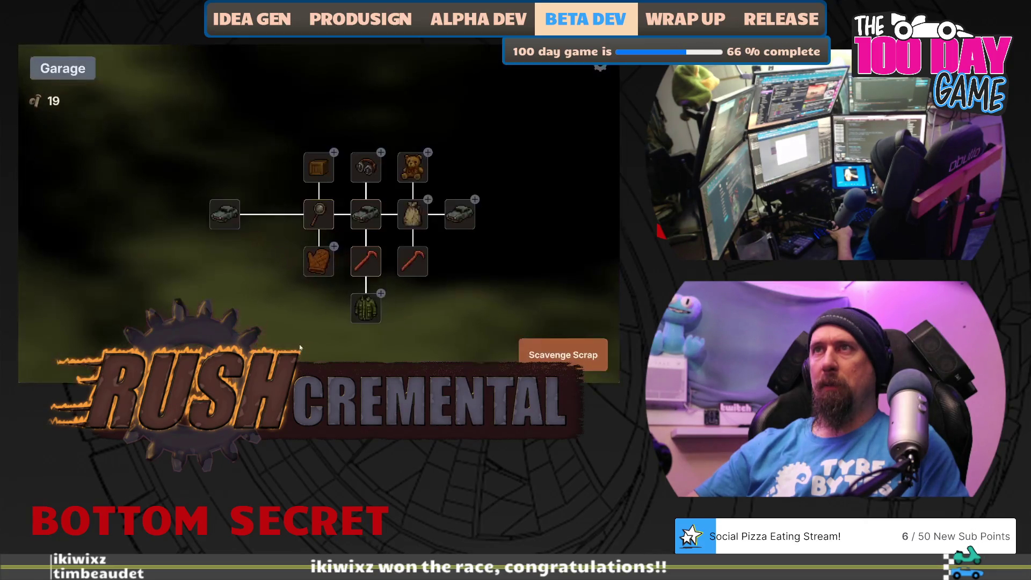
- Buy the Bag upgrade for more base loot and begin the next scavenging run
mouse_move(425, 262)
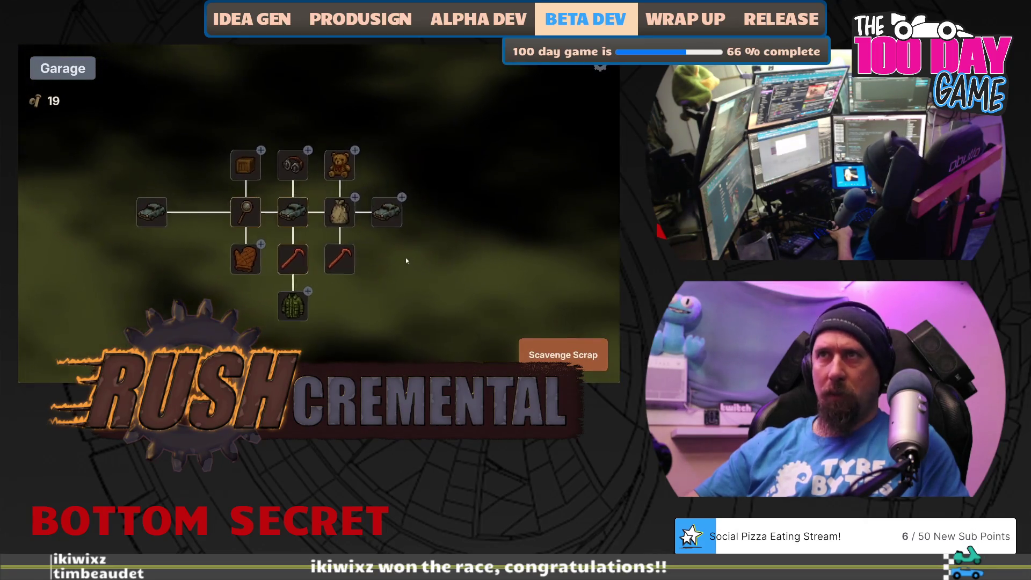
mouse_move(343, 219)
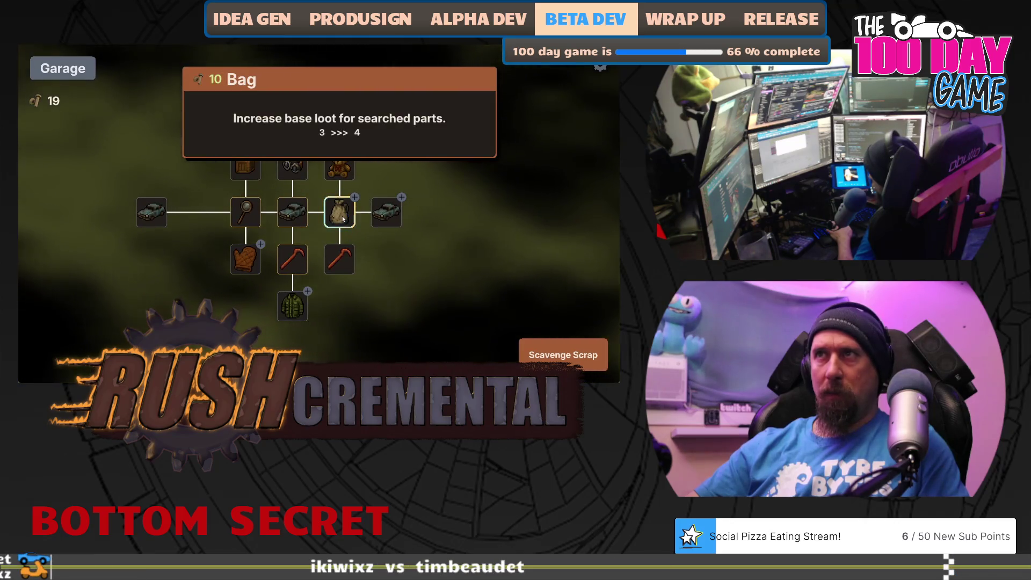
mouse_move(388, 216)
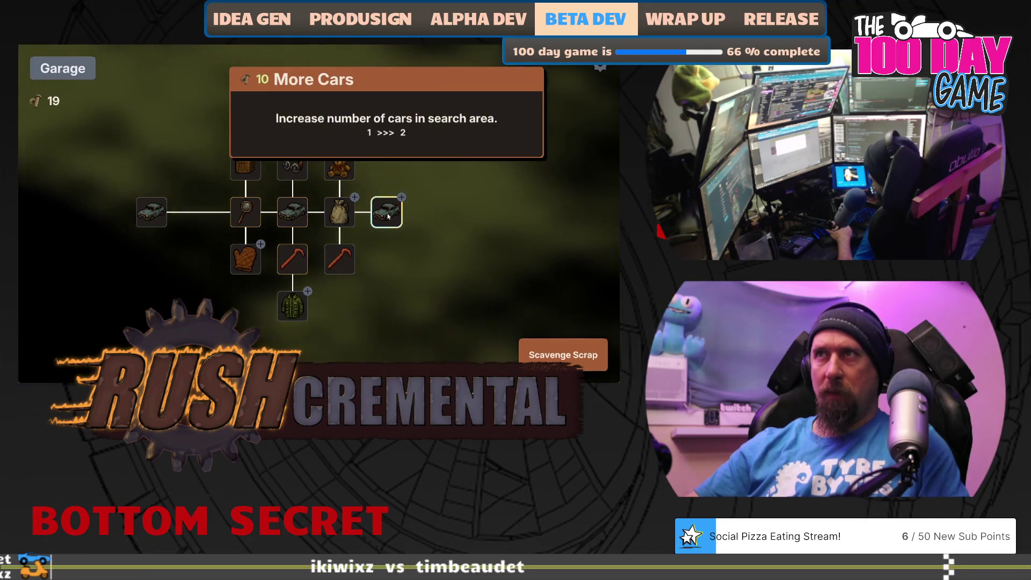
mouse_move(339, 171)
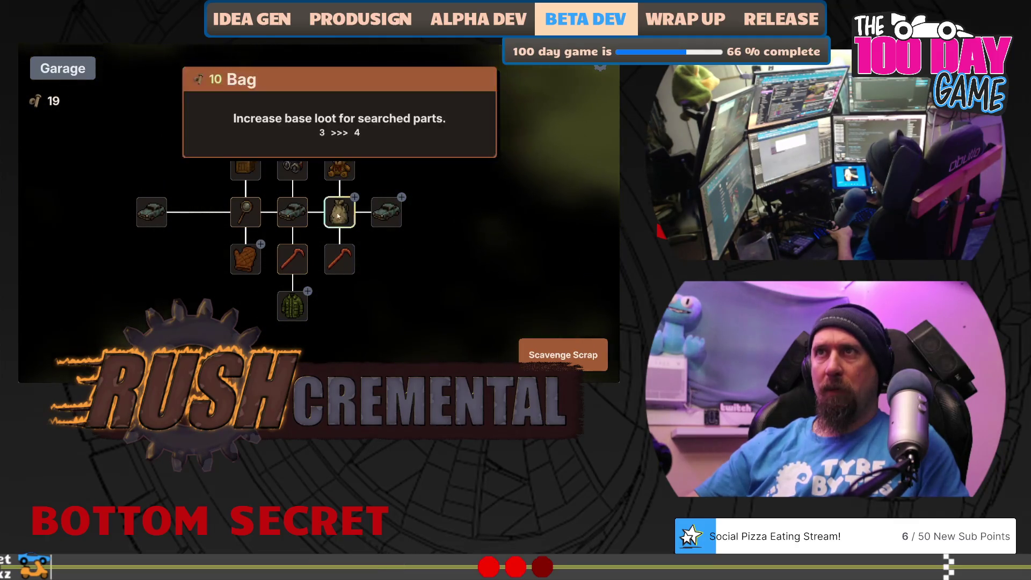
click(333, 213)
click(563, 355)
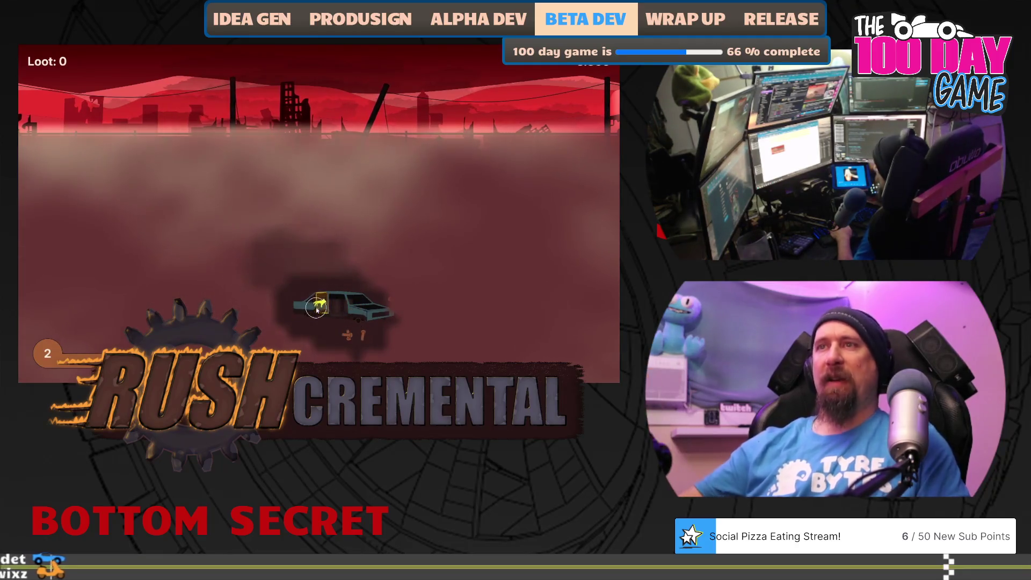
- Collect the loot beneath the car by clearing fog, then close the run summary
click(372, 333)
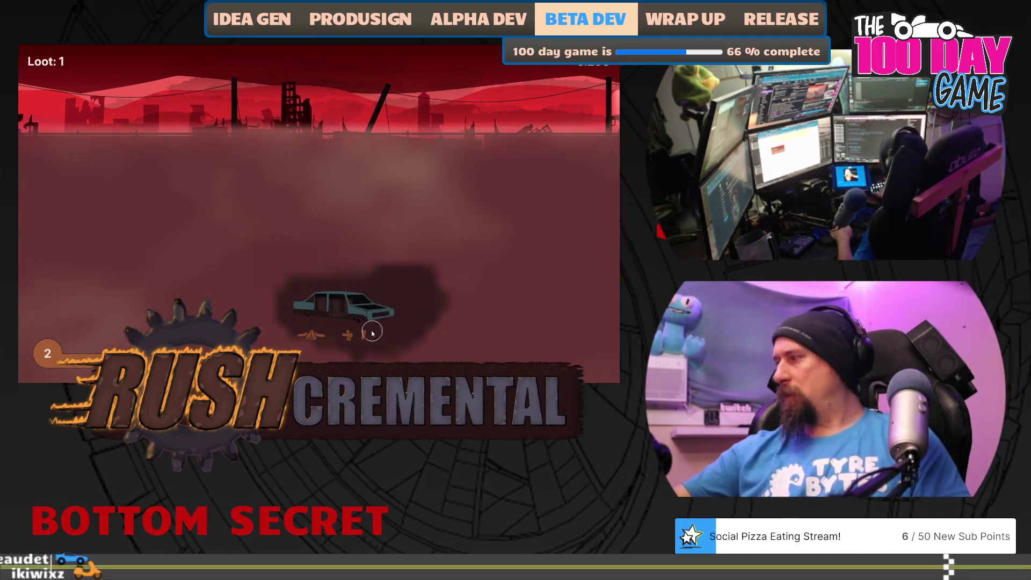
mouse_move(302, 338)
mouse_down()
mouse_move(187, 255)
mouse_move(214, 255)
mouse_move(138, 179)
mouse_move(426, 182)
mouse_move(393, 171)
mouse_up()
click(327, 281)
- Upgrade Glasses three levels to widen the work radius
mouse_move(370, 308)
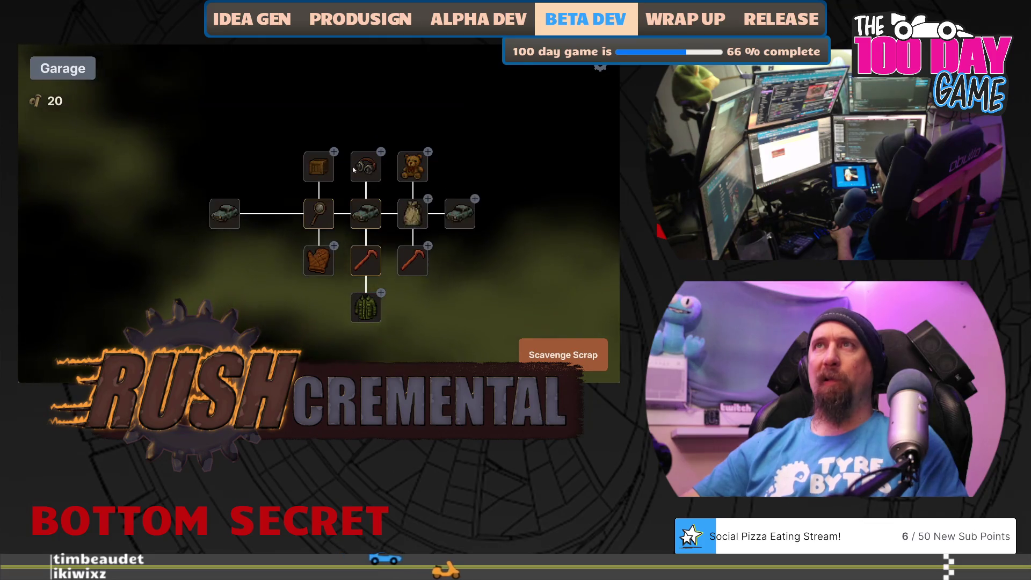
scroll(497, 187, up, 2)
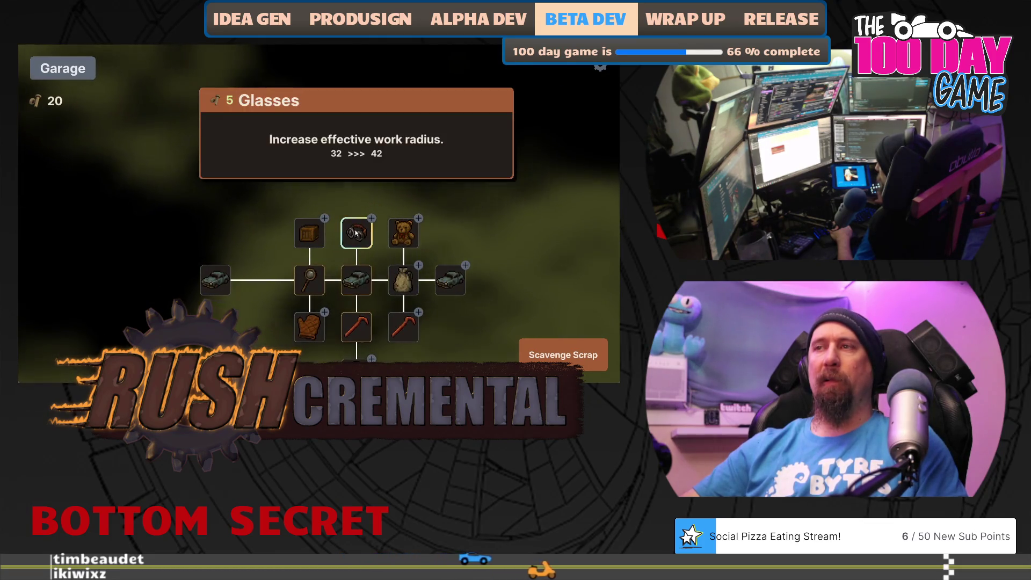
scroll(457, 189, down, 2)
click(348, 167)
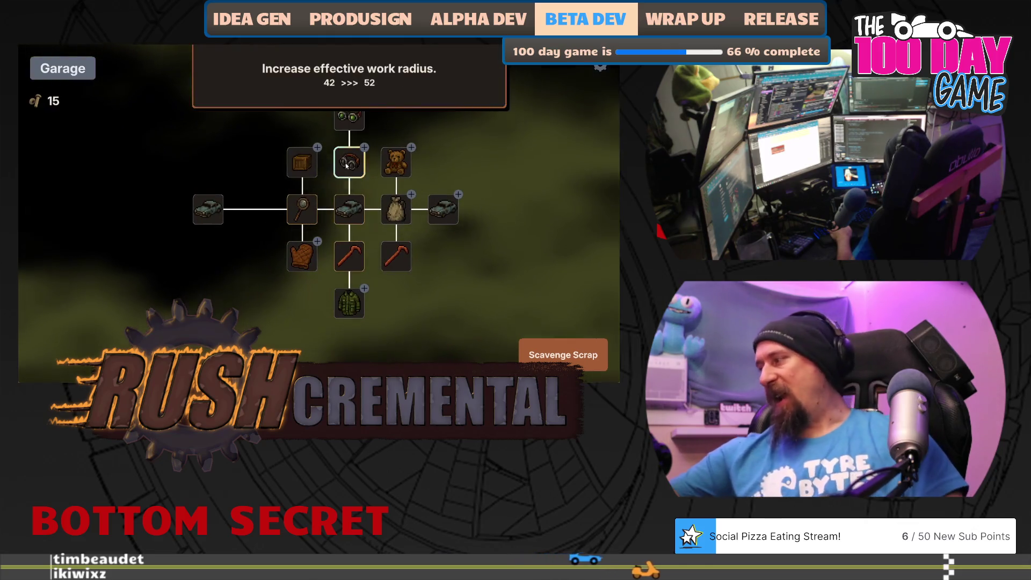
click(348, 167)
click(348, 166)
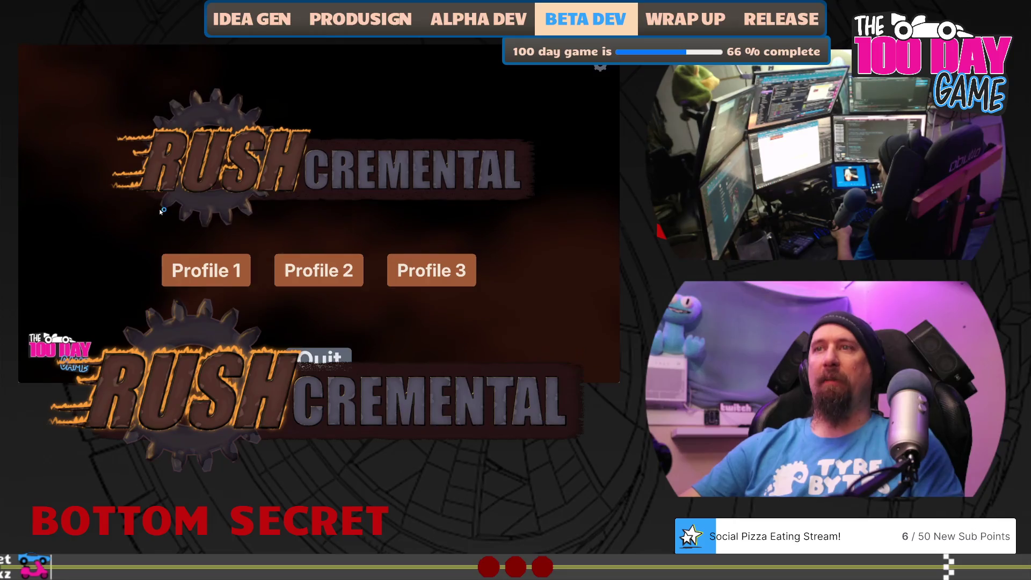
- Start Profile 1, buy a Better Searching level, and clear fog for loot
click(206, 270)
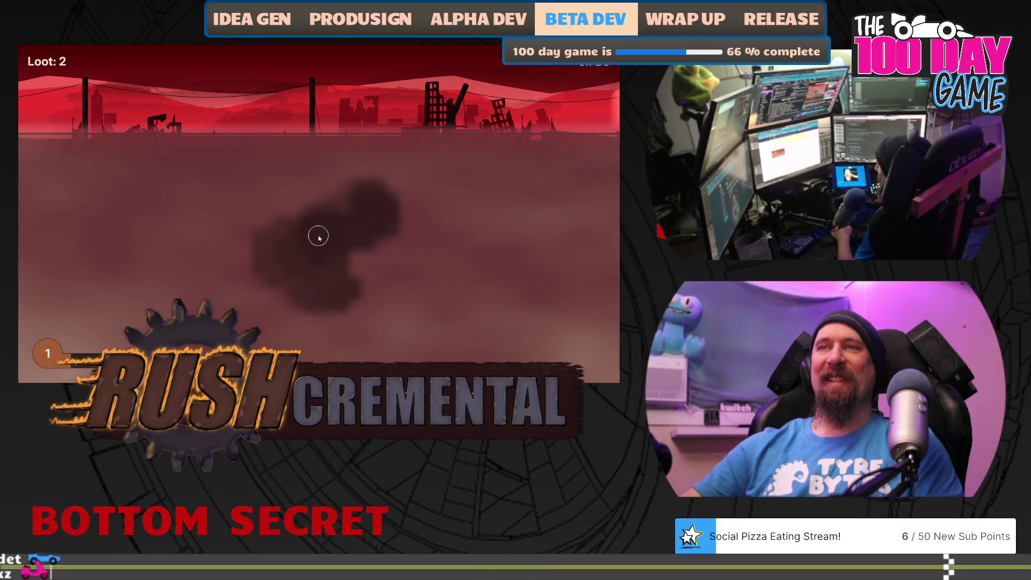
mouse_move(321, 216)
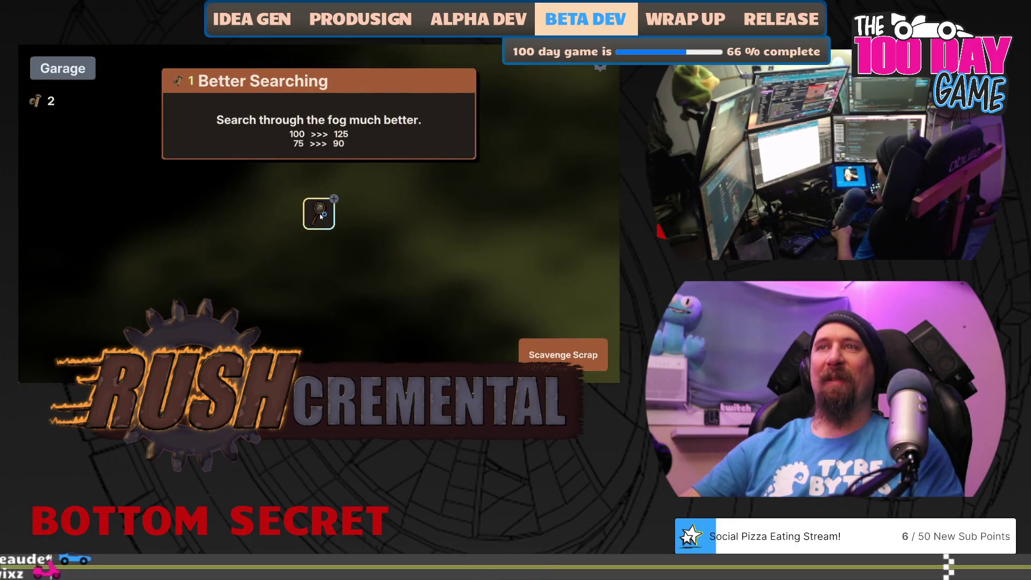
click(321, 216)
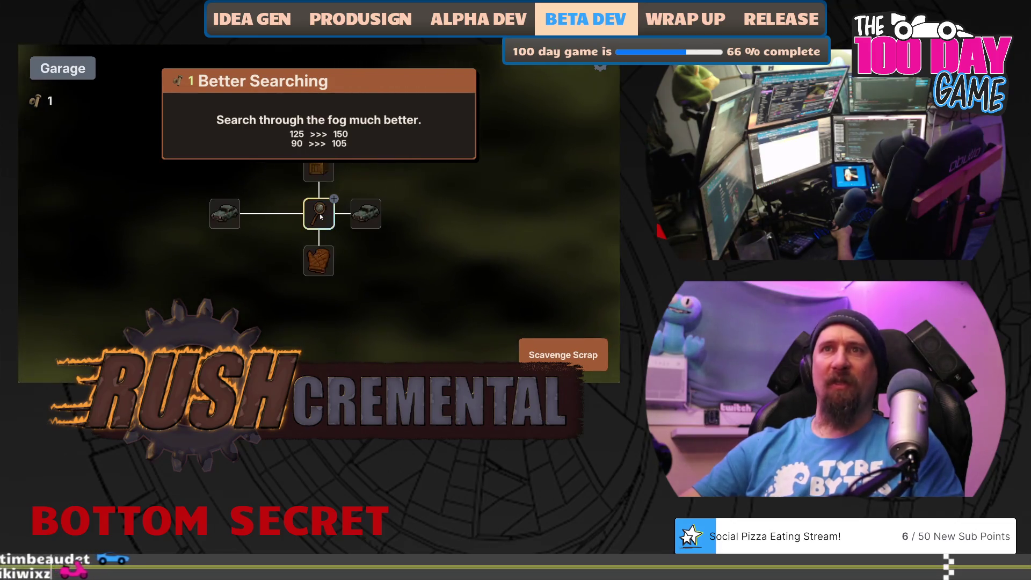
key(space)
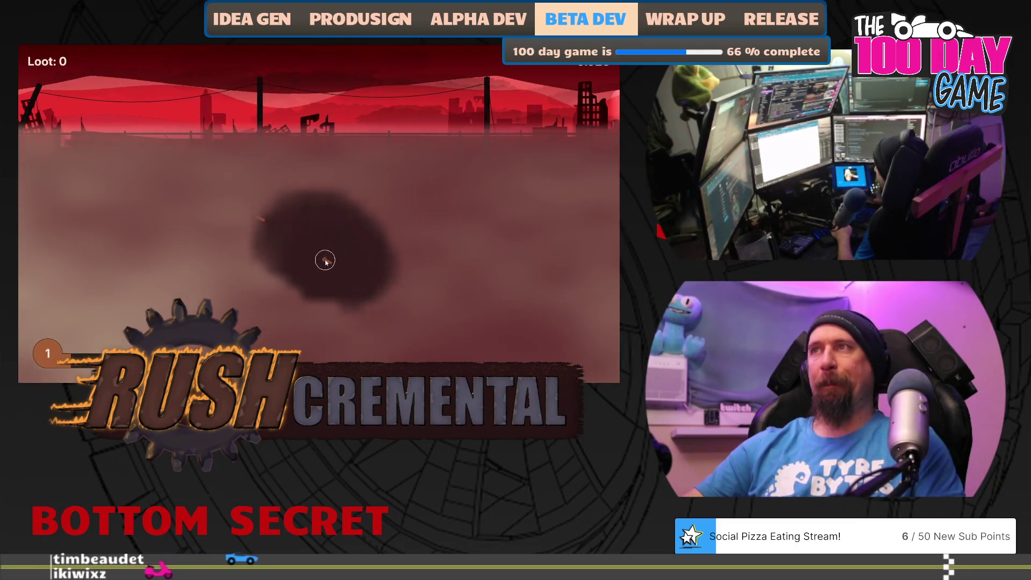
mouse_move(262, 218)
mouse_down()
mouse_move(218, 249)
mouse_move(259, 304)
mouse_move(373, 295)
mouse_move(363, 314)
mouse_up()
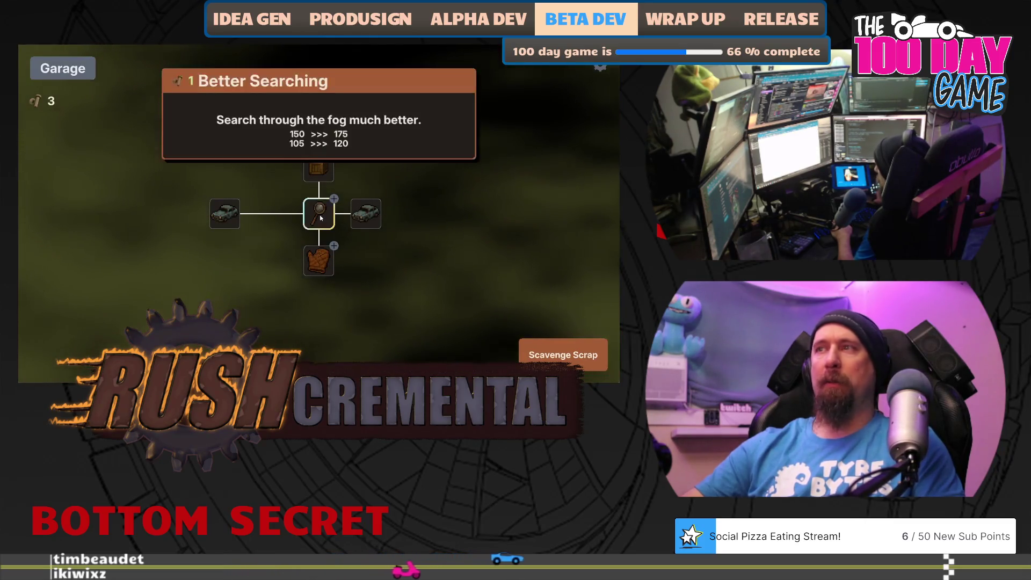
- Max out Better Searching, buy Gloves, and sweep the next run's fog for loot
click(320, 215)
click(320, 260)
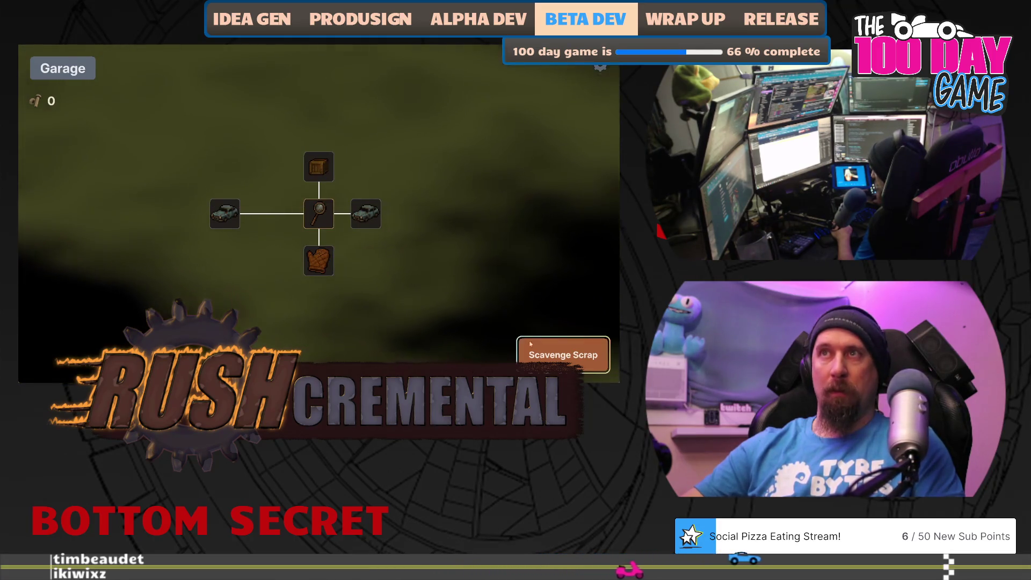
click(563, 355)
mouse_move(408, 243)
mouse_down()
mouse_move(337, 234)
mouse_move(410, 172)
mouse_move(467, 227)
mouse_move(451, 325)
mouse_move(317, 325)
mouse_up()
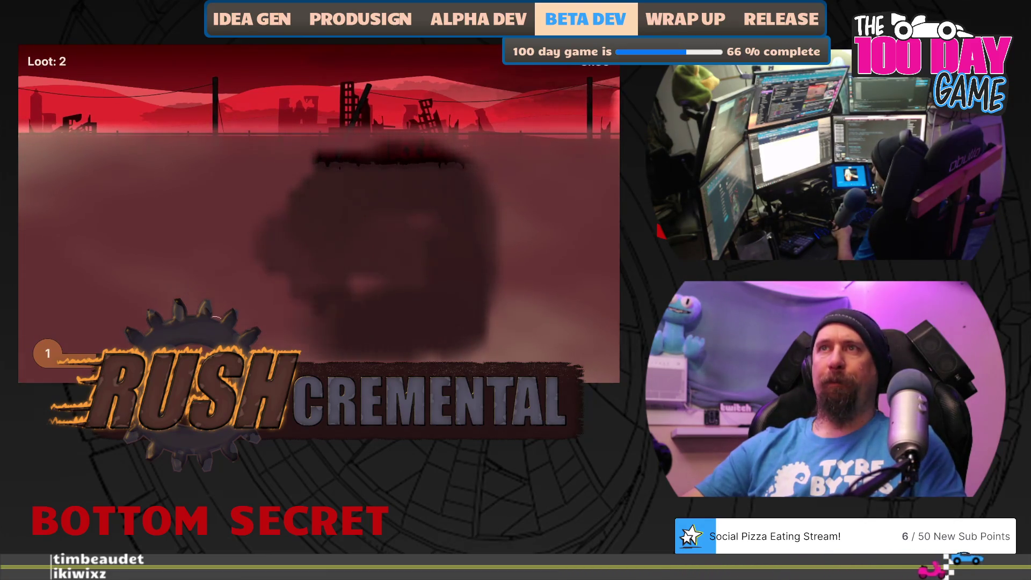
drag(217, 318, 189, 312)
mouse_move(160, 196)
mouse_down()
mouse_move(140, 279)
mouse_move(144, 183)
mouse_up()
click(284, 342)
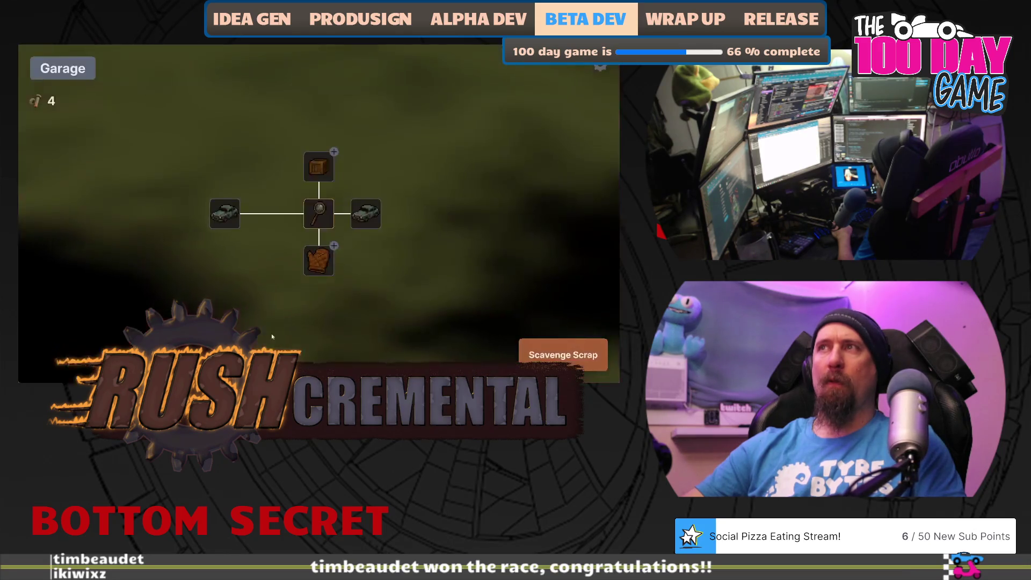
- Buy another Gloves level, clear fog across another run, then buy More Cars
click(366, 213)
click(546, 349)
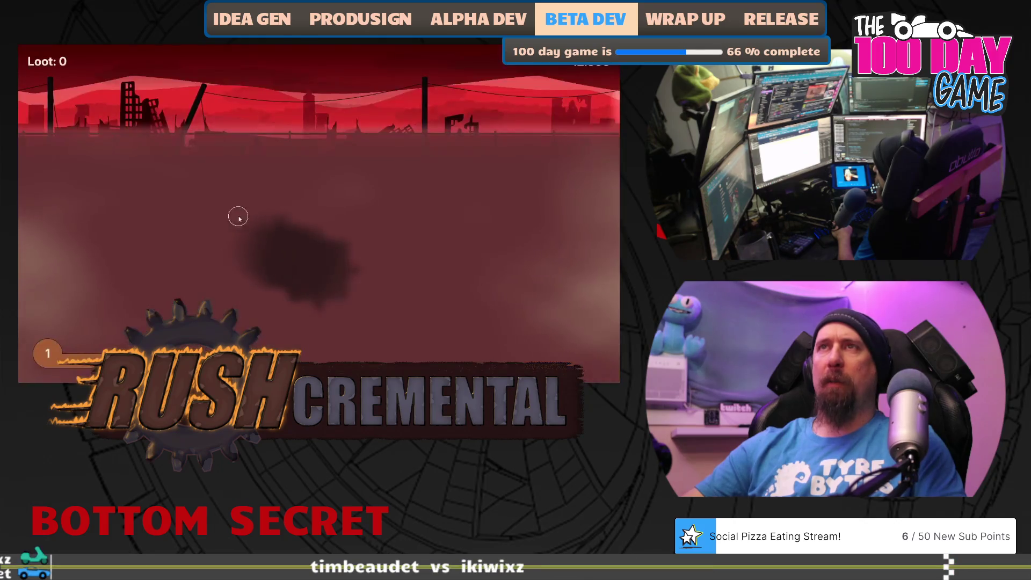
drag(237, 217, 401, 187)
drag(170, 200, 159, 184)
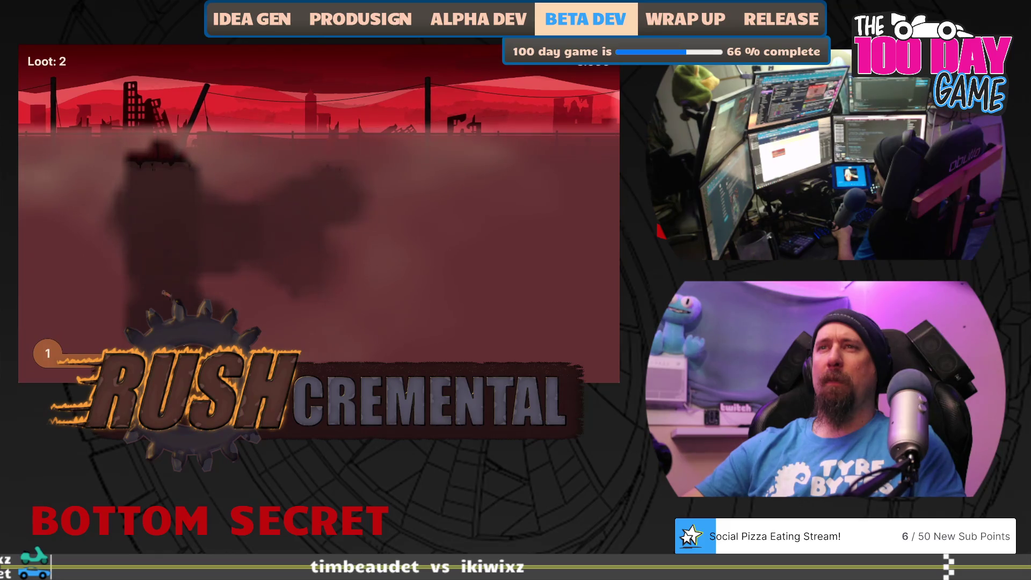
mouse_move(280, 323)
mouse_down()
mouse_move(243, 330)
mouse_move(433, 327)
mouse_move(454, 184)
mouse_move(391, 172)
mouse_up()
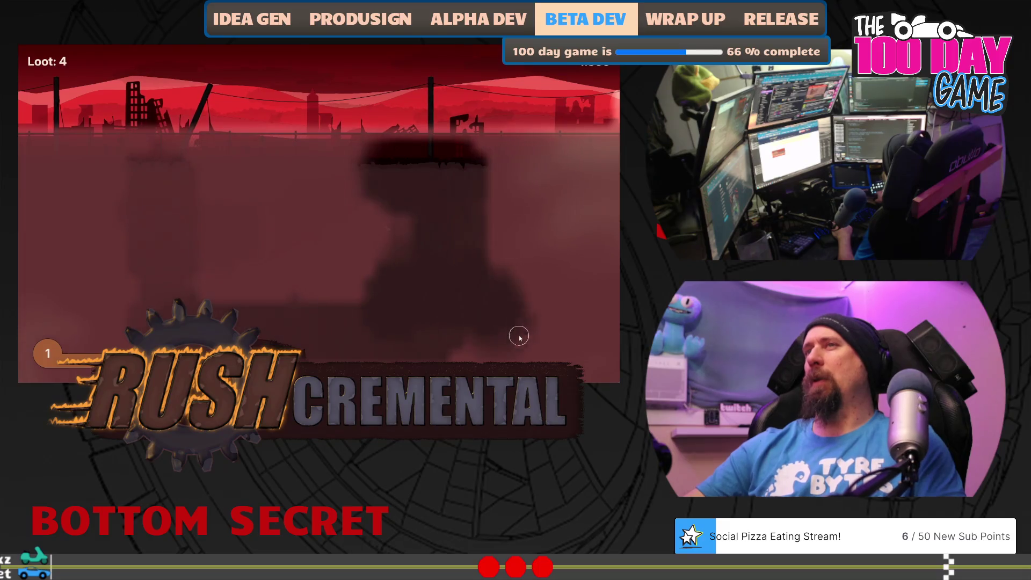
mouse_move(520, 337)
mouse_down()
mouse_move(373, 227)
mouse_move(277, 263)
mouse_up()
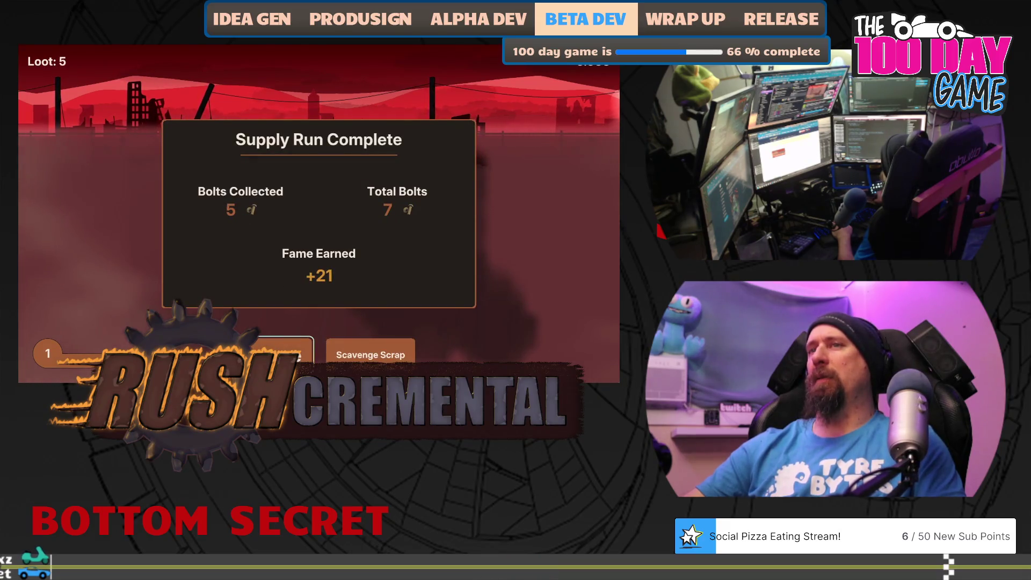
click(285, 353)
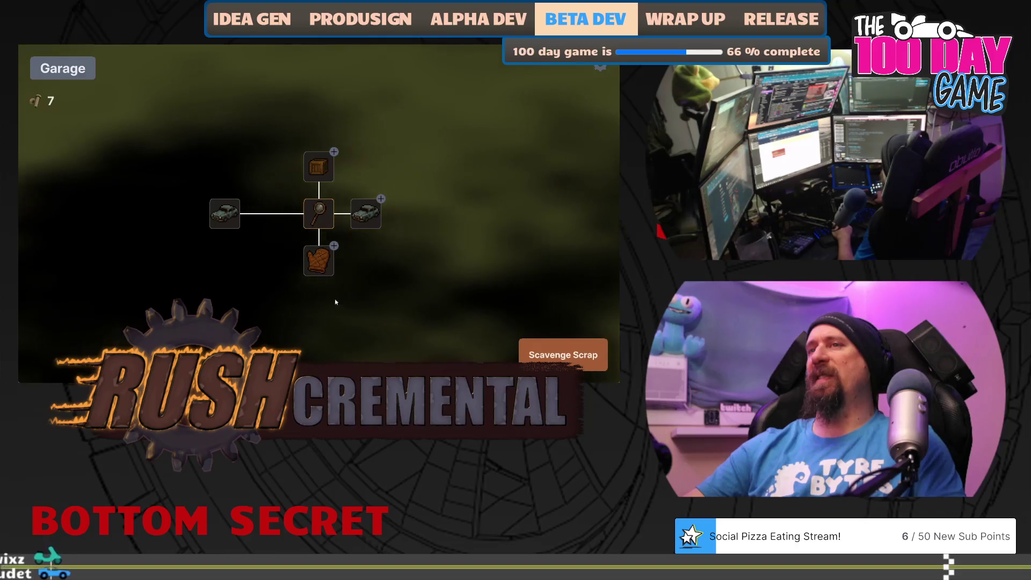
click(366, 214)
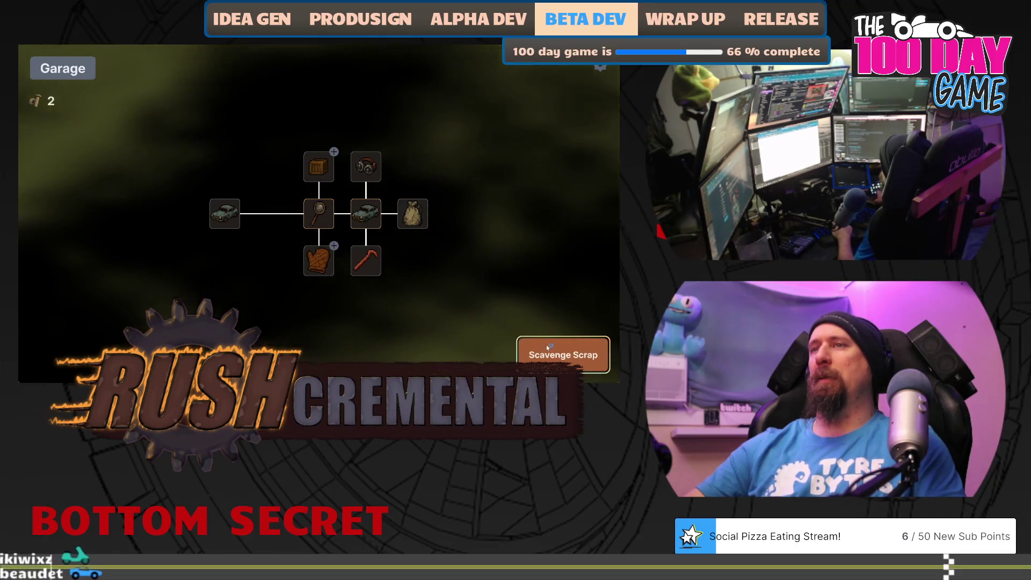
- Clear the fog around and below the car to collect a run's loot
click(547, 344)
drag(180, 236, 297, 214)
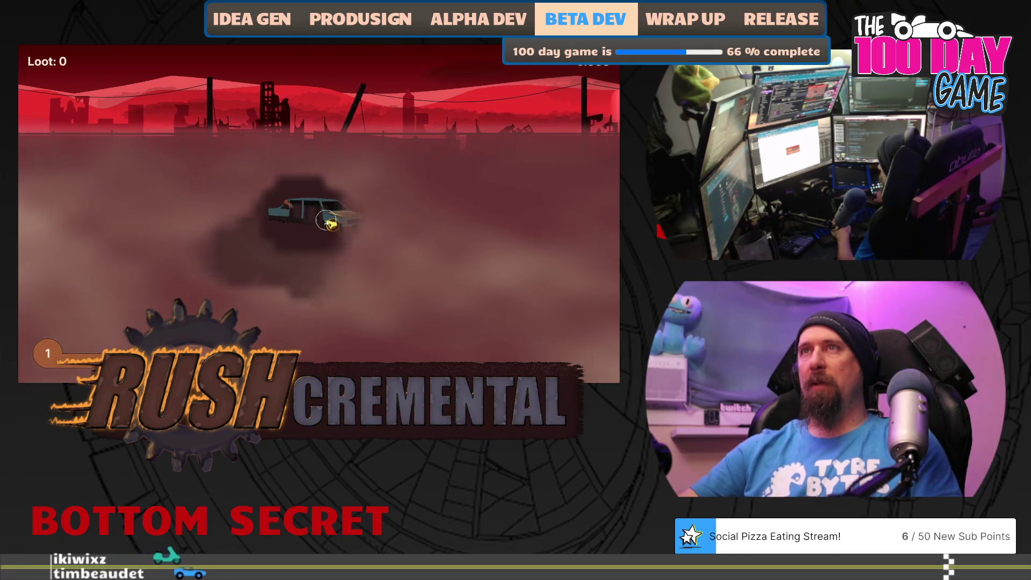
drag(326, 221, 333, 222)
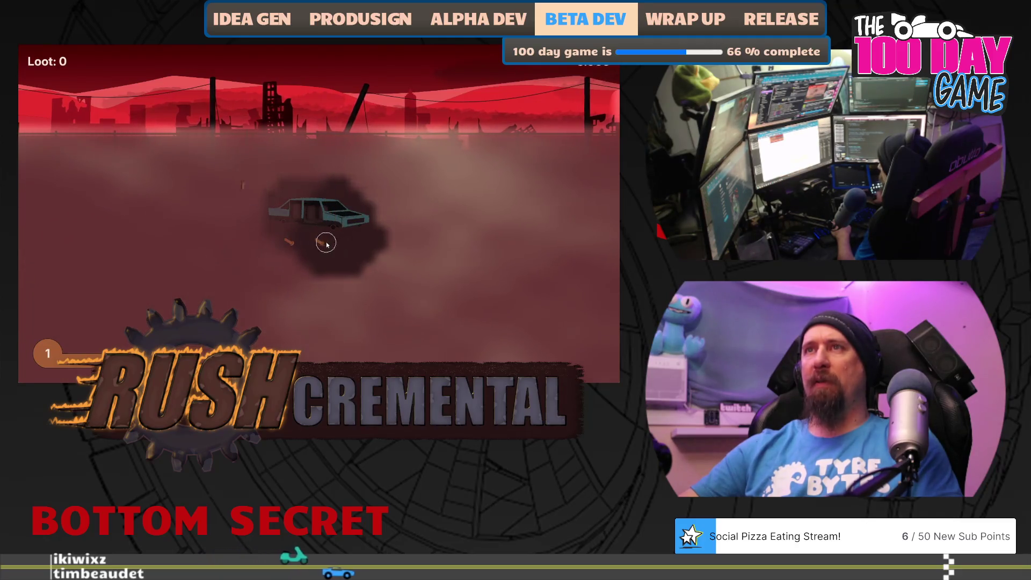
mouse_move(294, 244)
mouse_down()
mouse_move(199, 259)
mouse_move(196, 286)
mouse_up()
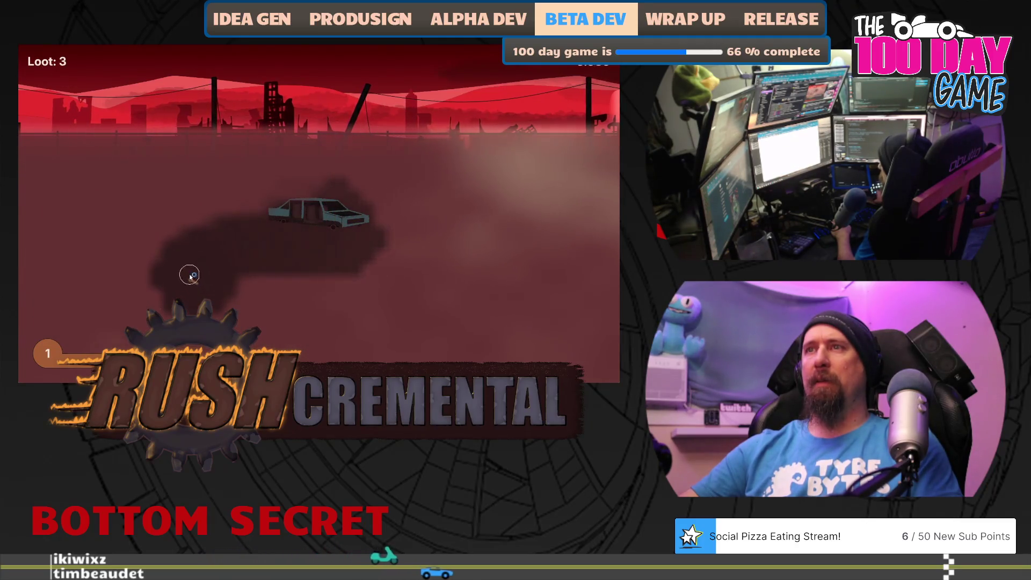
mouse_move(145, 322)
mouse_down()
mouse_move(143, 184)
mouse_move(456, 185)
mouse_up()
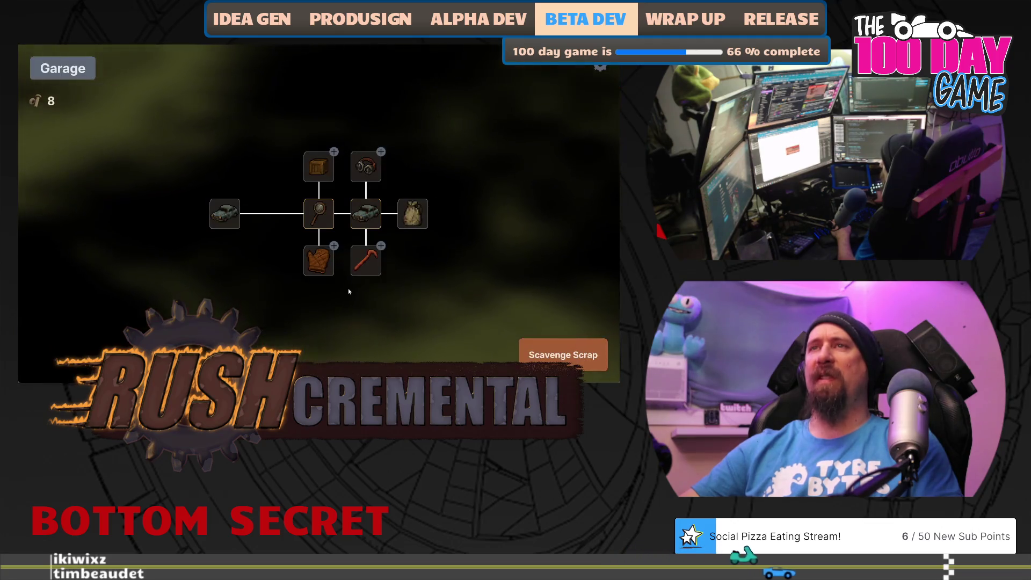
mouse_move(366, 268)
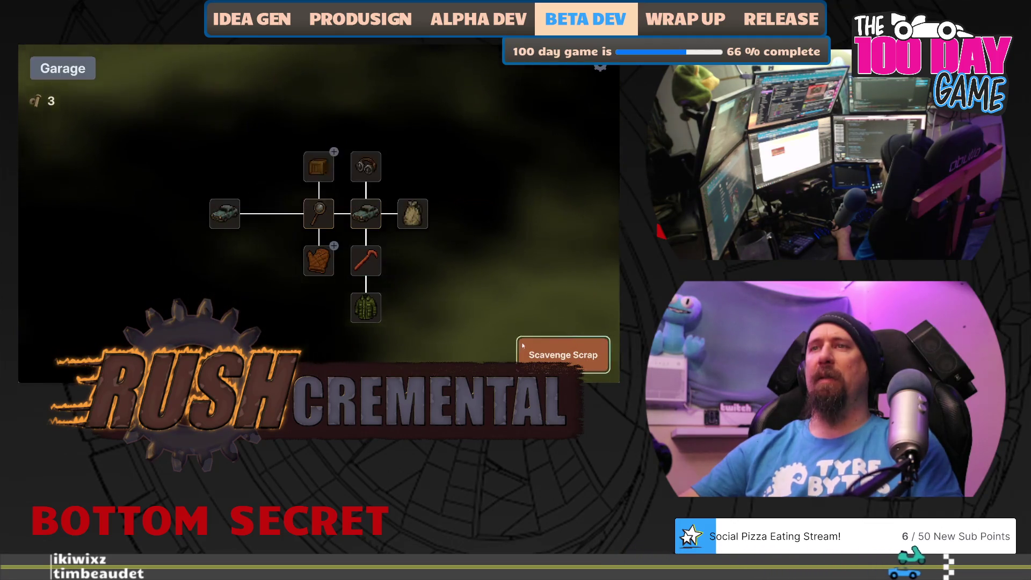
- Scavenge another run for 4 bolts and return to the garage holding 7 bolts
click(563, 355)
drag(323, 260, 420, 216)
mouse_move(369, 259)
mouse_down()
mouse_move(468, 205)
mouse_move(489, 258)
mouse_move(467, 307)
mouse_move(475, 302)
mouse_move(337, 334)
mouse_move(162, 301)
mouse_move(111, 317)
mouse_move(131, 203)
mouse_move(227, 183)
mouse_move(322, 182)
mouse_move(276, 233)
mouse_move(326, 193)
mouse_move(196, 260)
mouse_move(299, 279)
mouse_move(334, 298)
mouse_up()
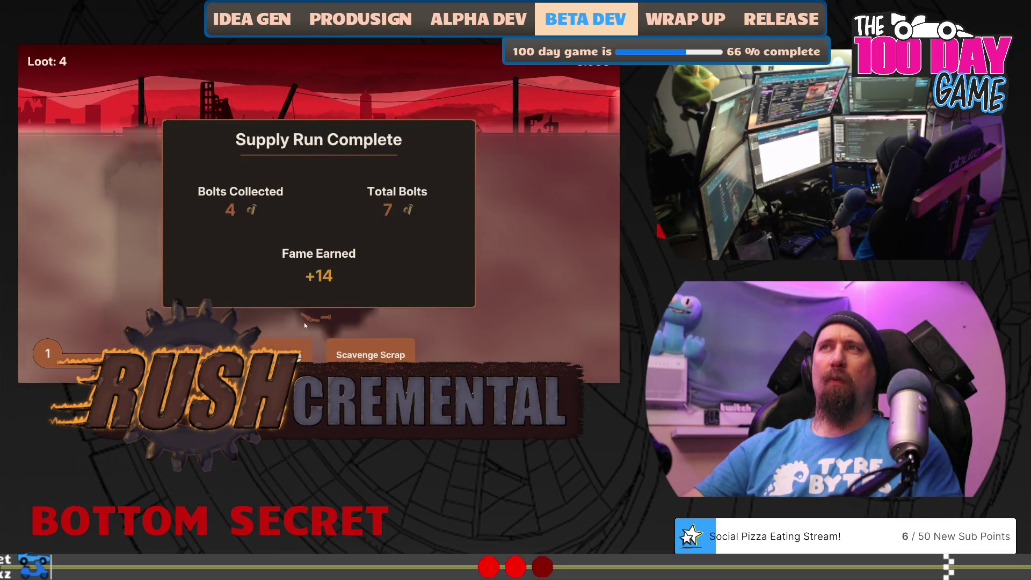
click(285, 352)
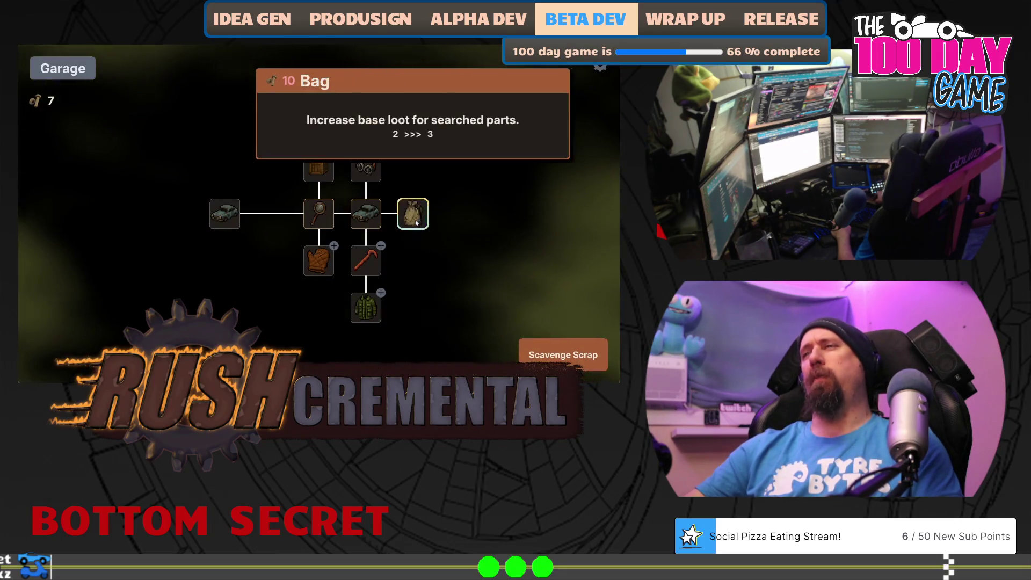
- Sweep fog around the car on another supply run and return to the garage
mouse_move(374, 263)
click(563, 355)
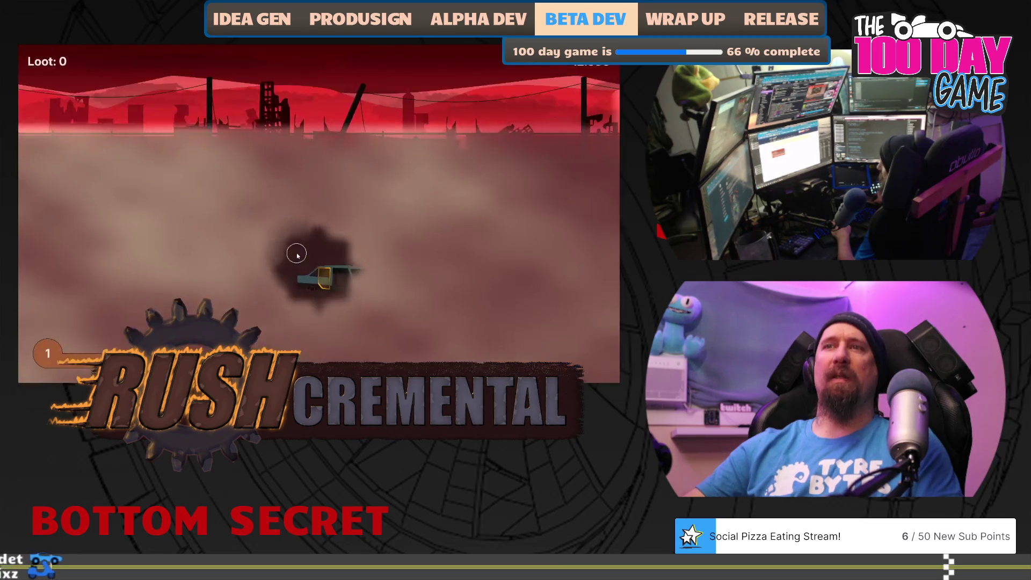
mouse_move(295, 253)
mouse_down()
mouse_move(329, 280)
mouse_move(371, 278)
mouse_move(302, 309)
mouse_move(388, 278)
mouse_up()
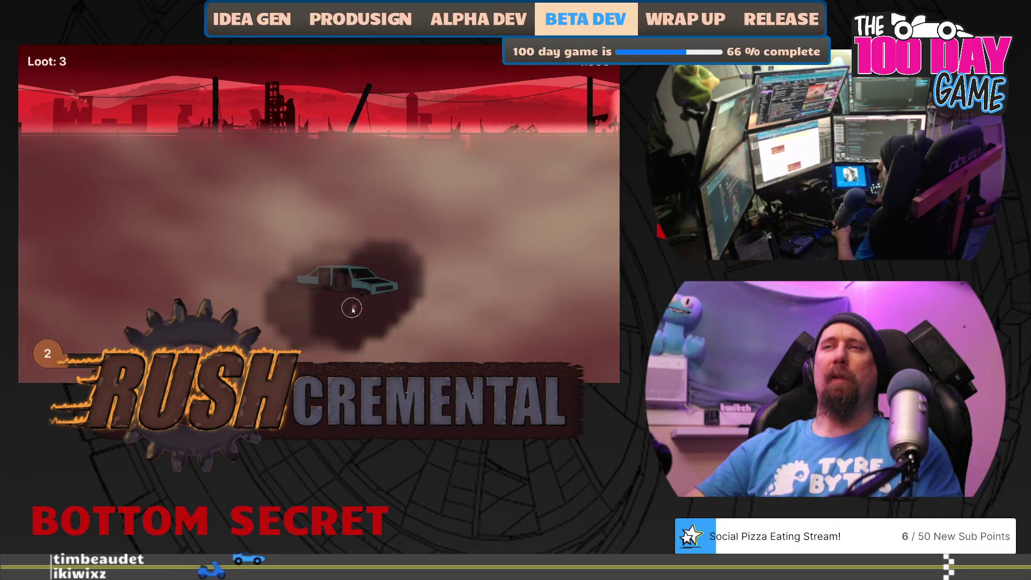
mouse_move(353, 309)
mouse_down()
mouse_move(200, 217)
mouse_move(233, 187)
mouse_move(184, 233)
mouse_move(176, 309)
mouse_move(373, 322)
mouse_move(240, 306)
mouse_up()
click(279, 353)
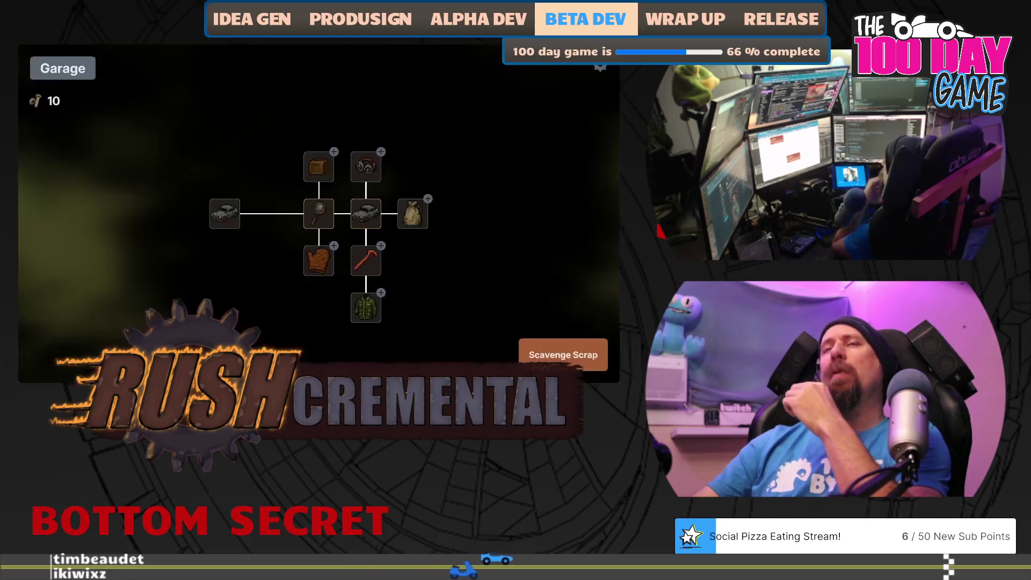
- Loot the car's passengers on the next run and buy the final Crow Bar upgrade
mouse_move(407, 222)
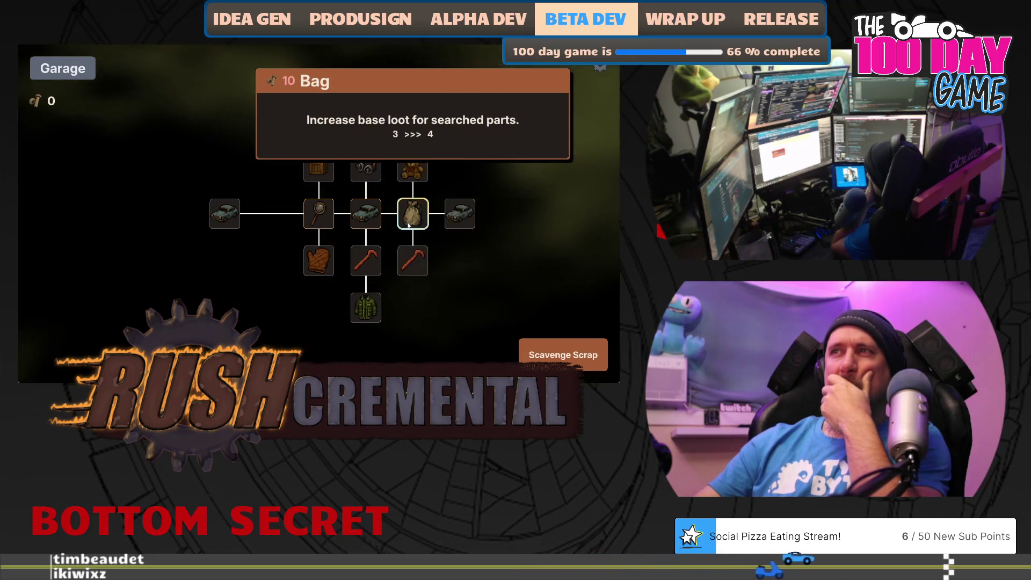
click(563, 355)
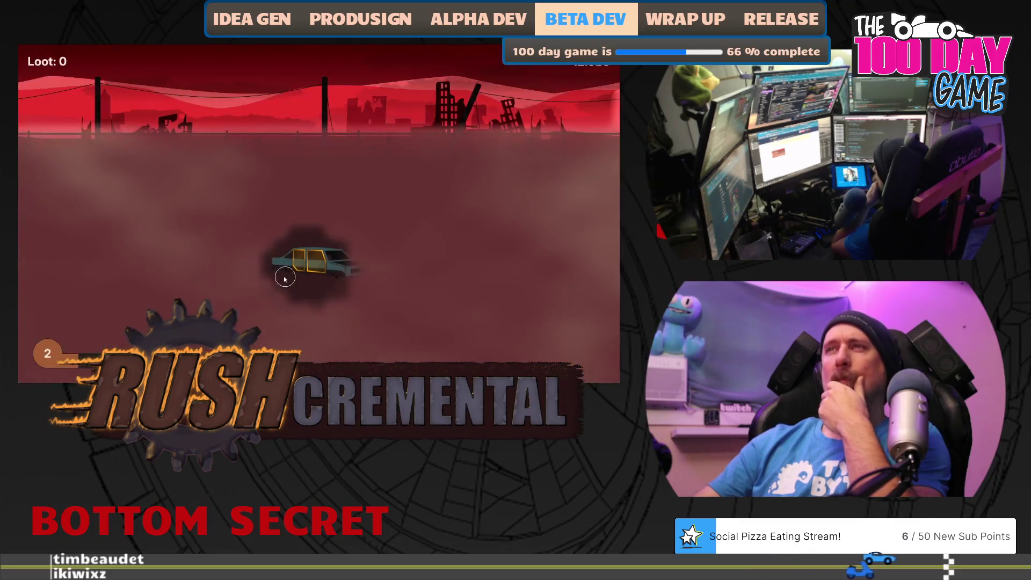
click(308, 263)
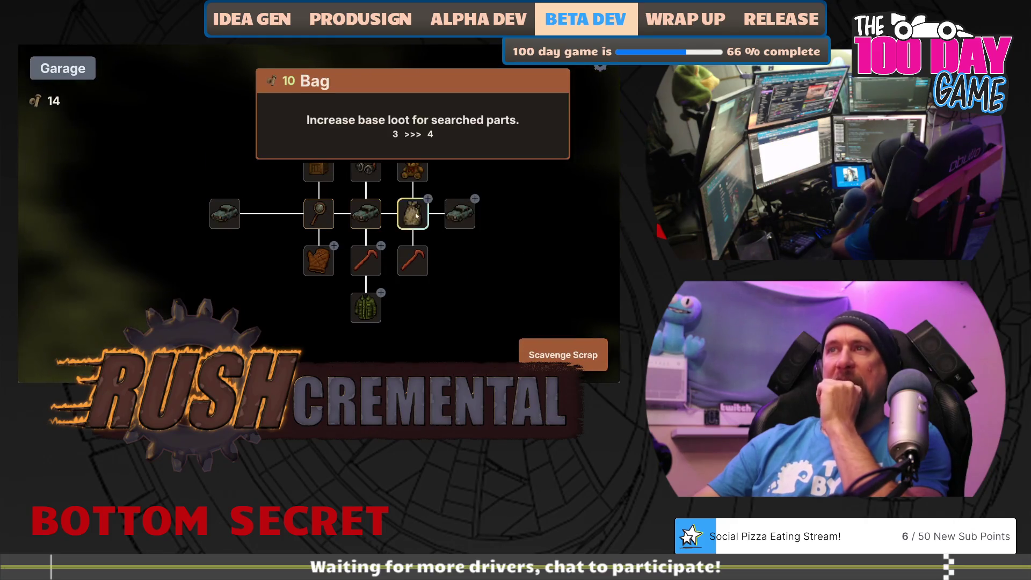
click(321, 264)
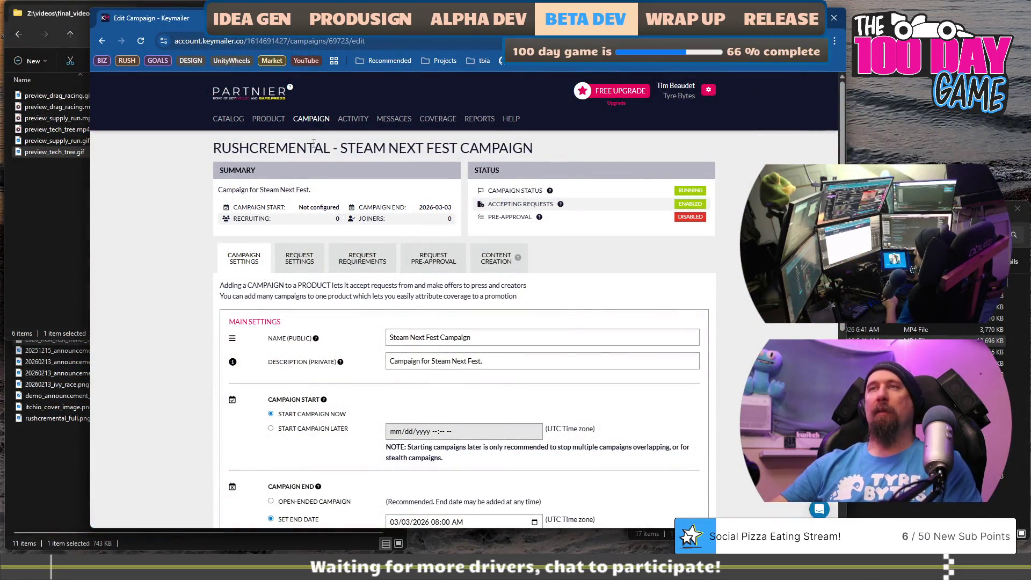
- Review the campaign's Request Settings, then go back to Campaign Settings
scroll(329, 215, down, 5)
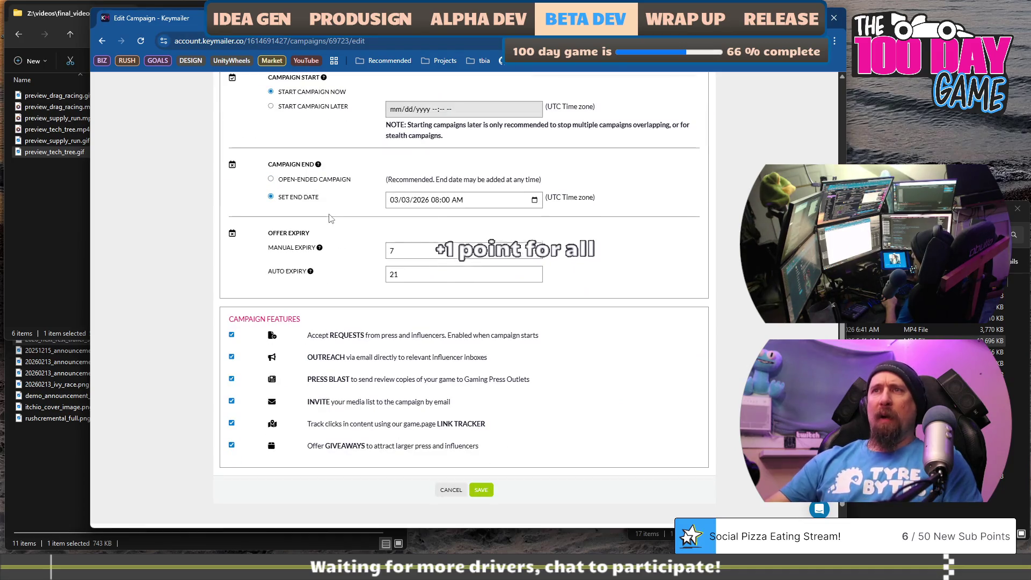
scroll(329, 217, up, 2)
scroll(330, 217, up, 3)
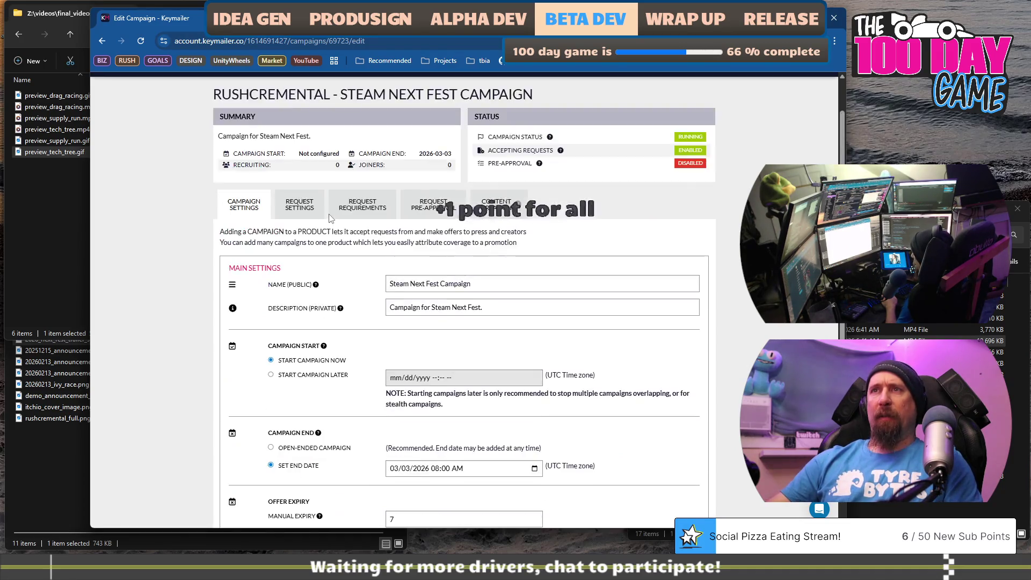
click(300, 206)
scroll(202, 288, down, 1)
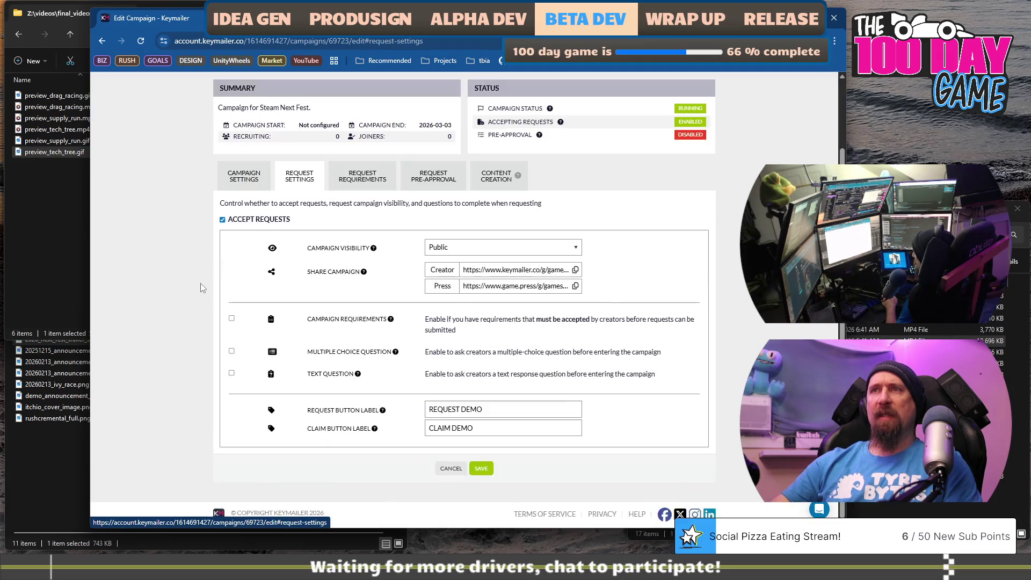
click(245, 178)
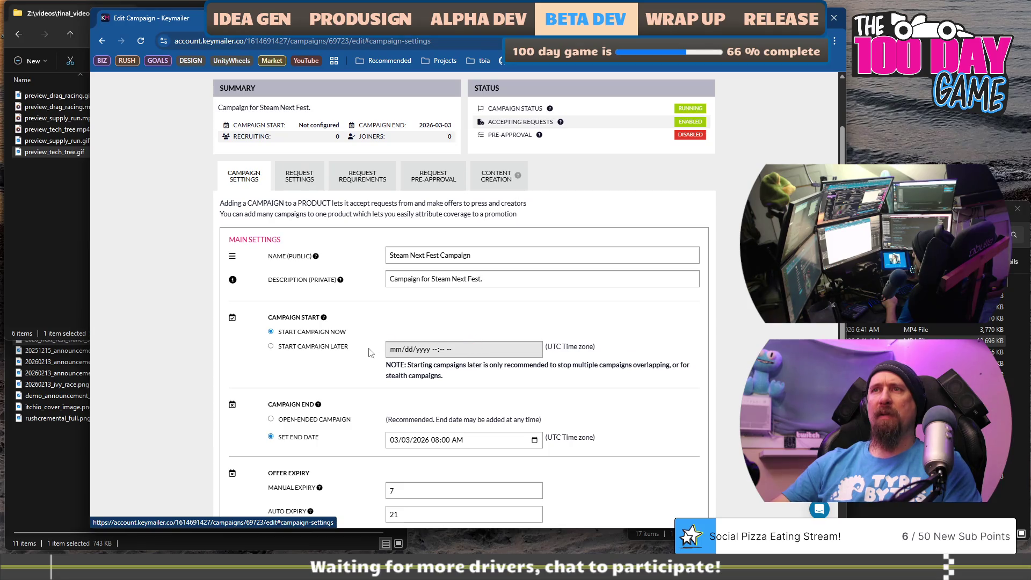
- Revisit Request Settings and bring up the Request Requirements tab
scroll(239, 339, down, 3)
scroll(252, 304, down, 1)
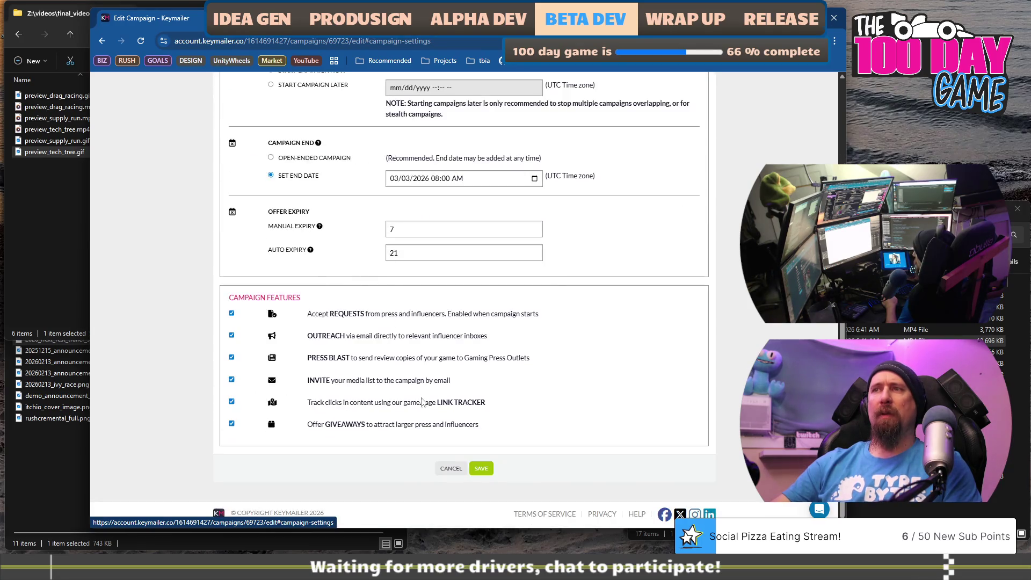
scroll(424, 400, up, 5)
click(286, 246)
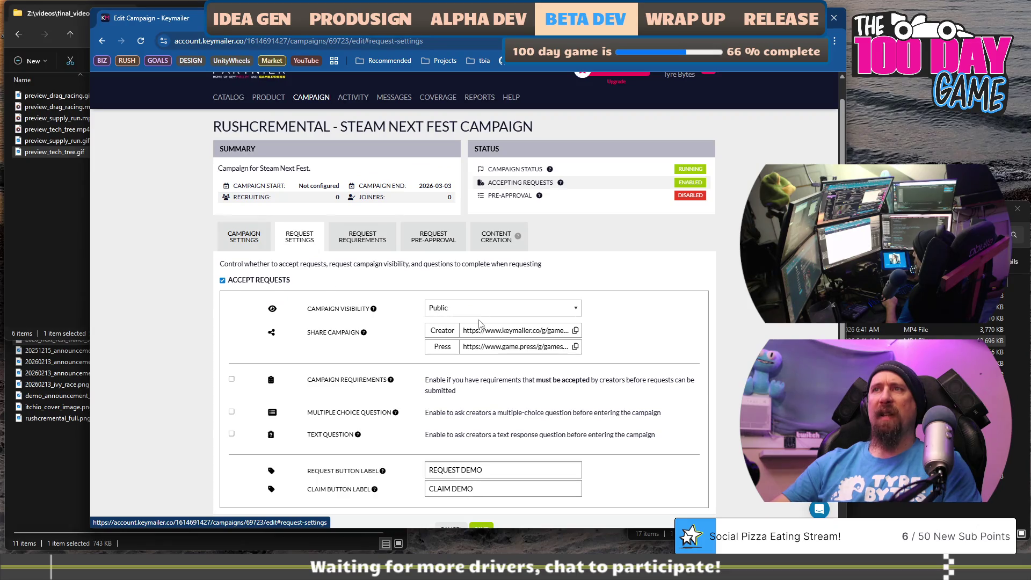
scroll(519, 346, down, 1)
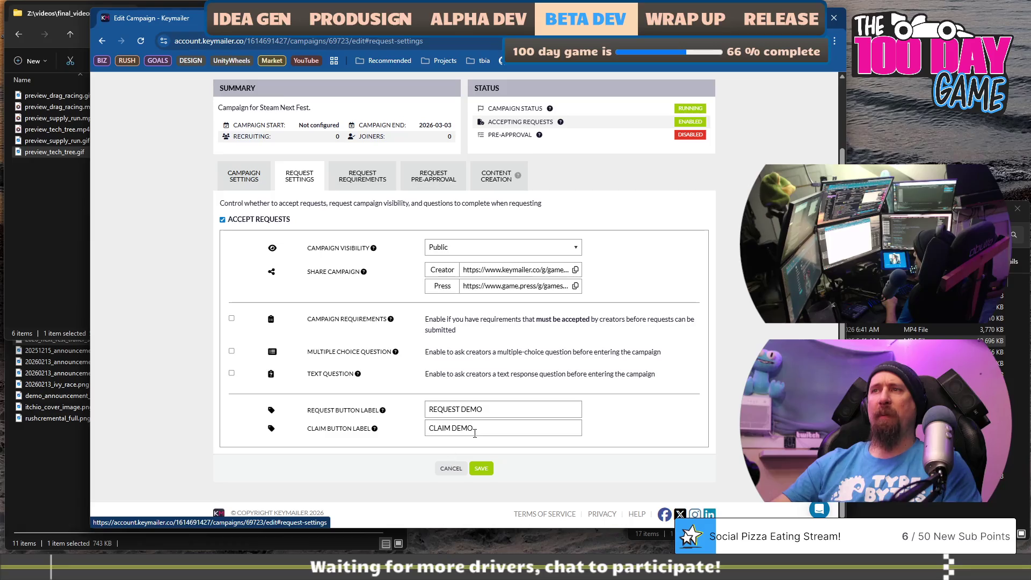
click(362, 177)
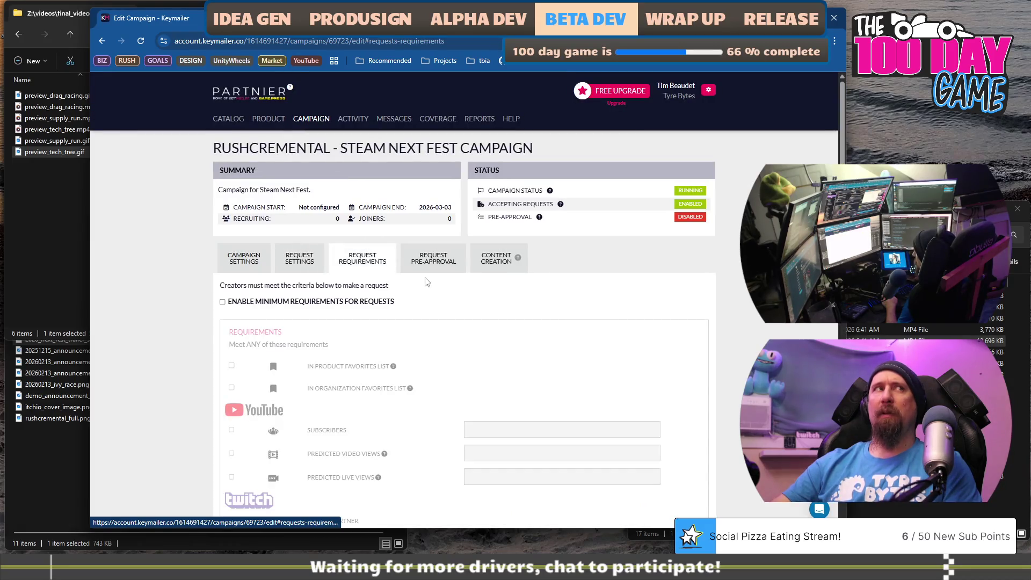
- Tick 'Enable minimum requirements for requests' and review the per-platform requirement list and exclusions
scroll(440, 336, down, 3)
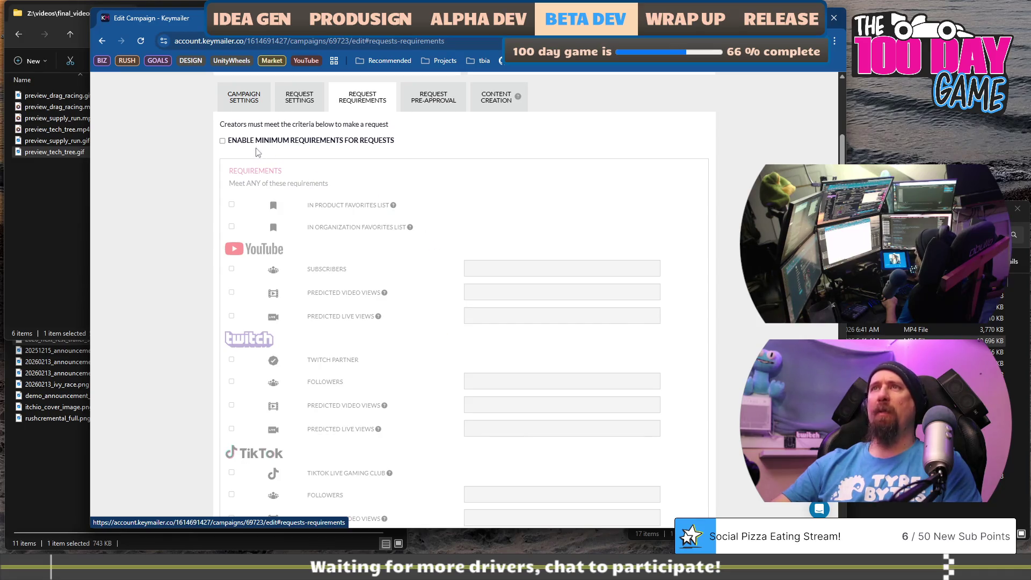
click(222, 141)
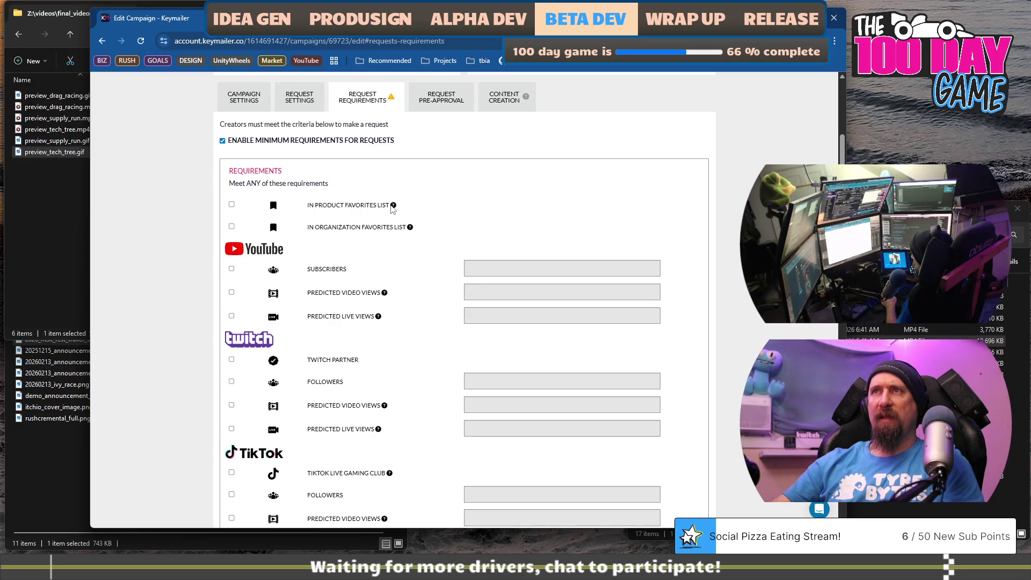
mouse_move(392, 209)
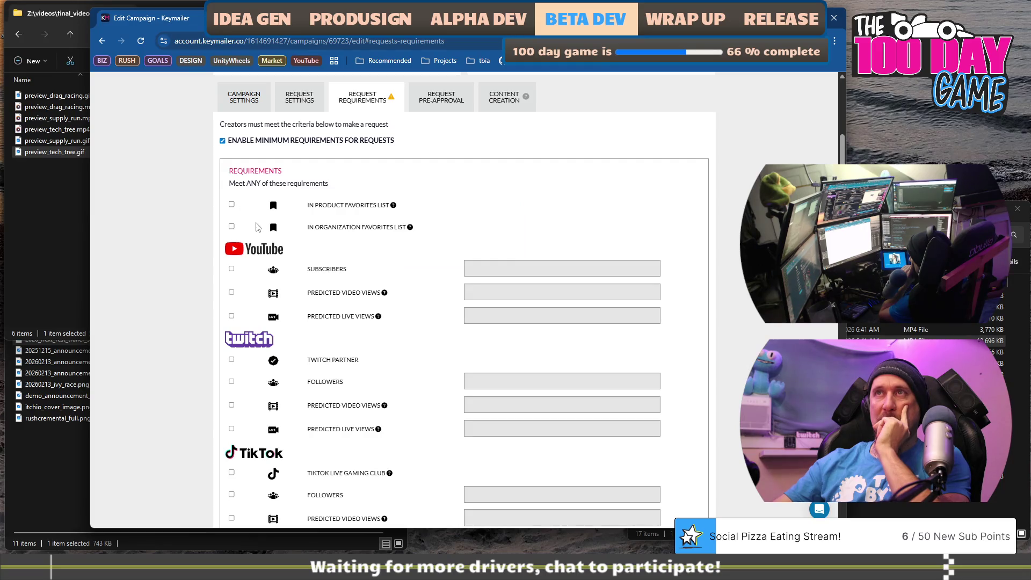
scroll(306, 299, down, 12)
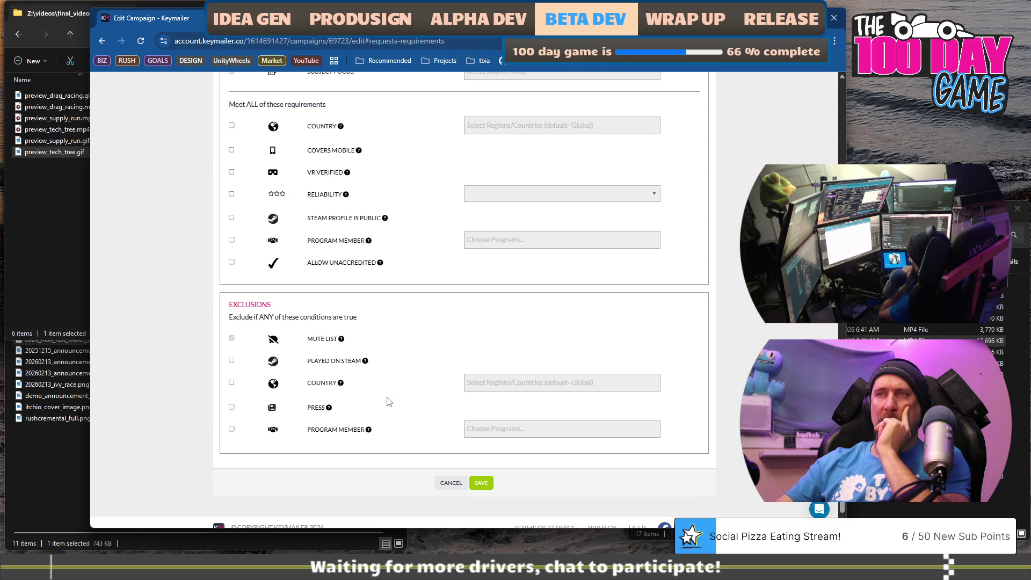
scroll(389, 402, down, 1)
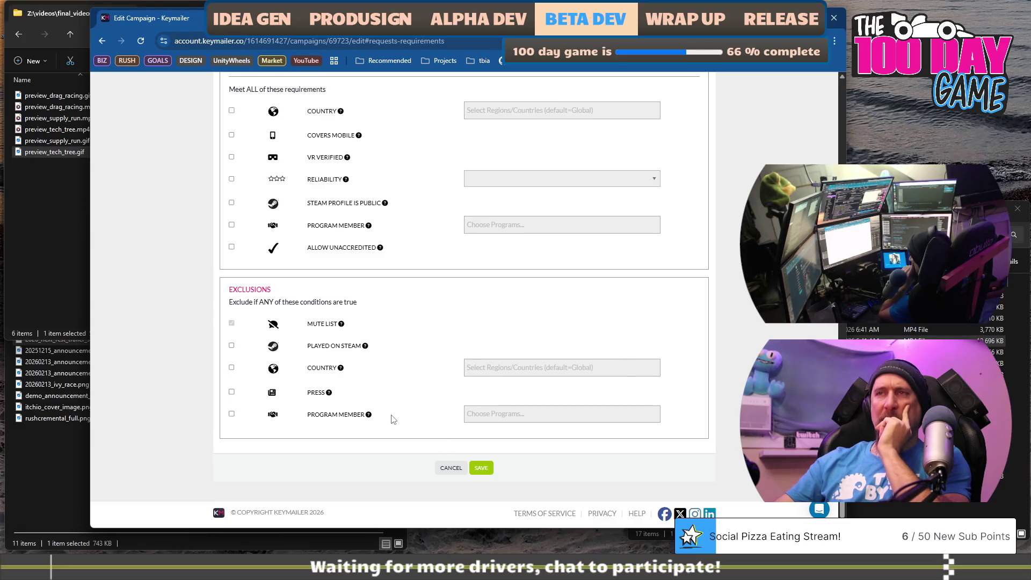
mouse_move(369, 416)
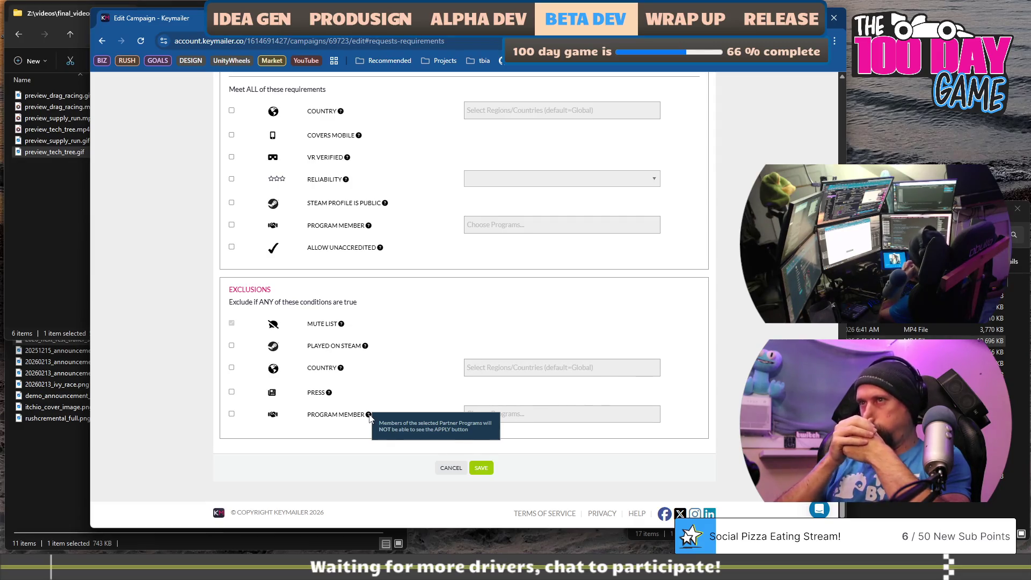
click(231, 414)
click(558, 416)
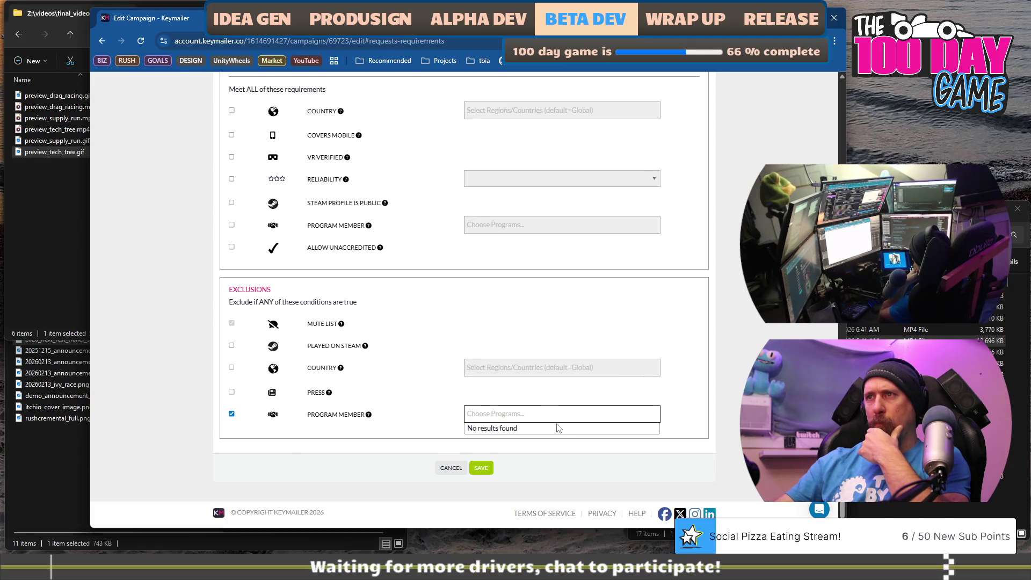
click(463, 398)
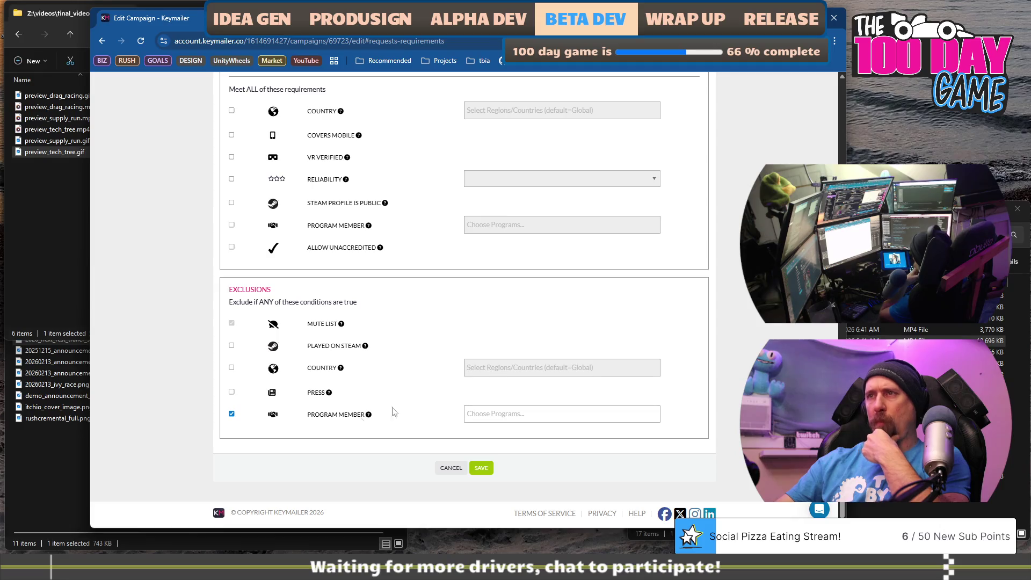
click(231, 414)
scroll(316, 378, up, 2)
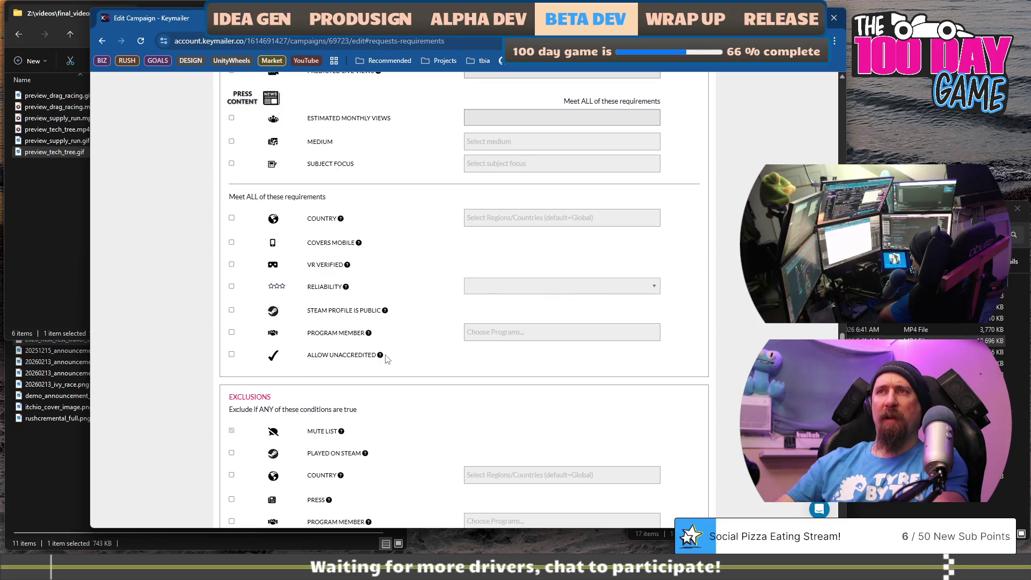
mouse_move(379, 359)
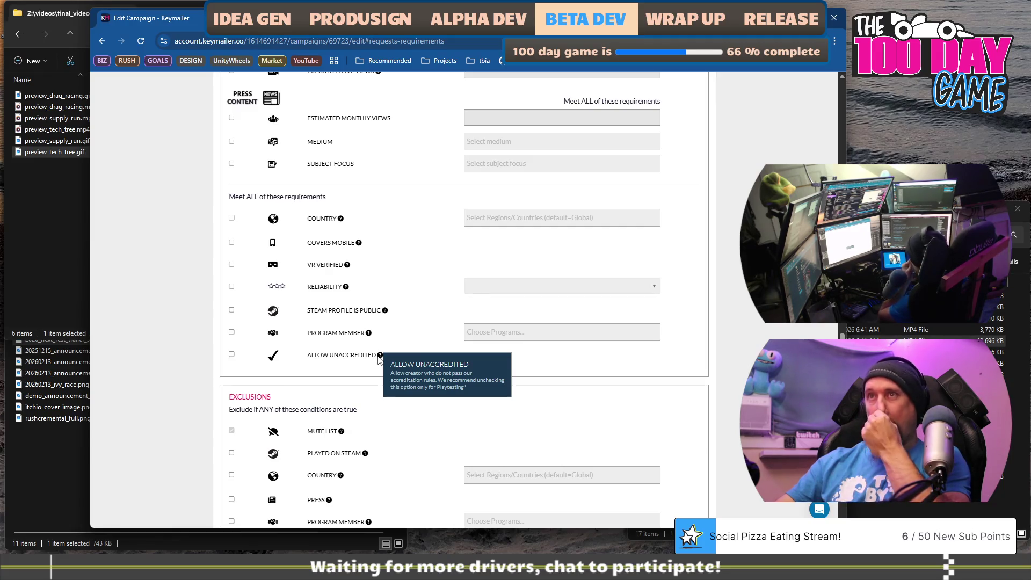
scroll(379, 359, up, 1)
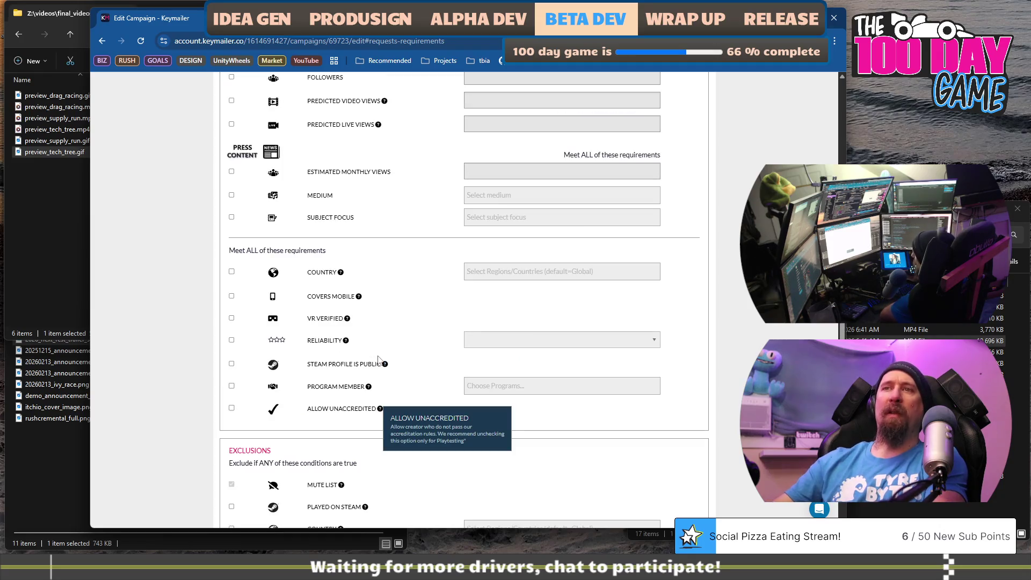
scroll(380, 418, down, 2)
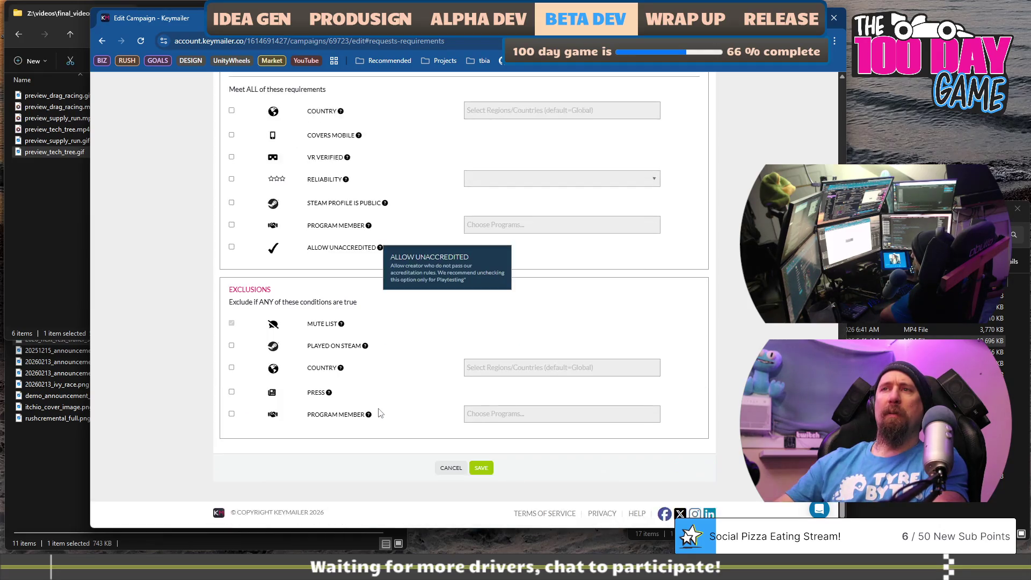
scroll(379, 413, up, 2)
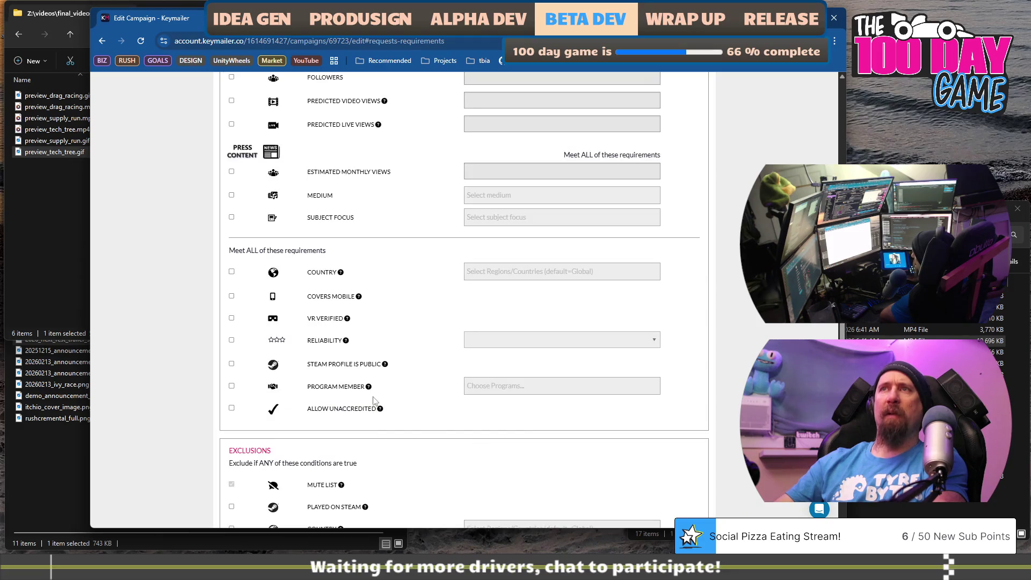